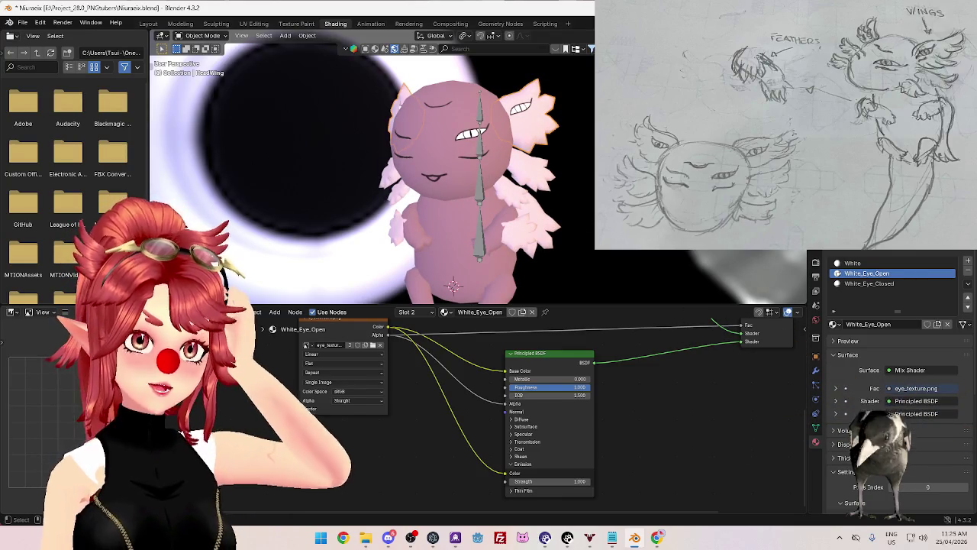
Step: Select the tail armature and orbit to a side view of the axolotl
click(479, 191)
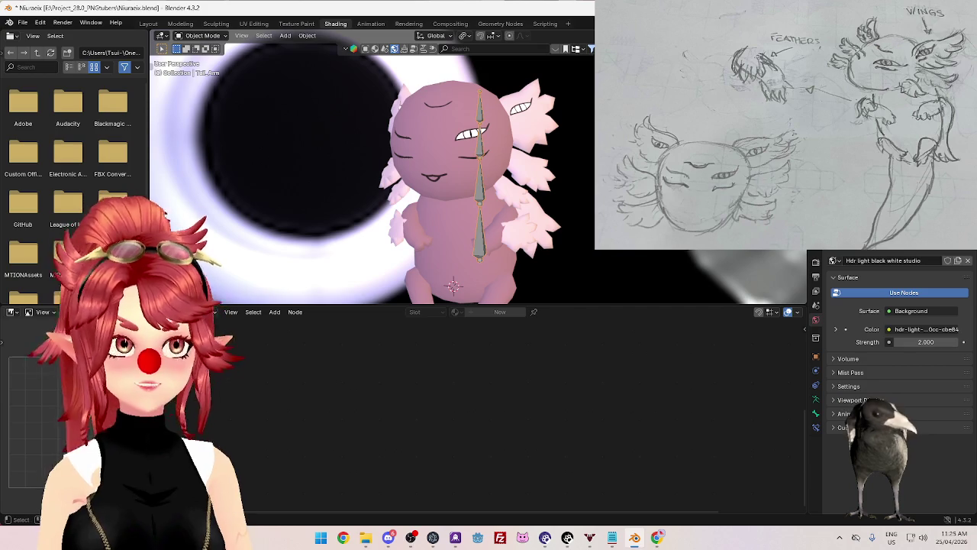
middle_drag(458, 191, 458, 191)
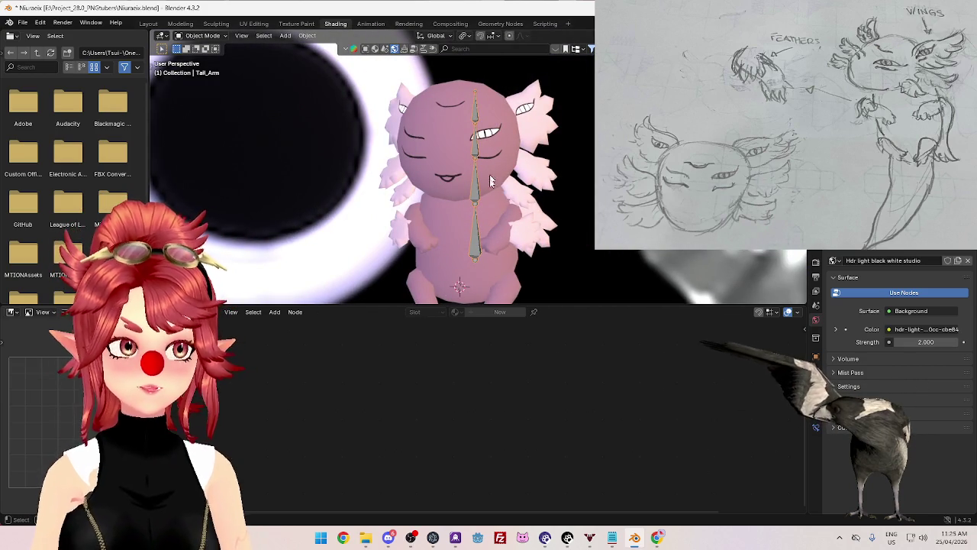
middle_drag(557, 237, 489, 229)
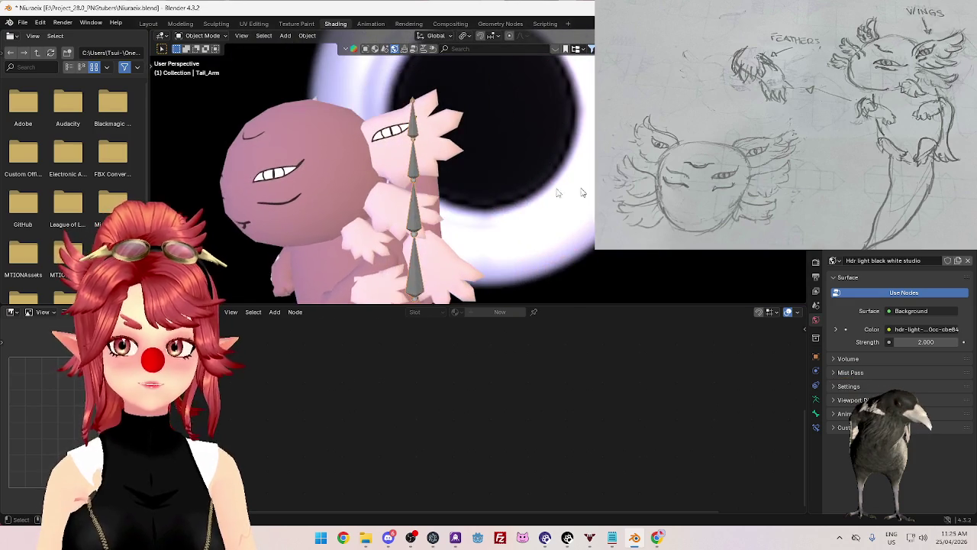
middle_drag(534, 191, 501, 190)
mouse_move(542, 157)
middle_down()
mouse_move(500, 184)
mouse_move(452, 271)
middle_up()
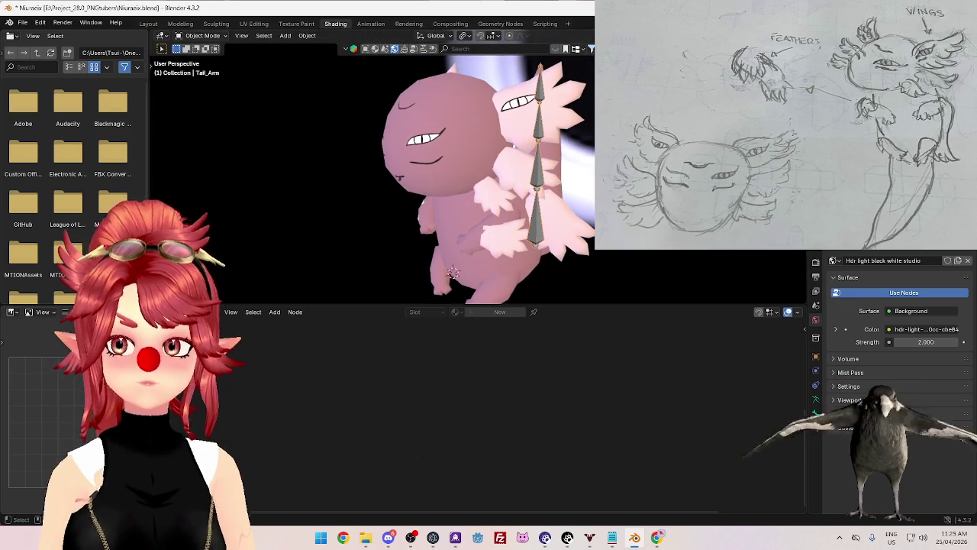
Step: Select the HeadWing object, inspect the head from several angles, and show its Mirror modifier
click(526, 122)
mouse_move(527, 122)
middle_down()
mouse_move(521, 140)
mouse_move(511, 134)
mouse_move(544, 145)
middle_up()
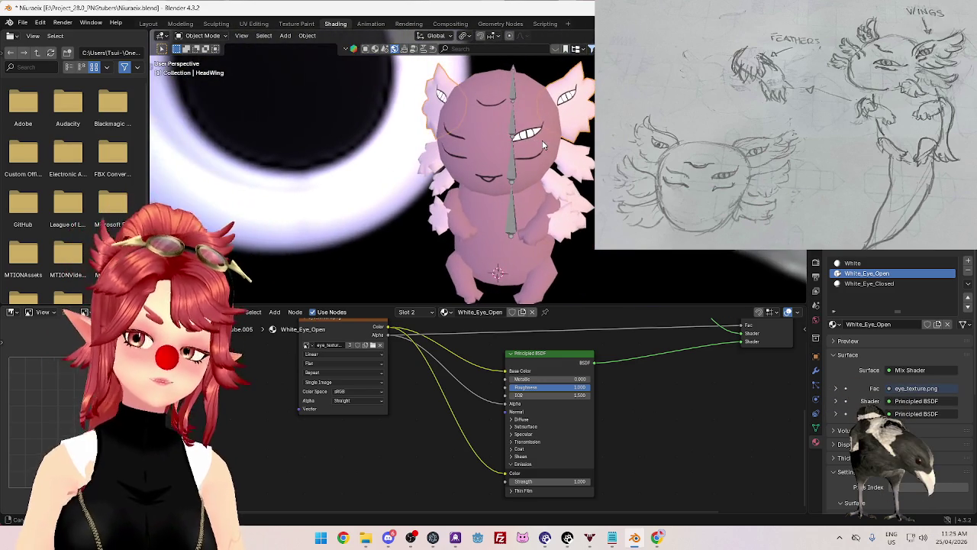
middle_drag(543, 142, 548, 150)
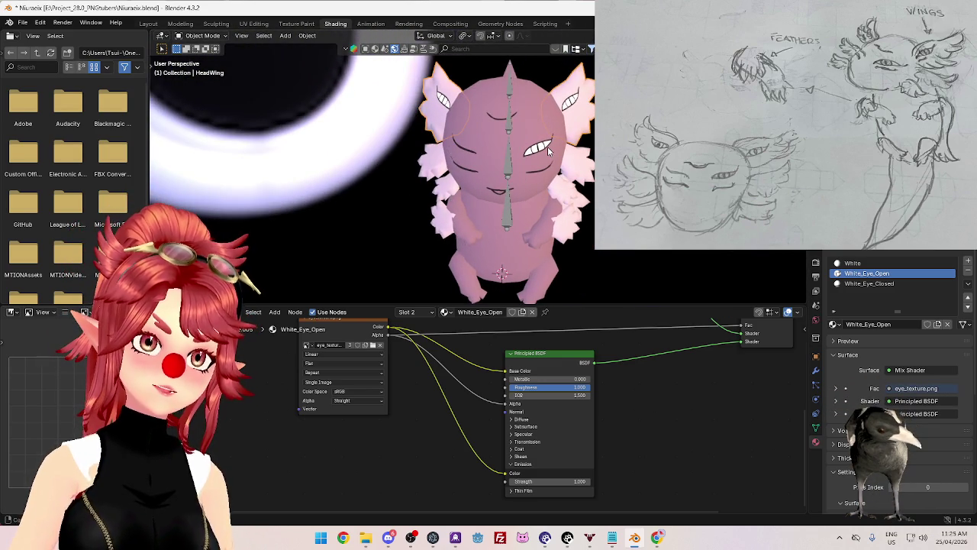
mouse_move(547, 151)
middle_down()
mouse_move(535, 142)
mouse_move(558, 155)
mouse_move(497, 155)
mouse_move(554, 148)
mouse_move(510, 176)
mouse_move(429, 148)
mouse_move(453, 160)
mouse_move(439, 162)
mouse_move(491, 162)
middle_up()
scroll(490, 162, down, 2)
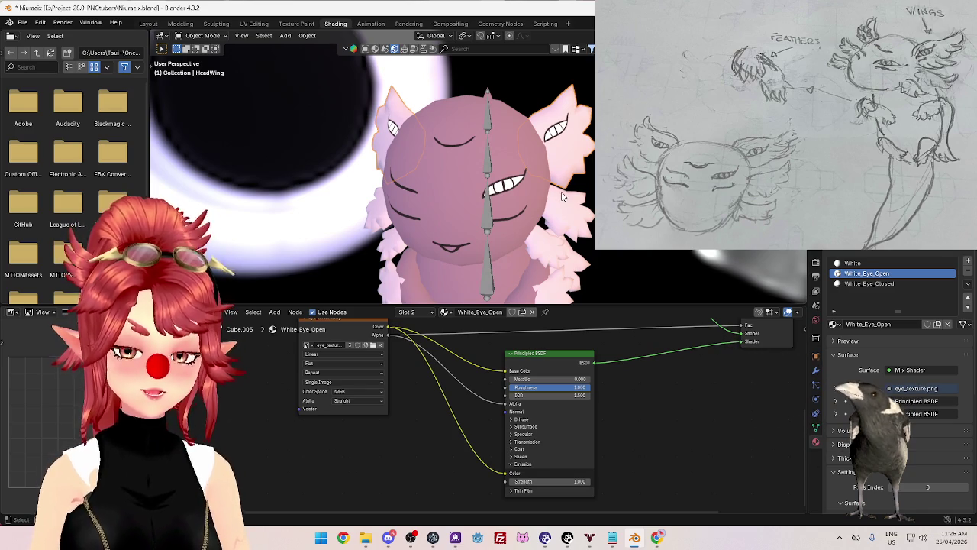
scroll(562, 196, down, 2)
scroll(562, 196, down, 2)
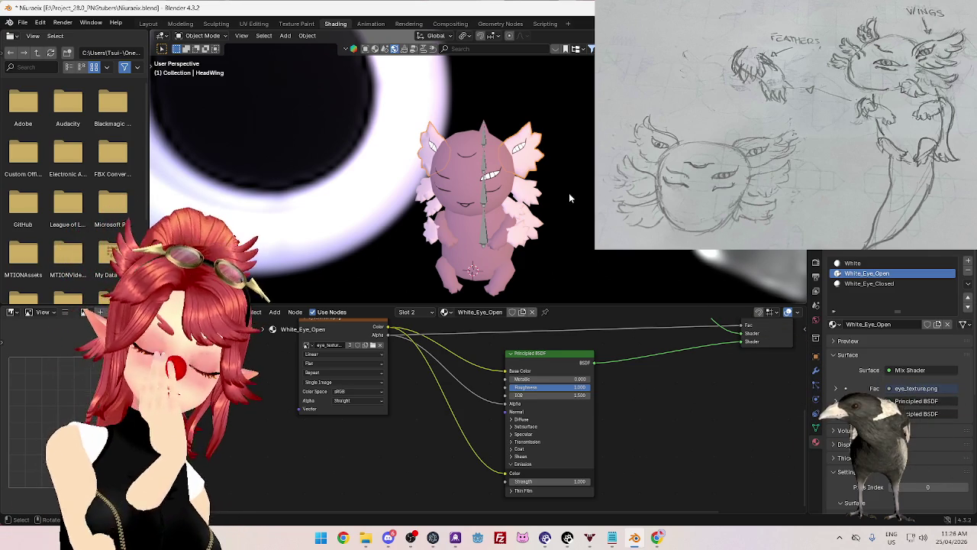
middle_drag(569, 198, 515, 195)
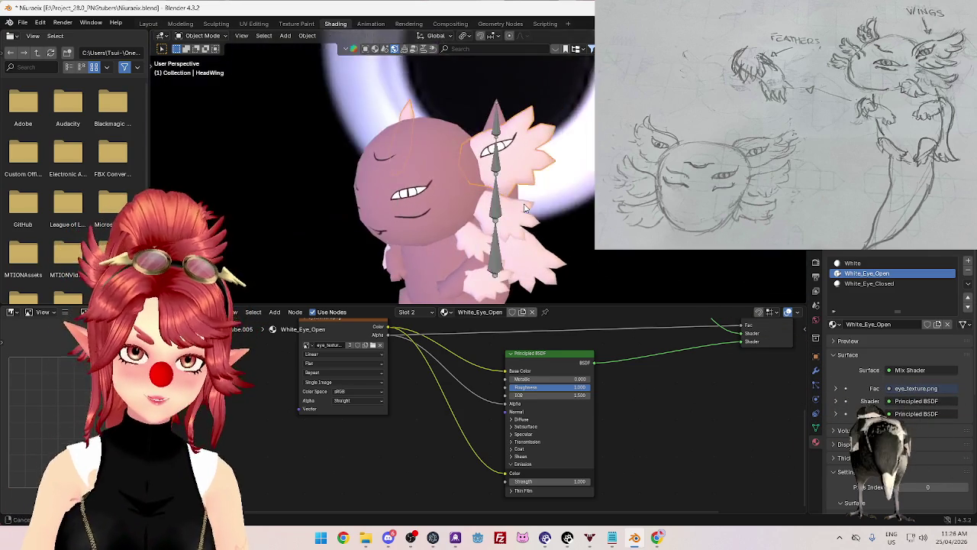
click(815, 369)
mouse_move(558, 229)
middle_down()
mouse_move(526, 228)
mouse_move(580, 201)
mouse_move(519, 161)
mouse_move(507, 183)
middle_up()
Step: Check HeadWing in Edit Mode from the front, then add a new Armature at the world origin
key(Tab)
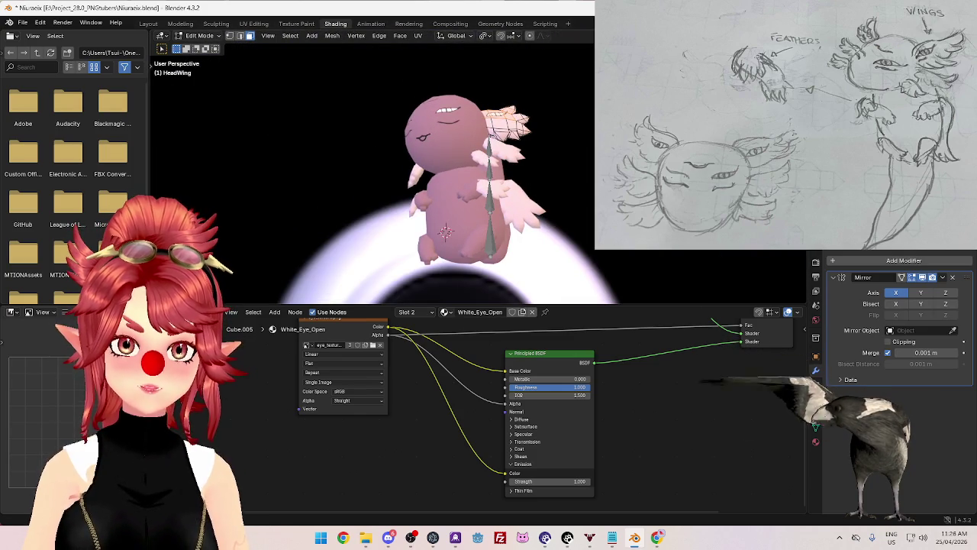
click(725, 36)
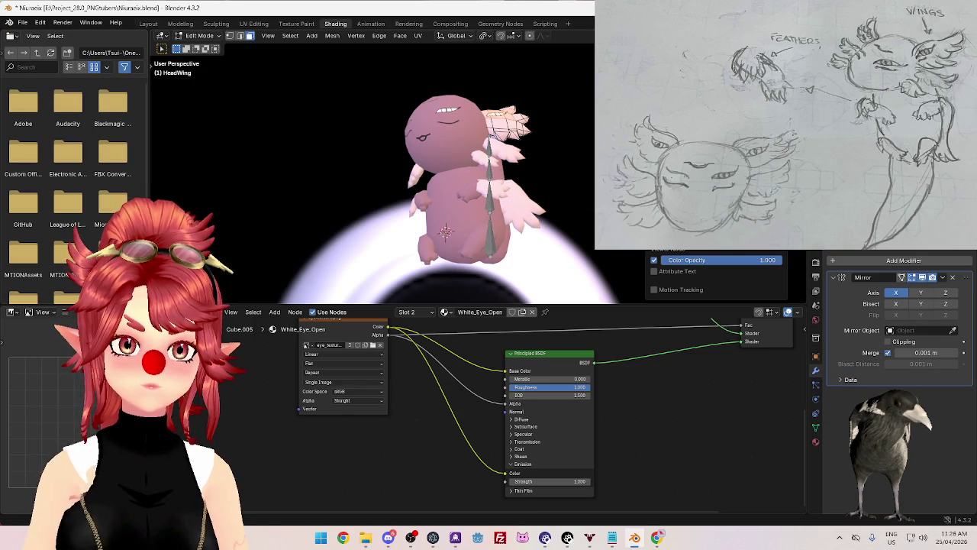
mouse_move(462, 238)
middle_down()
mouse_move(532, 143)
mouse_move(523, 156)
middle_up()
key(Tab)
key(shift+a)
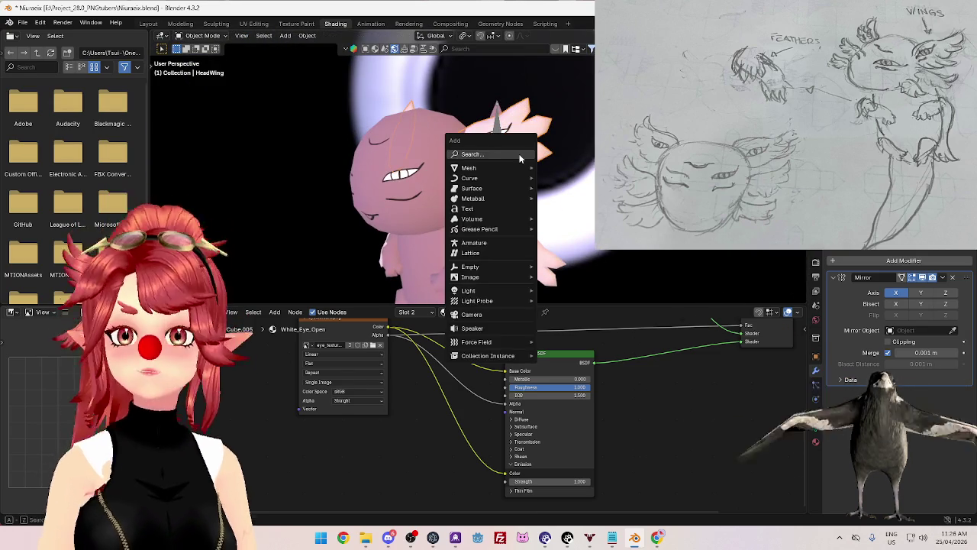
click(497, 243)
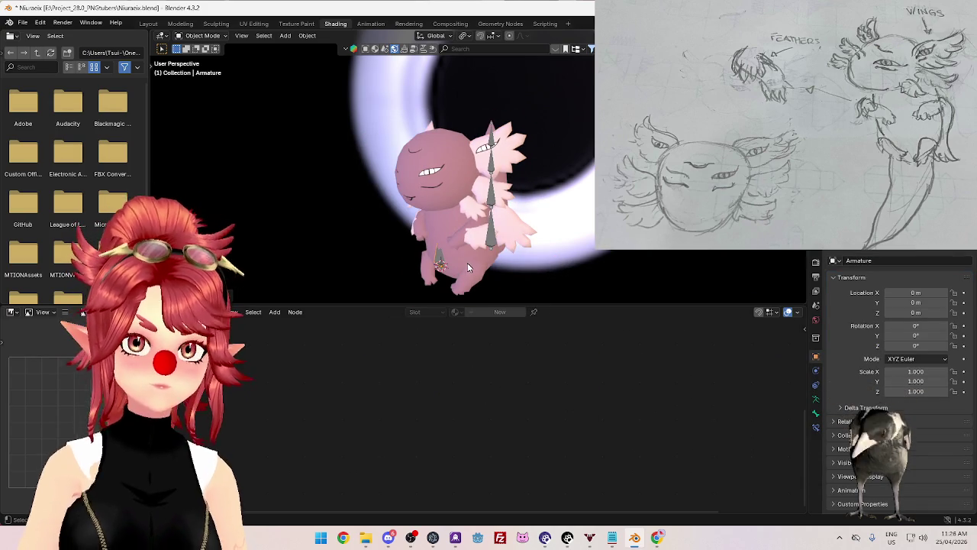
Step: Select the armature's bone in Edit Mode and expand Viewport Display to draw it In Front
mouse_move(457, 219)
middle_down()
mouse_move(455, 204)
mouse_move(437, 273)
middle_up()
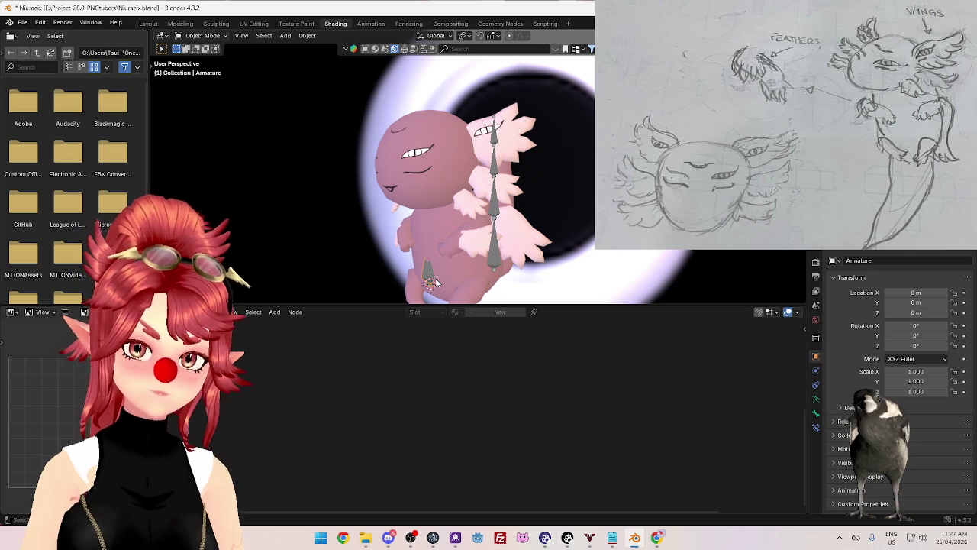
key(Tab)
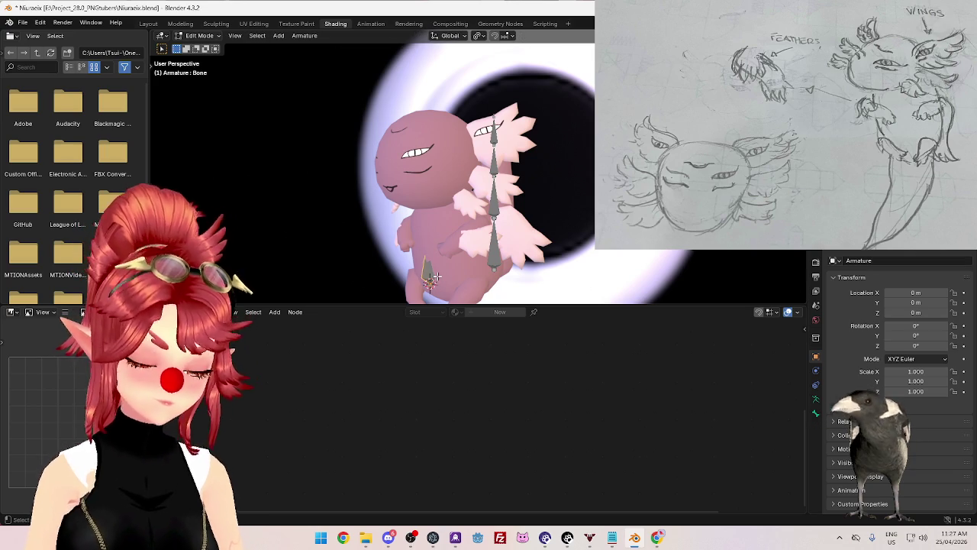
click(457, 107)
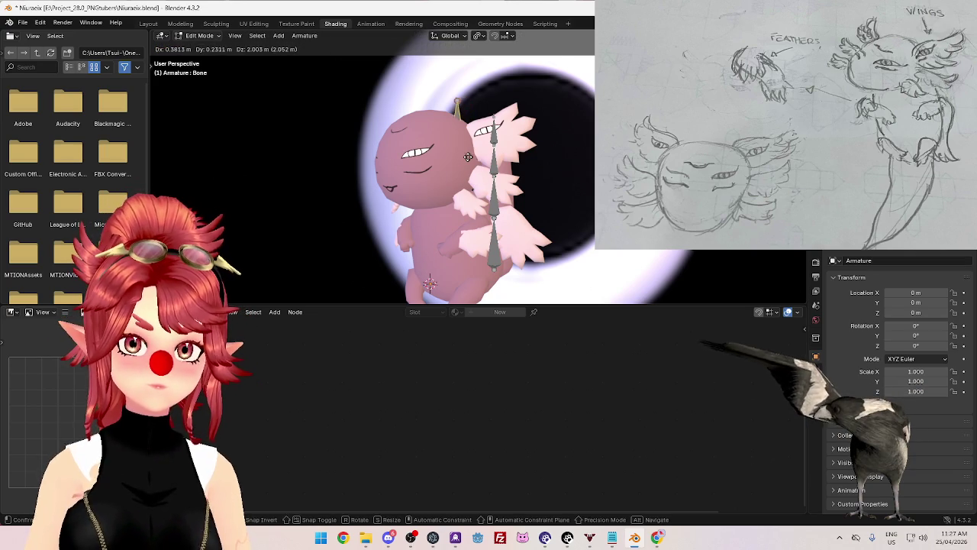
click(815, 399)
click(845, 427)
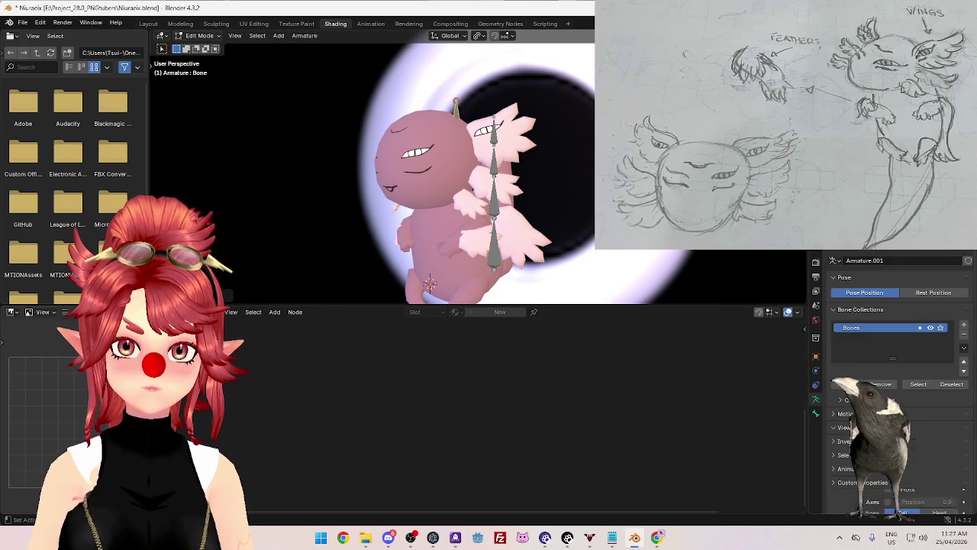
middle_drag(487, 168, 481, 144)
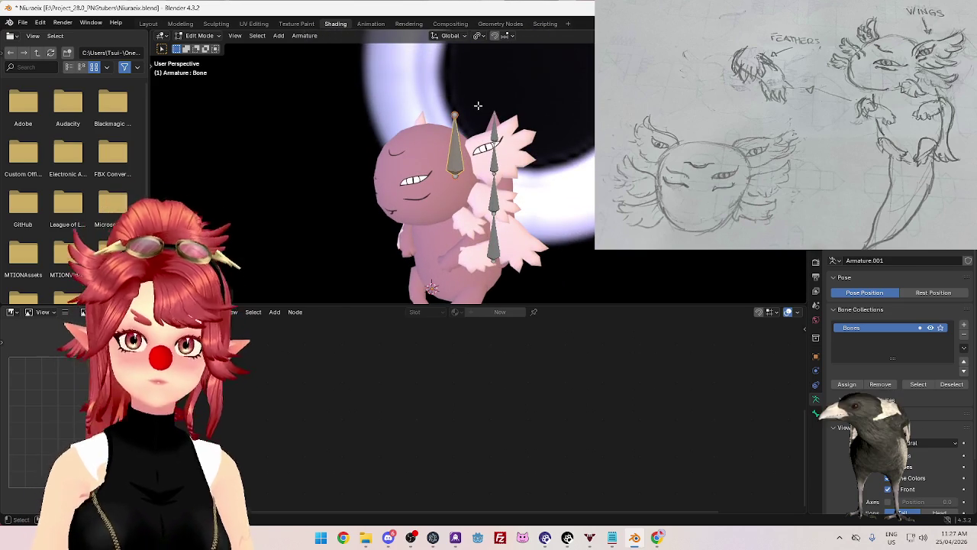
Step: Rotate the bone about 50 degrees and keep adjusting it to align with the head gill
key(r)
click(540, 172)
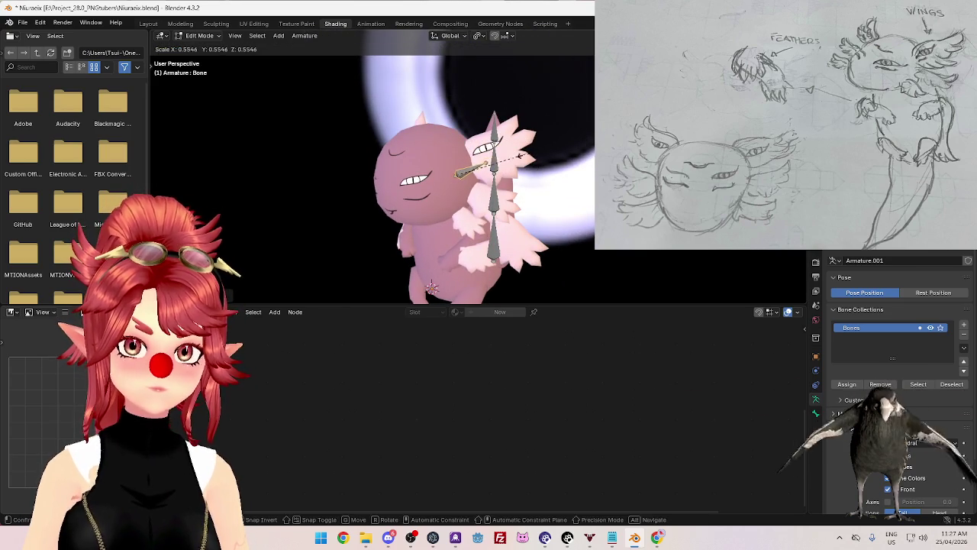
mouse_move(576, 145)
middle_down()
mouse_move(493, 174)
mouse_move(504, 164)
mouse_move(558, 222)
mouse_move(565, 259)
mouse_move(579, 209)
middle_up()
key(r)
click(508, 172)
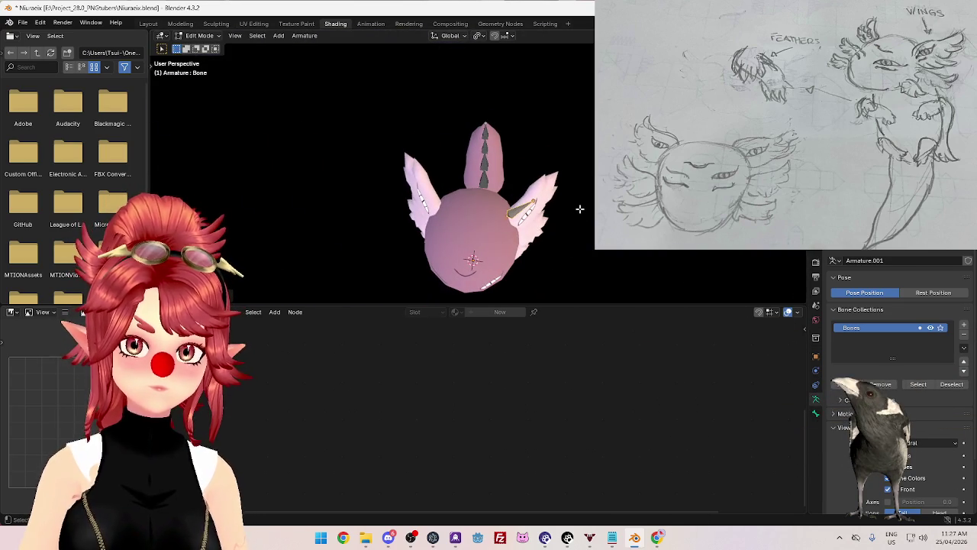
key(r)
click(569, 223)
key(r)
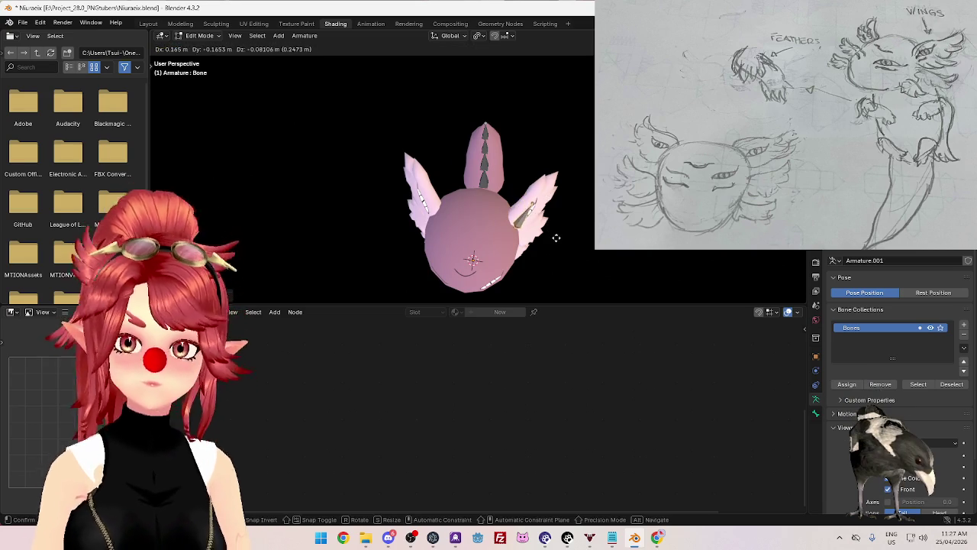
click(555, 238)
Step: Refine the gill bone's placement from a side view
mouse_move(555, 238)
middle_down()
mouse_move(513, 168)
mouse_move(585, 232)
mouse_move(515, 152)
mouse_move(421, 160)
middle_up()
key(r)
click(514, 164)
scroll(514, 153, up, 3)
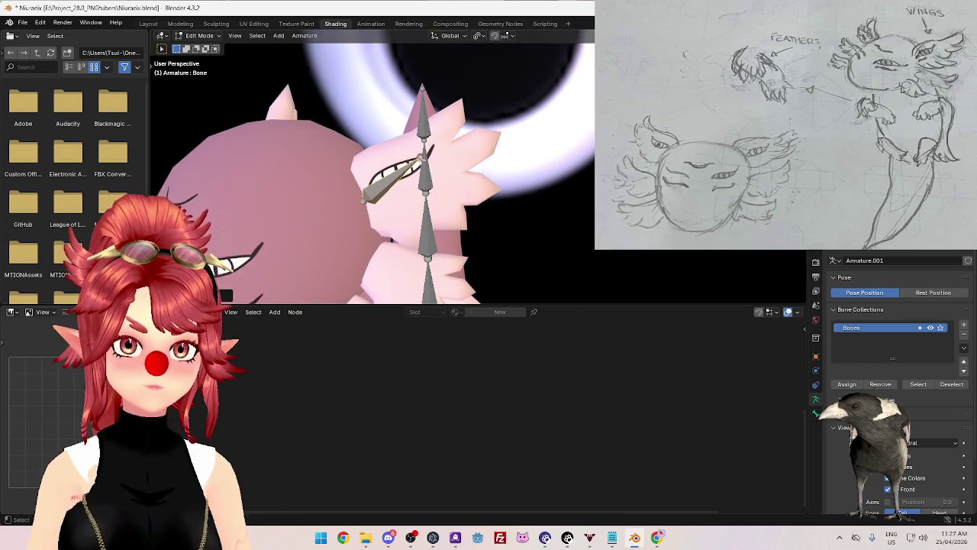
middle_drag(422, 166, 474, 188)
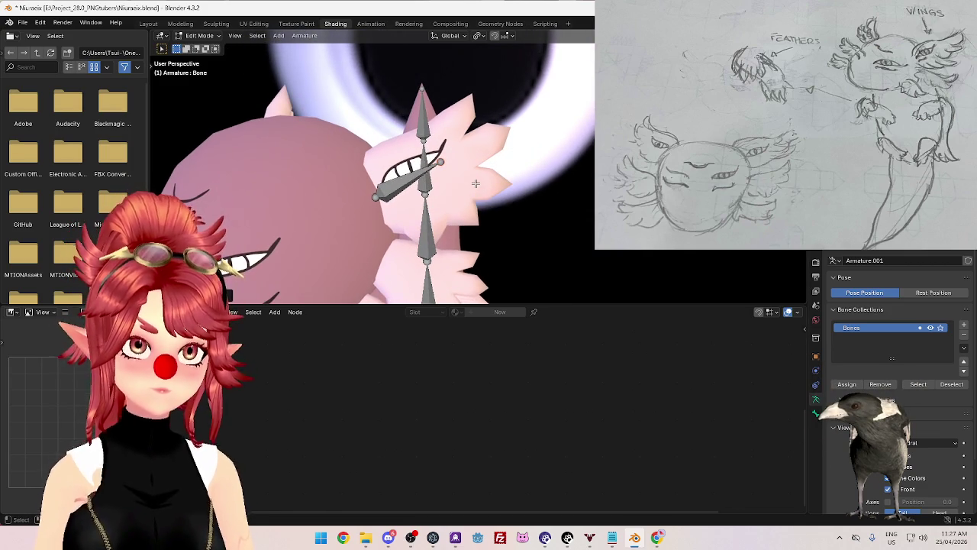
Step: Extrude Bone.001 and Bone.002 along the gill, then return to Object Mode
key(e)
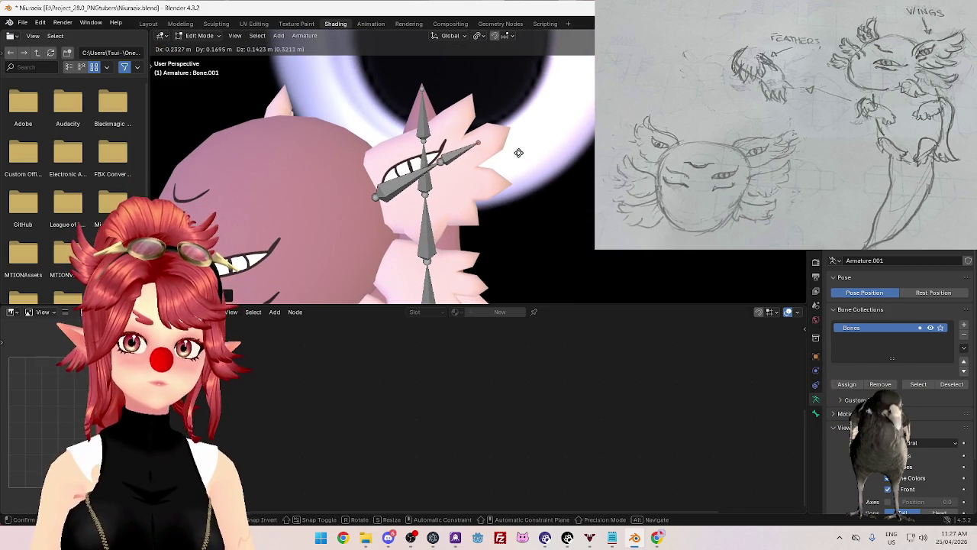
click(512, 155)
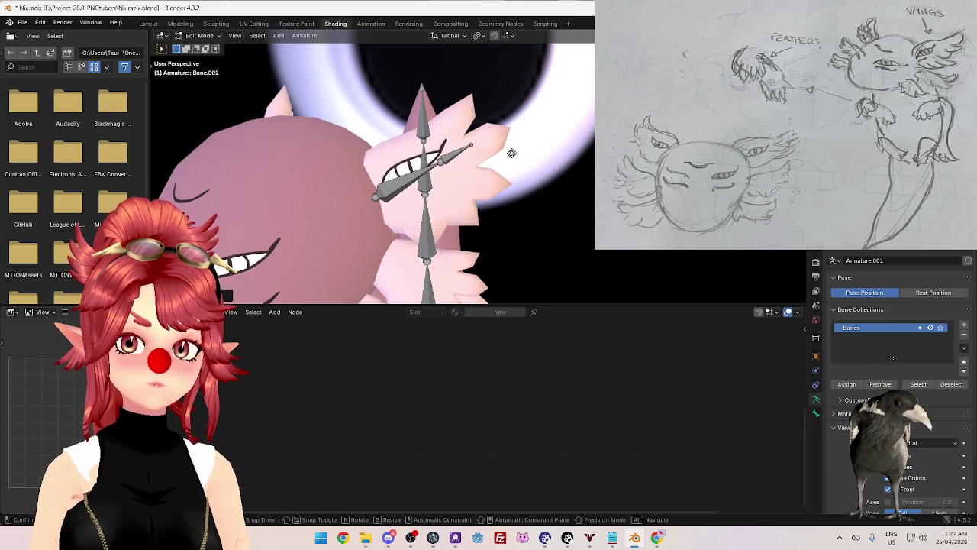
key(e)
click(540, 134)
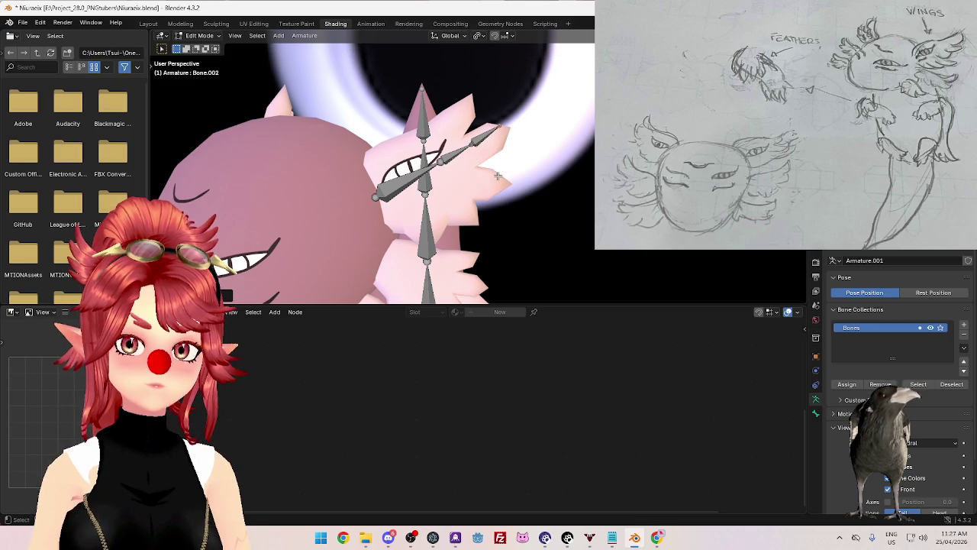
key(Tab)
middle_drag(456, 168, 489, 176)
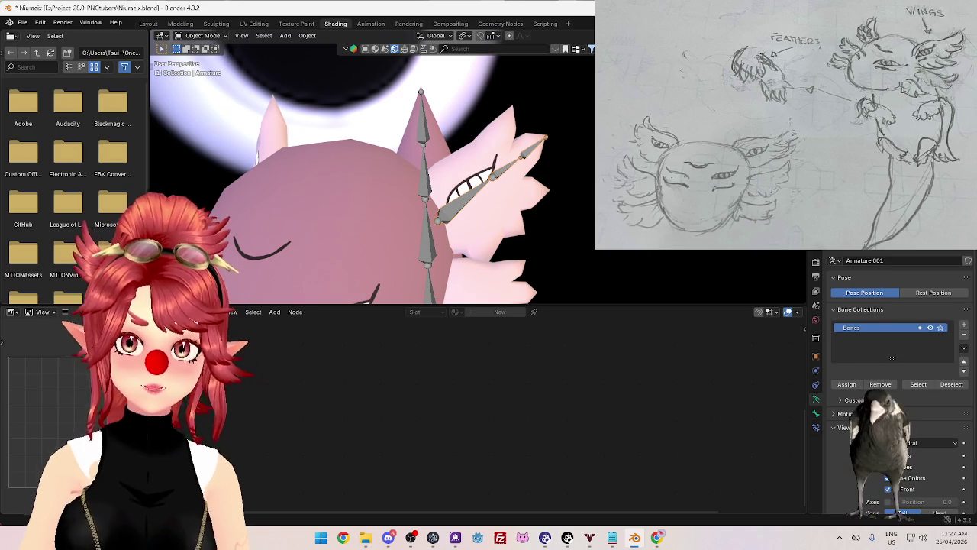
Step: Reselect the head gill armature, orbit to the front, and switch it to Pose Mode
click(488, 180)
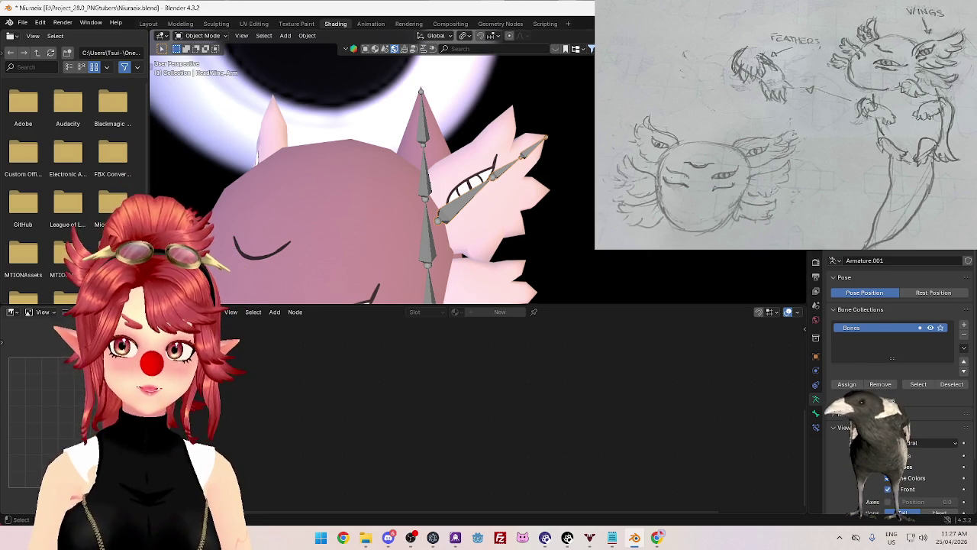
click(504, 176)
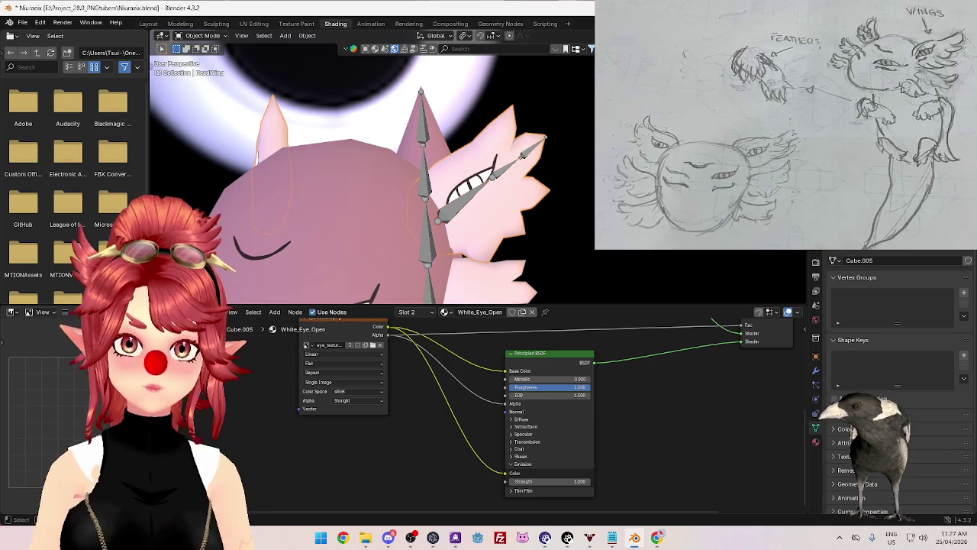
click(477, 182)
right_click(527, 72)
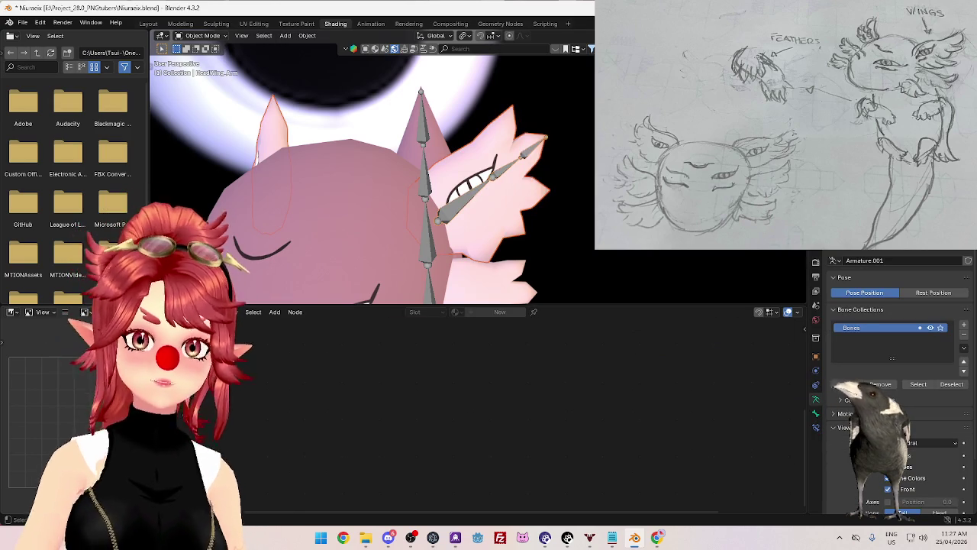
middle_drag(419, 167, 323, 167)
click(202, 36)
click(203, 71)
Step: Test-rotate the wing bone twice in Pose Mode
key(r)
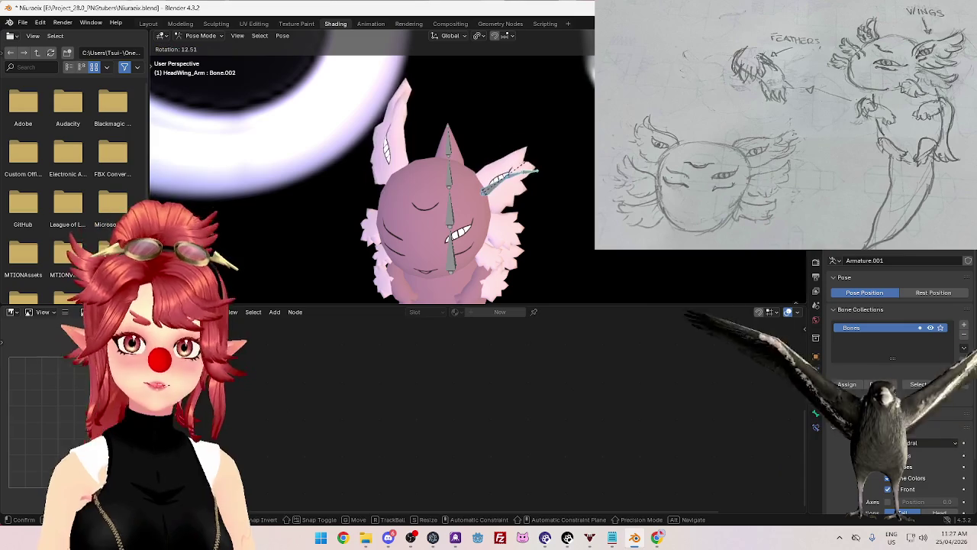
click(535, 162)
middle_drag(458, 198, 542, 171)
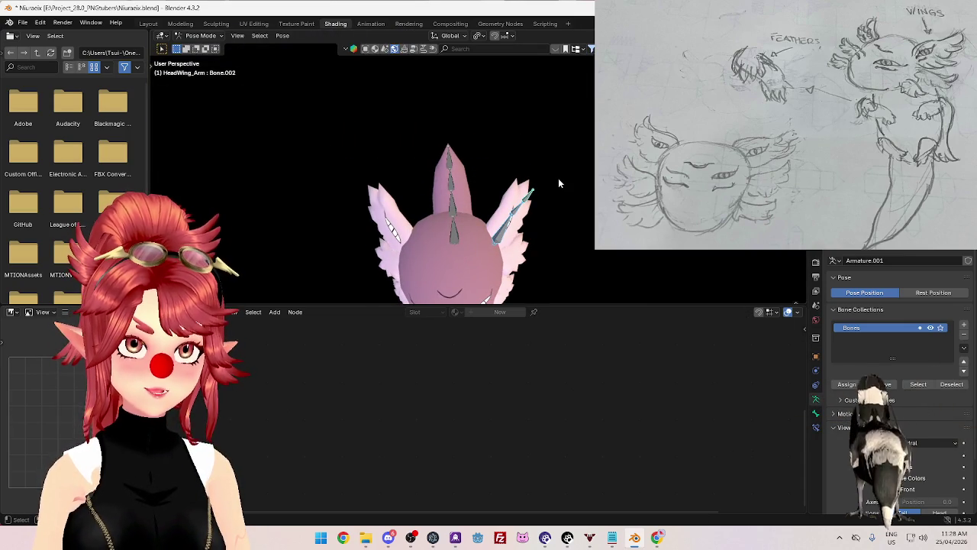
key(r)
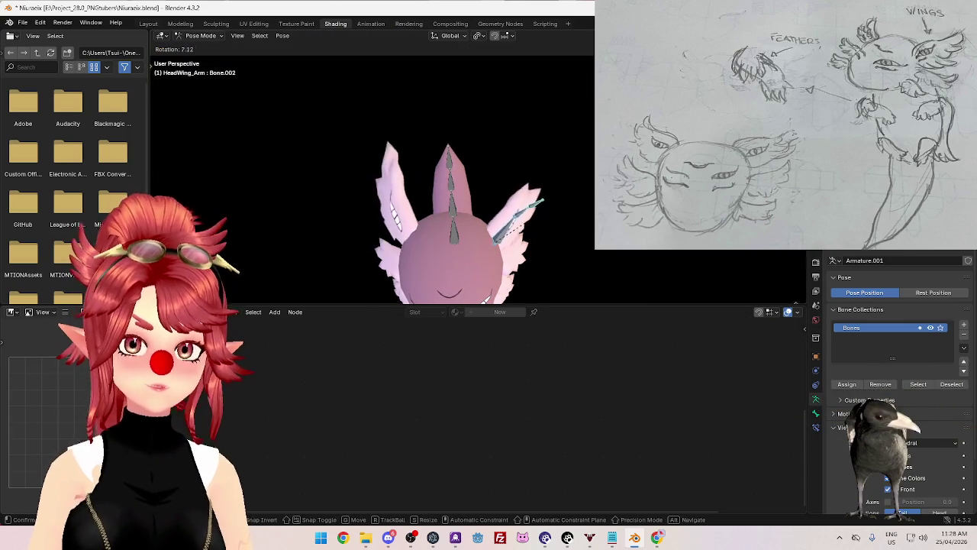
middle_drag(563, 191, 565, 151)
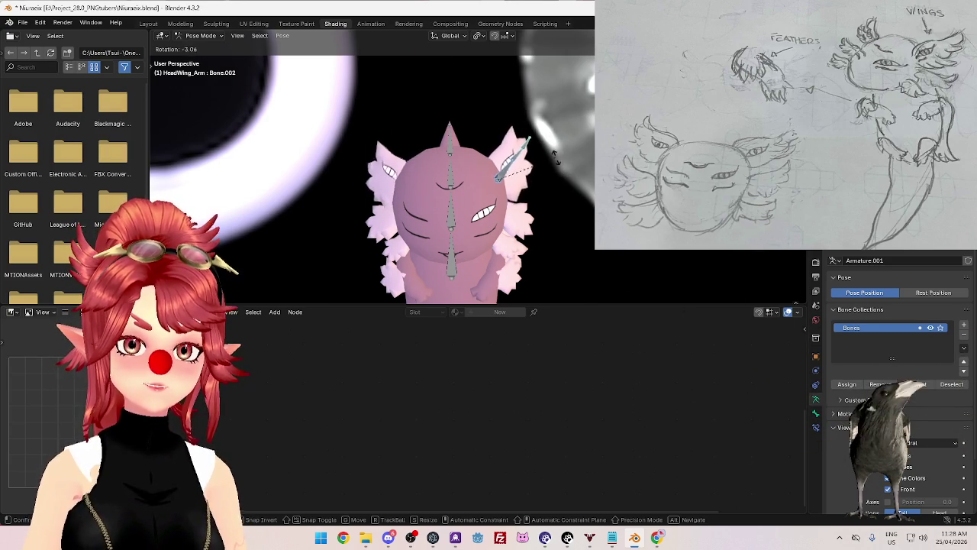
click(556, 153)
Step: Pass through Edit Mode back to Object Mode and select the HeadWing.001 wing mesh
key(Tab)
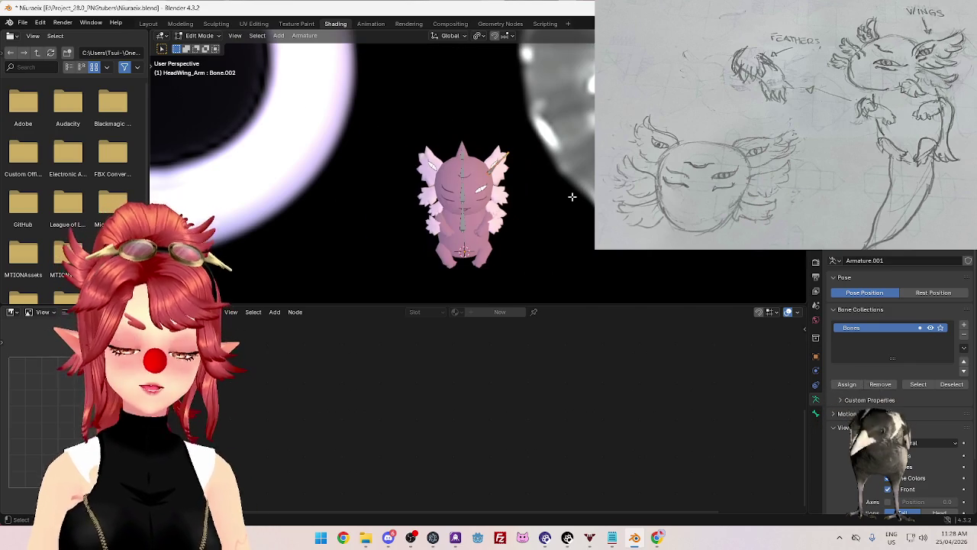
scroll(565, 193, up, 3)
scroll(562, 191, up, 1)
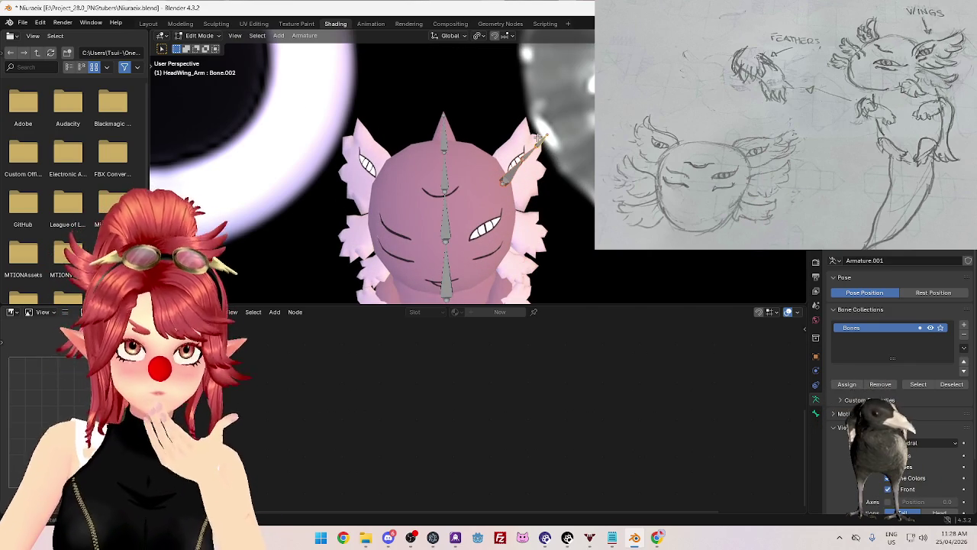
click(200, 35)
click(197, 47)
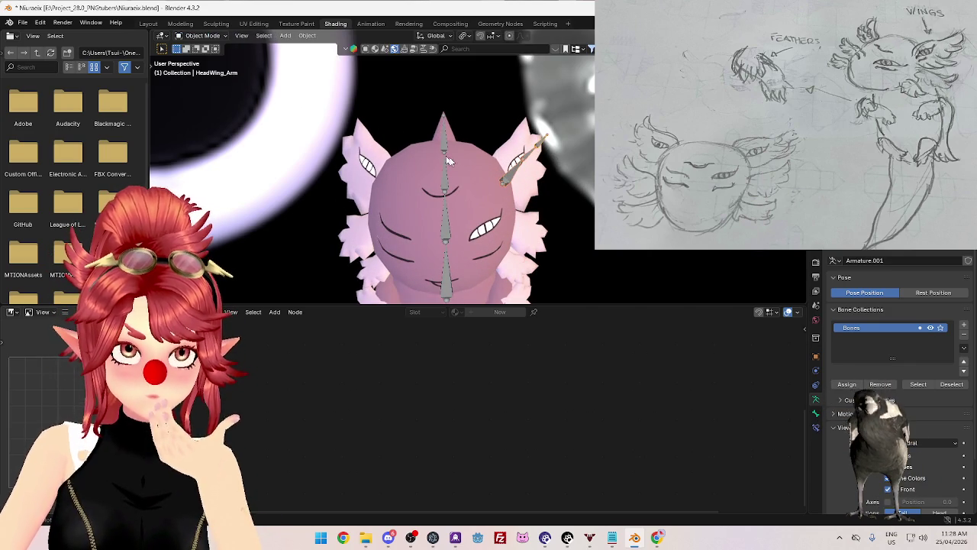
scroll(453, 158, down, 2)
middle_drag(524, 201, 504, 206)
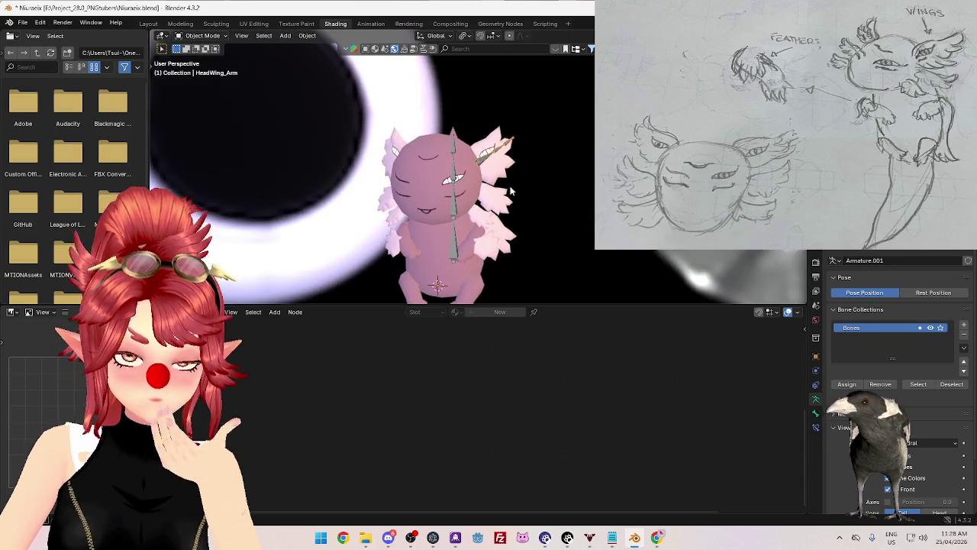
click(396, 218)
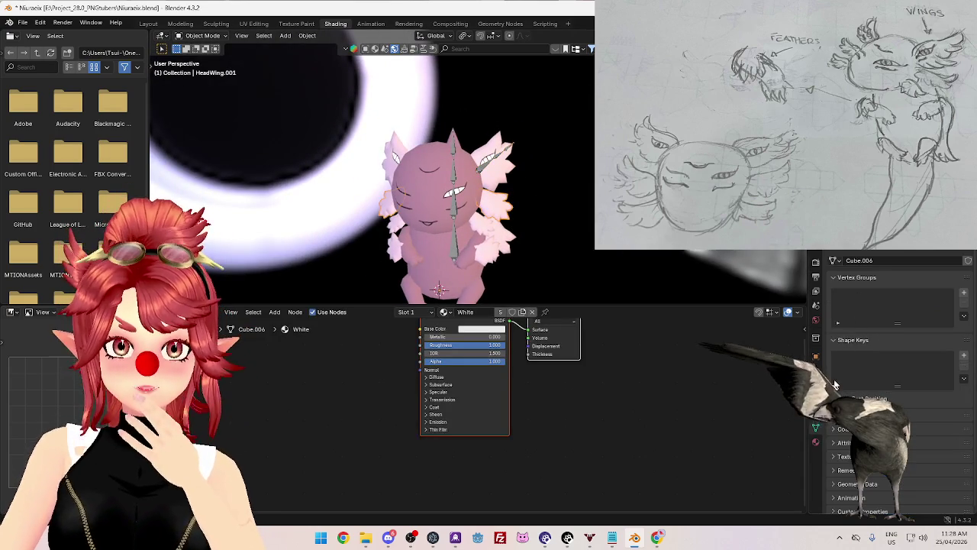
Step: Apply the Mirror modifiers on HeadWing.001, HeadWing.002 and HeadWing
click(815, 369)
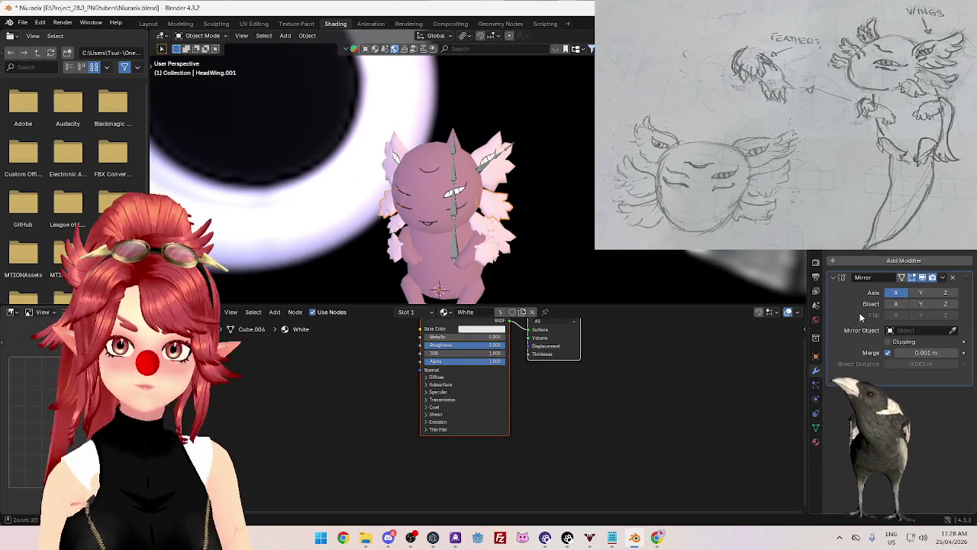
key(ctrl+a)
click(496, 217)
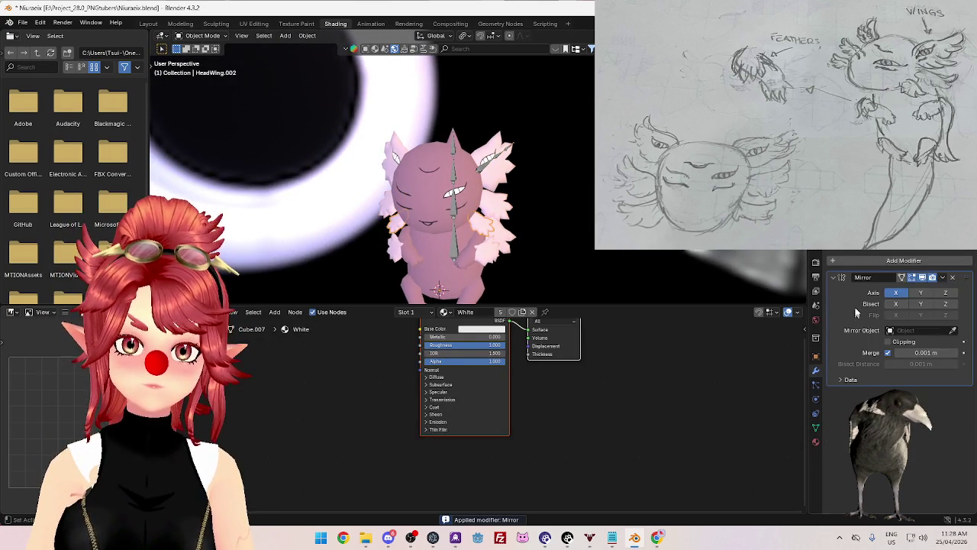
key(ctrl+a)
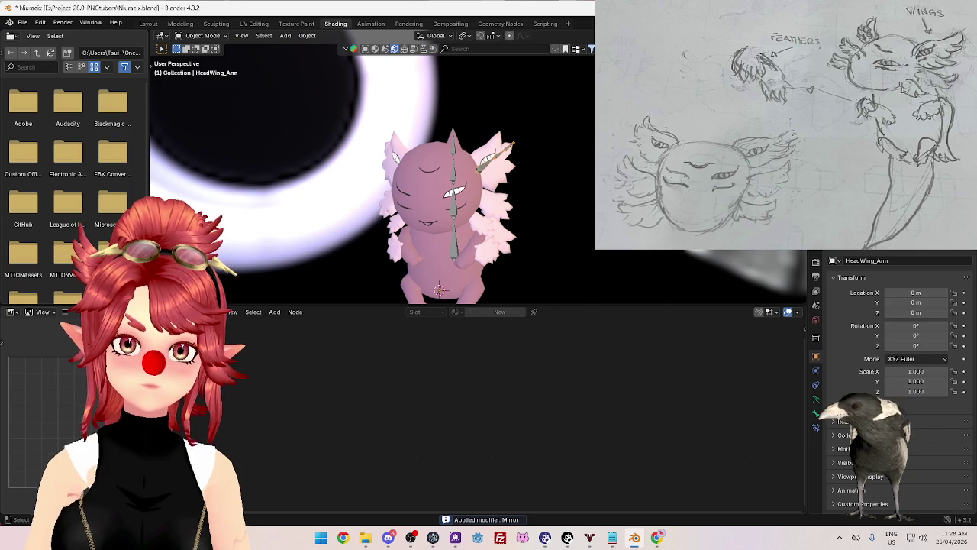
click(390, 218)
click(391, 217)
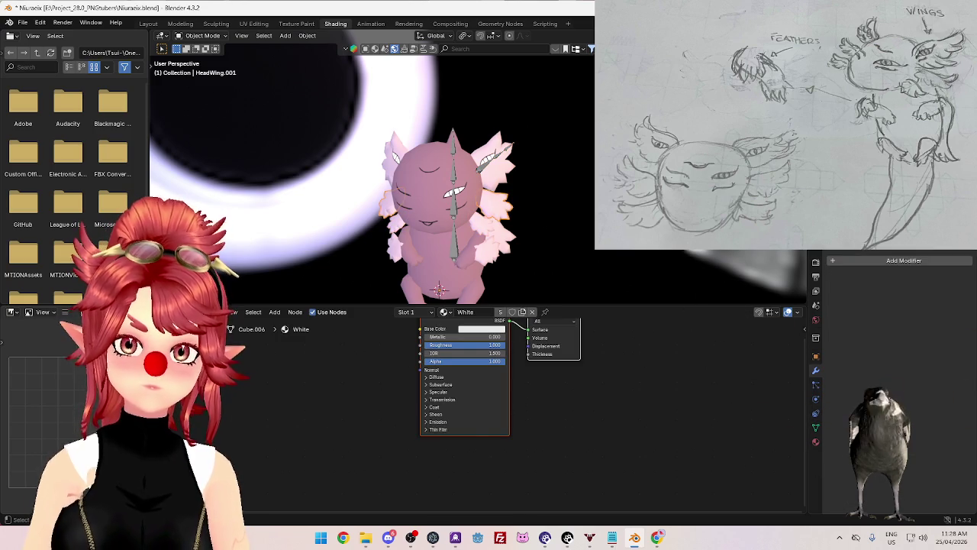
click(391, 217)
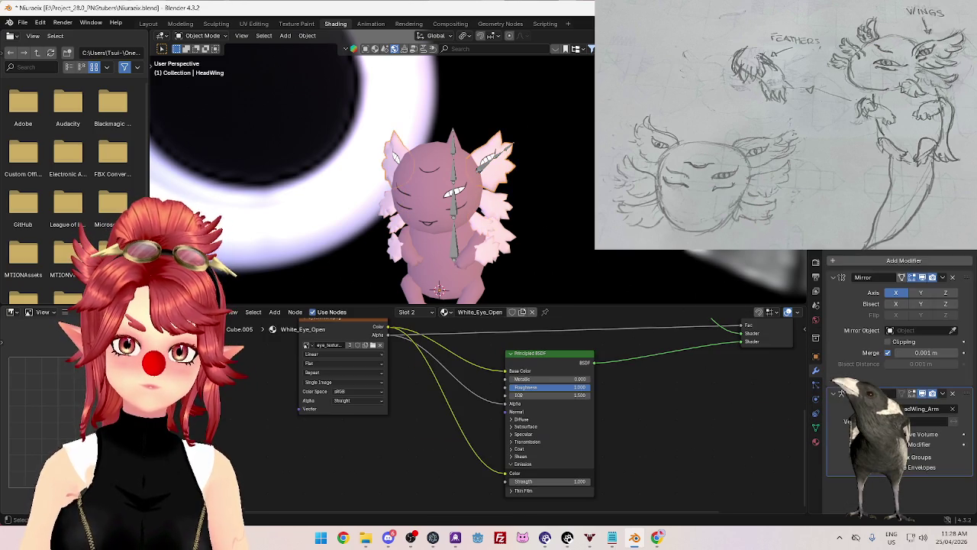
key(ctrl+a)
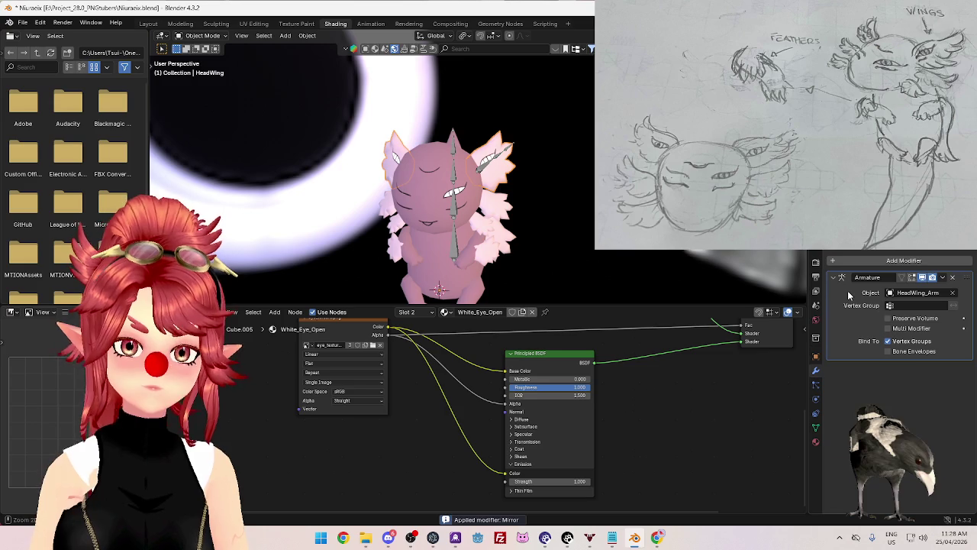
Step: Select the HeadWing_Arm armature and enter its Edit Mode
click(844, 229)
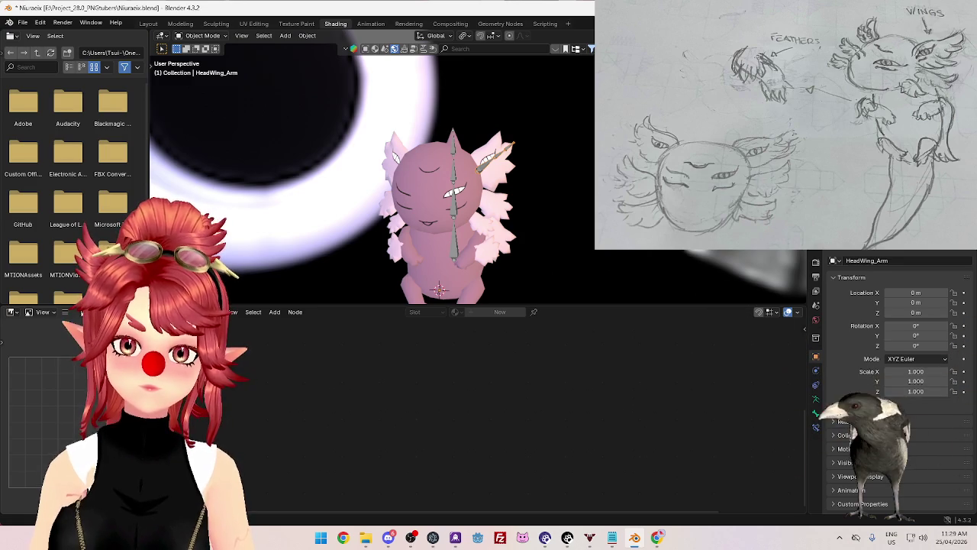
scroll(451, 206, up, 2)
key(Tab)
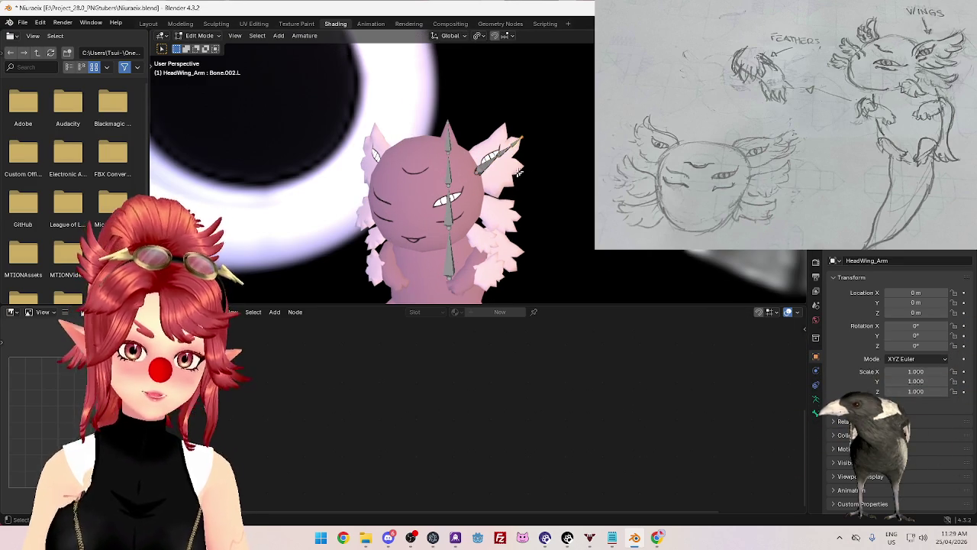
Step: Symmetrize the wing bones to create right-side copies like Bone.002.R, then return to Object Mode
right_click(497, 126)
key(Escape)
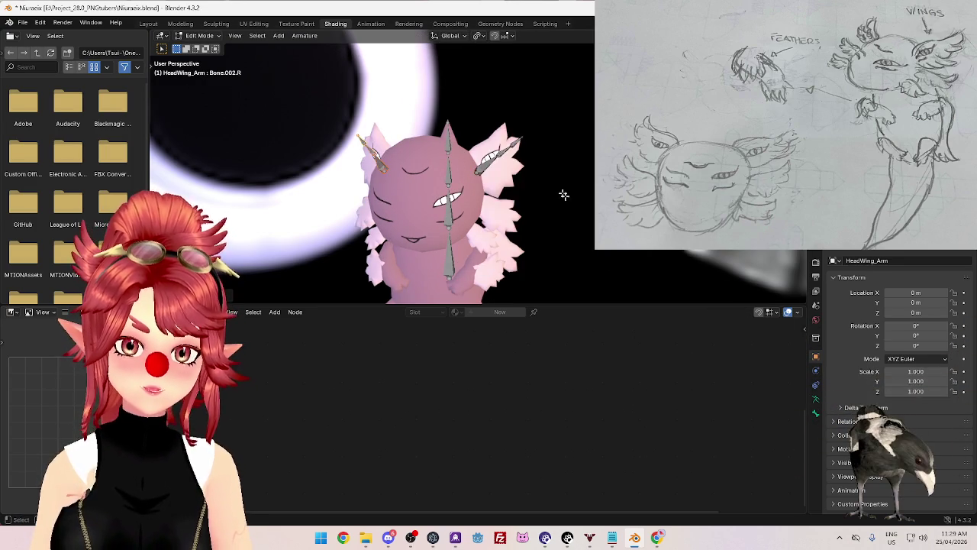
middle_drag(562, 191, 543, 183)
key(Tab)
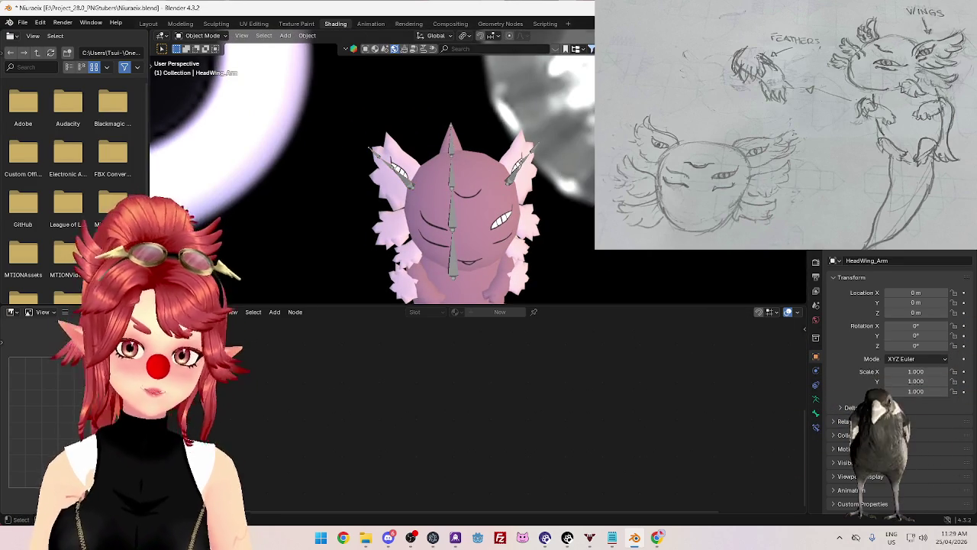
Step: Parent the head wing mesh to HeadWing_Arm with automatic weights
click(458, 229)
click(519, 164)
right_click(540, 181)
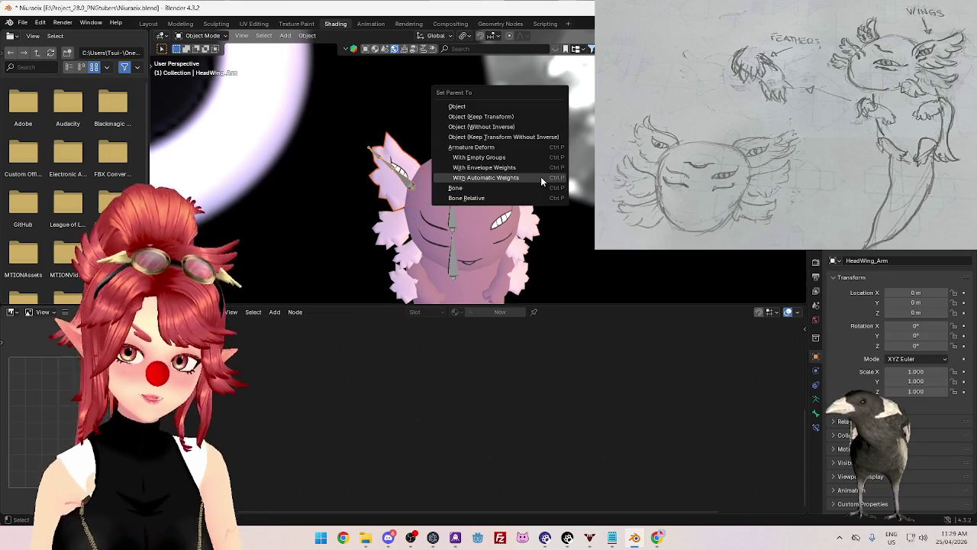
key(Escape)
click(458, 214)
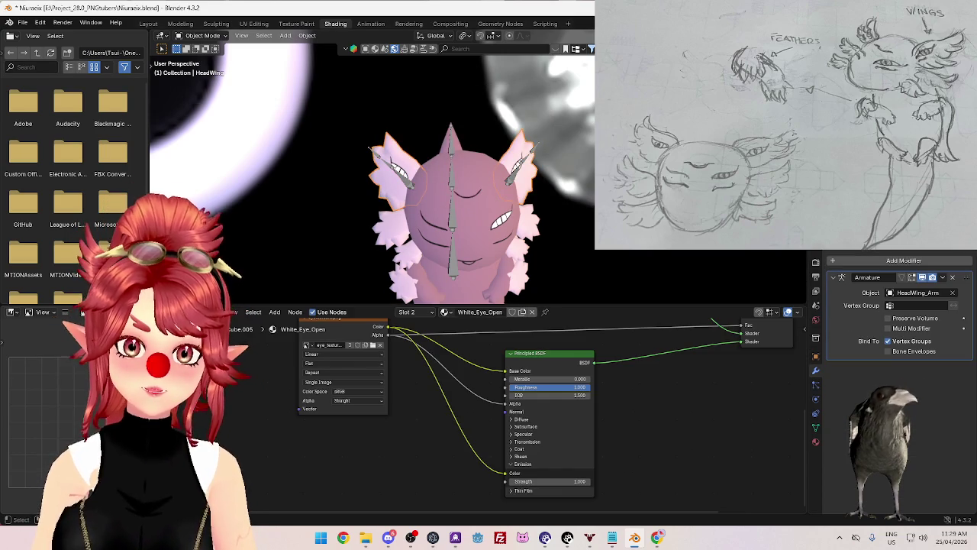
Step: Test-rotate the right wing bone in Pose Mode, cancelling each rotation
click(515, 149)
click(200, 36)
click(203, 67)
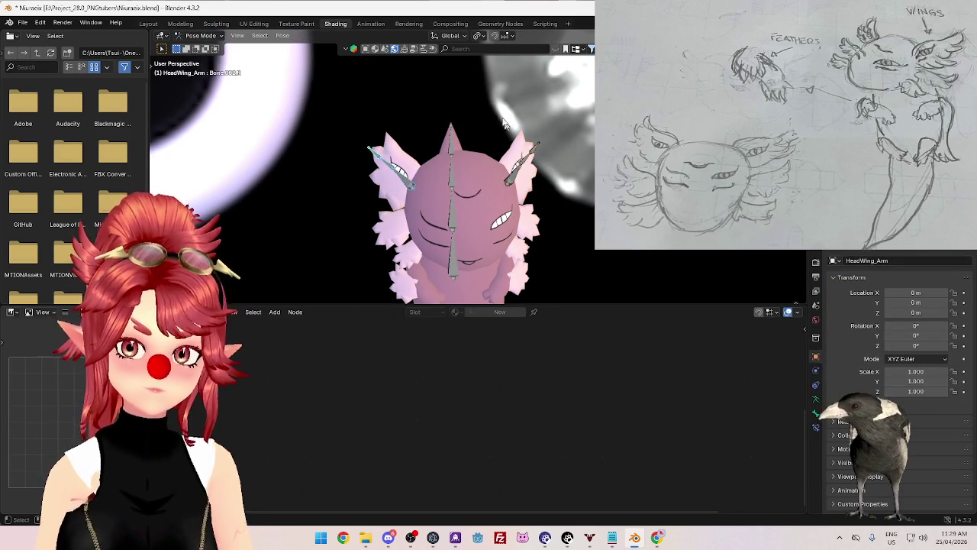
middle_drag(513, 137, 578, 189)
key(r)
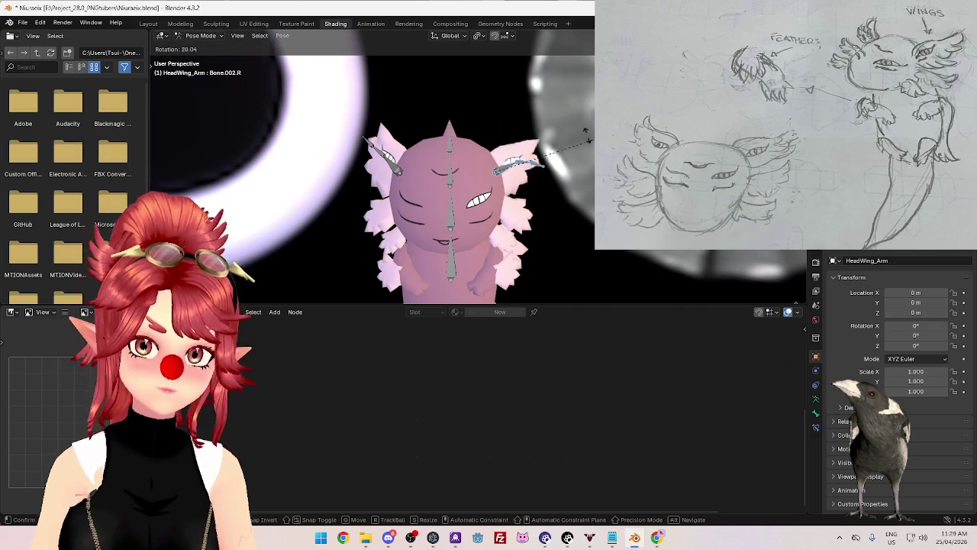
key(Escape)
key(r)
key(Escape)
Step: Review the armature in Edit Mode from the side, then return to Object Mode
key(Tab)
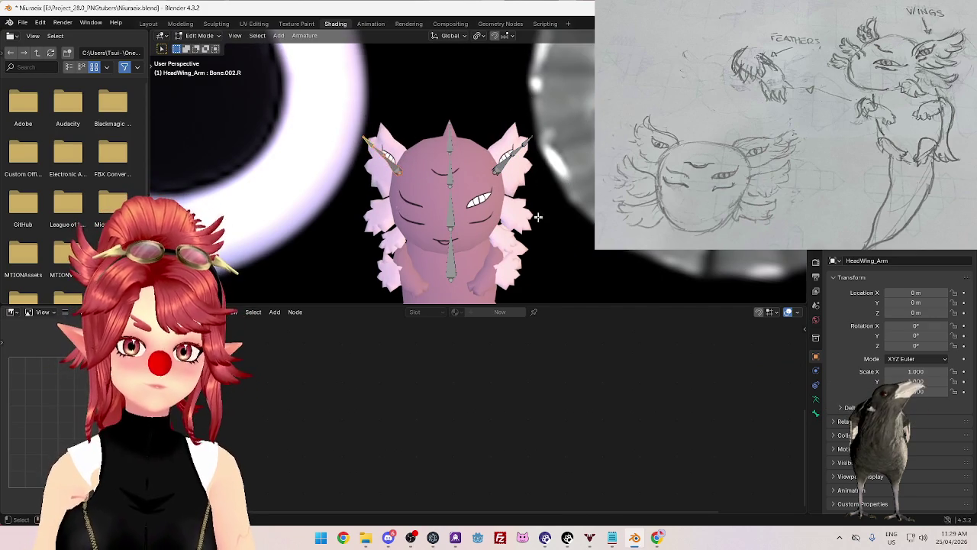
middle_drag(398, 163, 458, 198)
scroll(458, 199, down, 2)
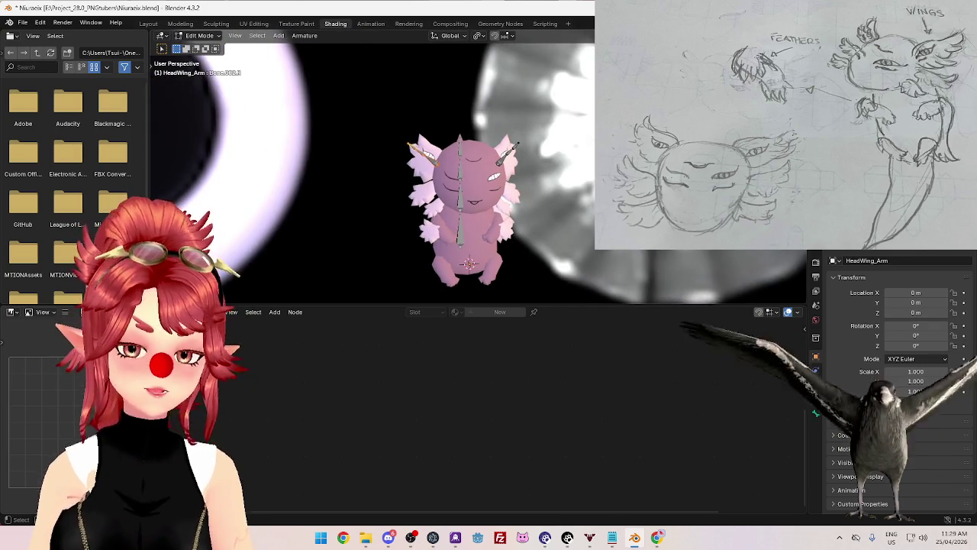
mouse_move(458, 183)
middle_down()
mouse_move(649, 180)
mouse_move(503, 184)
middle_up()
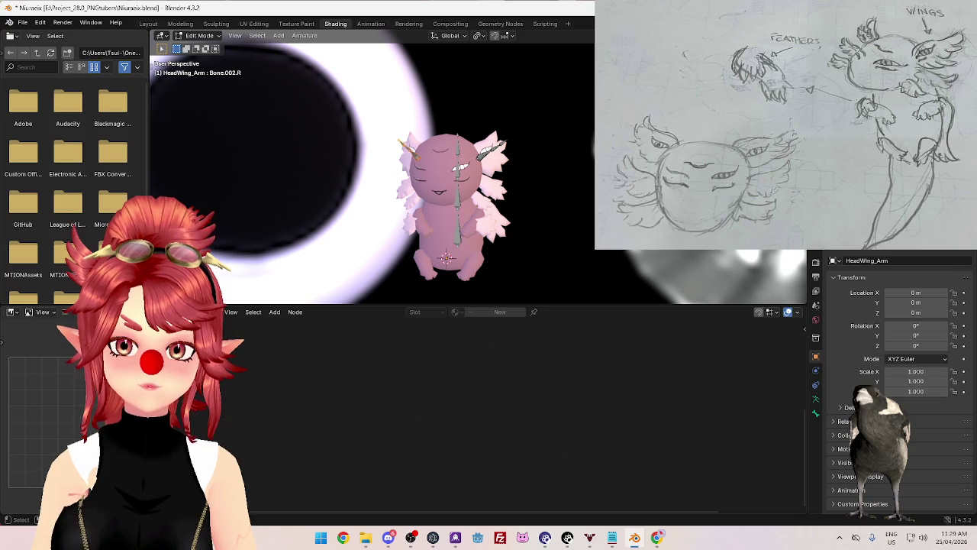
key(Tab)
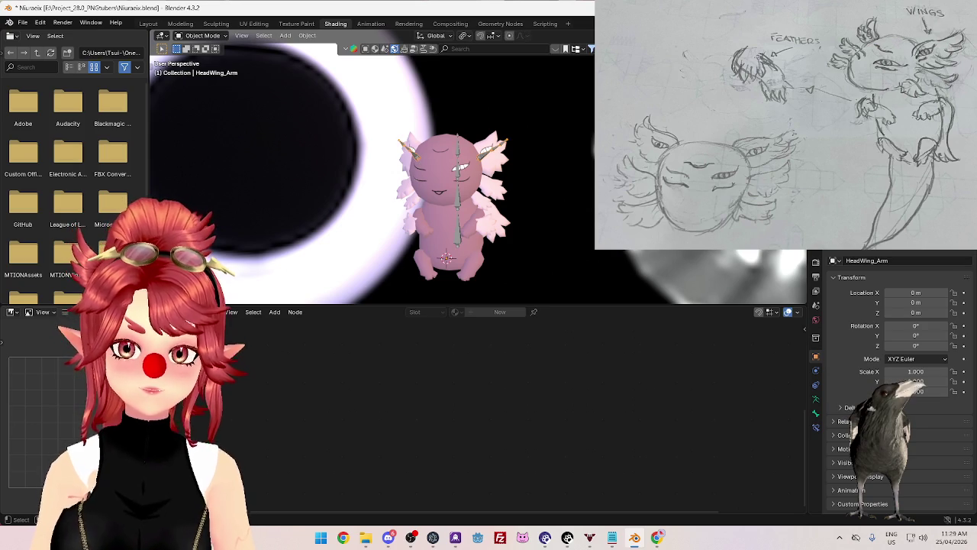
click(446, 171)
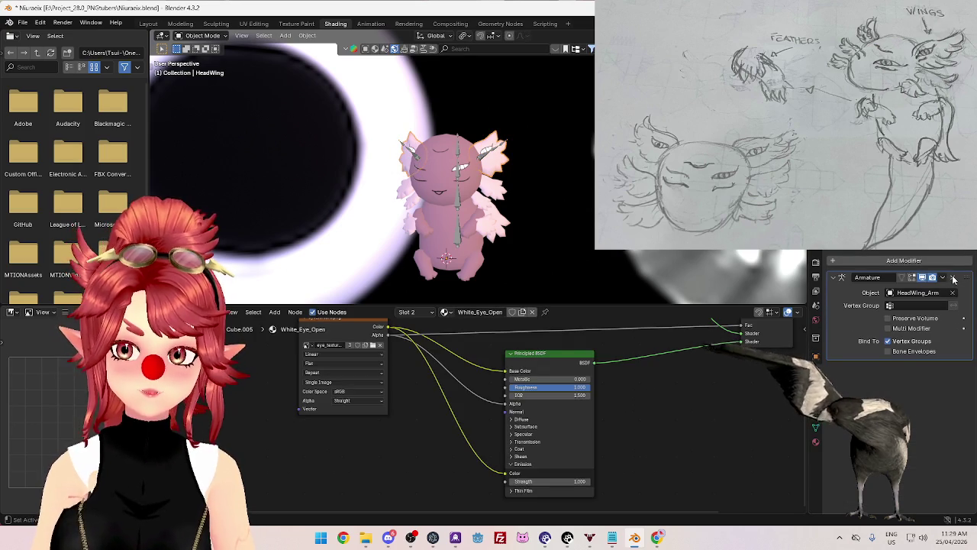
Step: Check HeadWing's modifiers, delete the selection, and select Tail_Arm from a side view
click(816, 370)
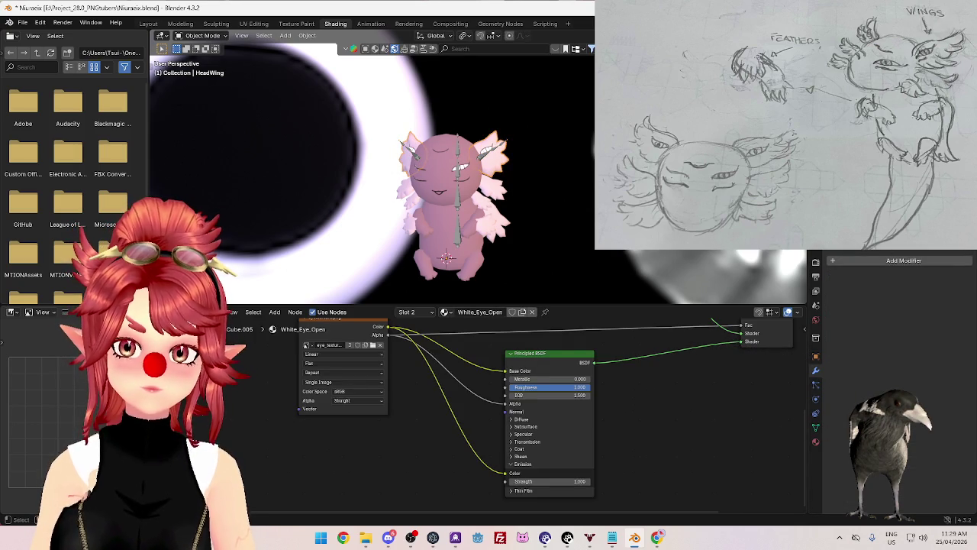
click(456, 198)
key(Delete)
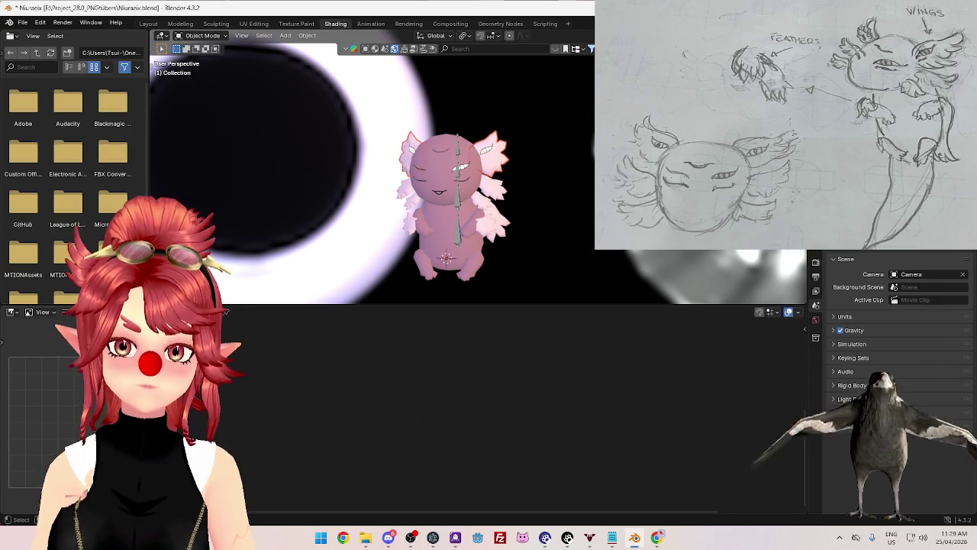
middle_drag(578, 176, 459, 188)
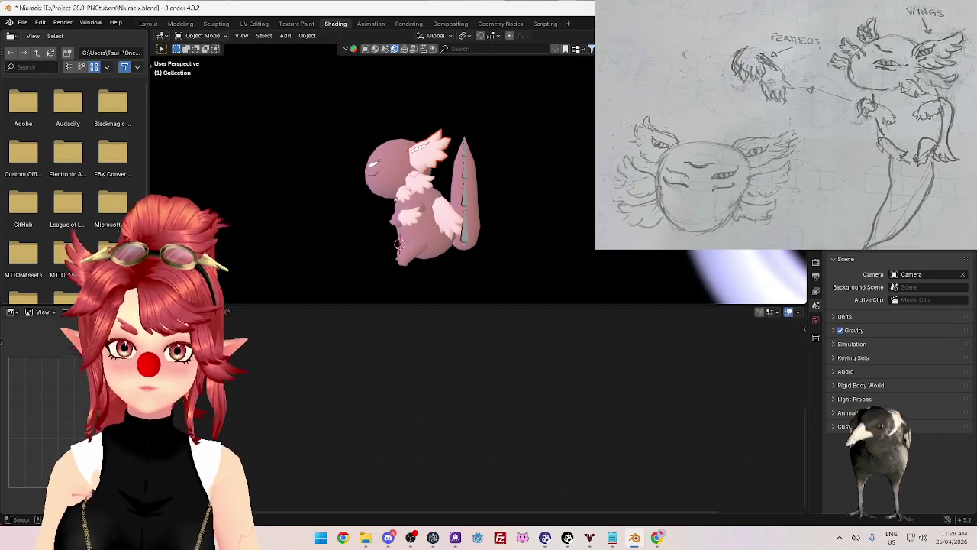
click(463, 195)
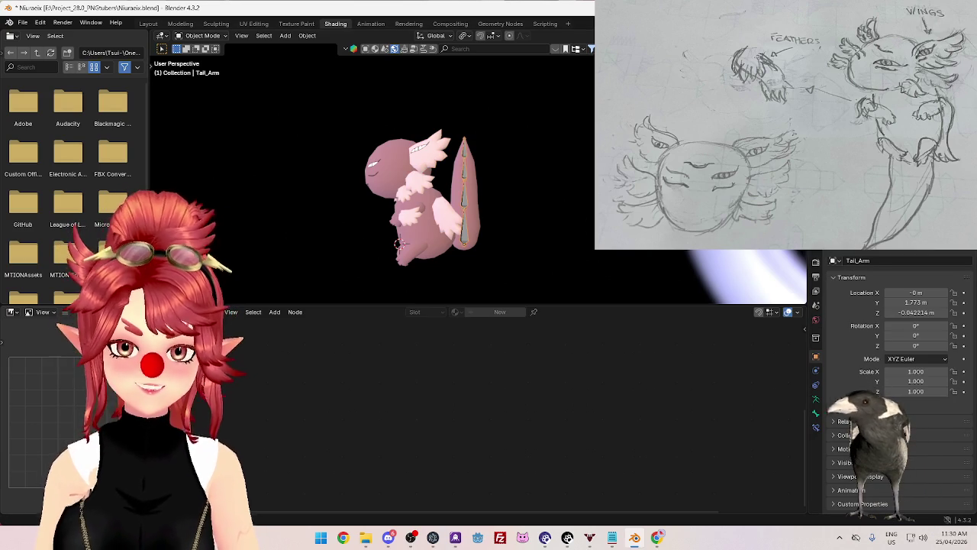
Step: Zoom in on the armature and add a new bone at the axolotl's lower body in Edit Mode
click(464, 195)
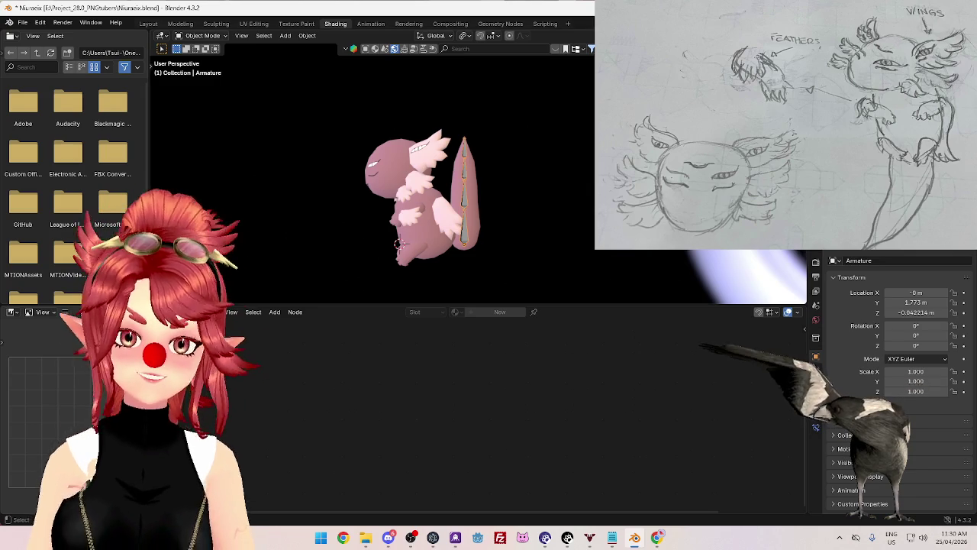
scroll(470, 242, up, 1)
scroll(469, 243, up, 2)
key(Tab)
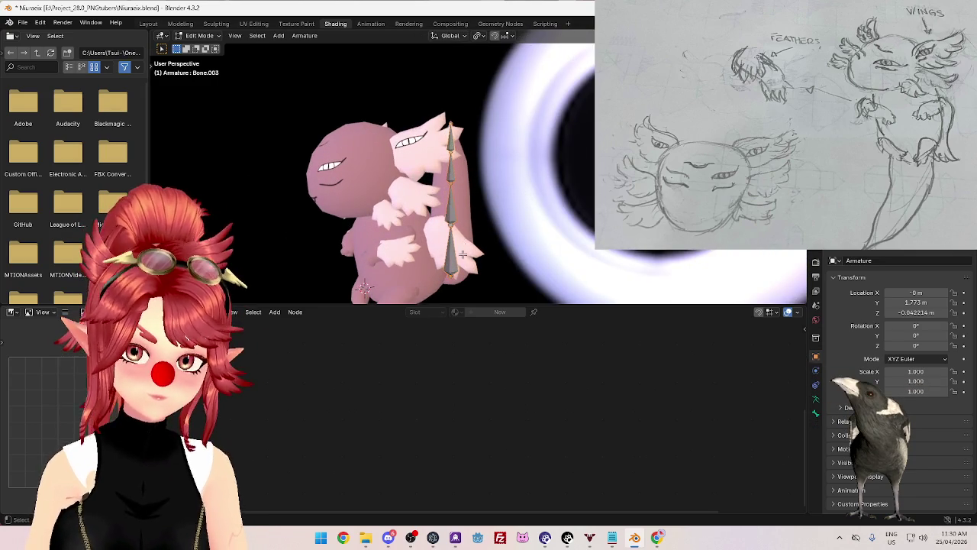
shift+middle_drag(490, 218, 473, 192)
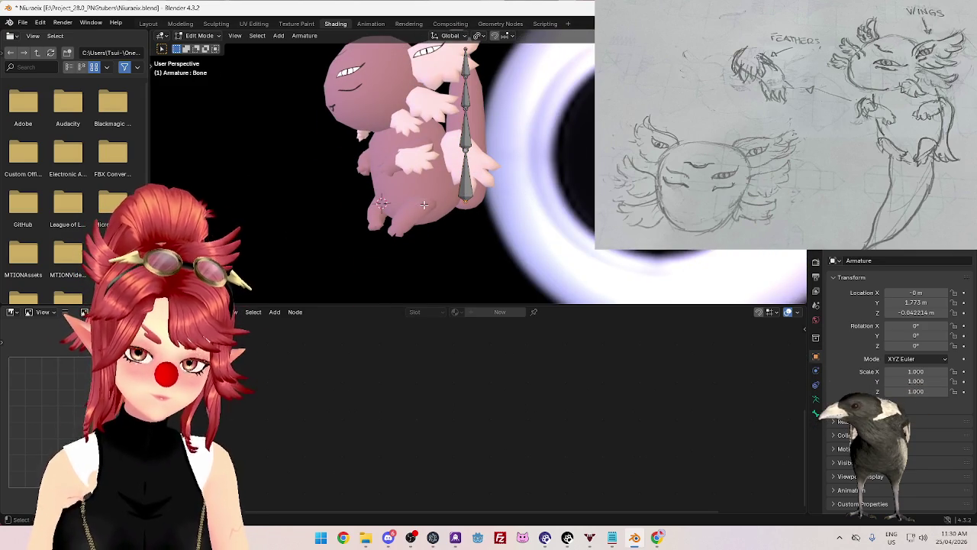
key(shift+a)
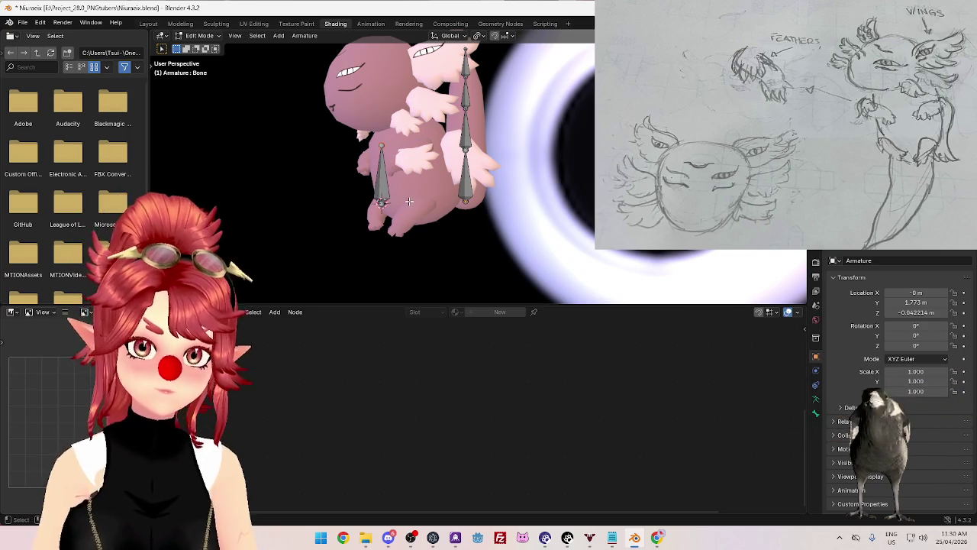
middle_drag(467, 216, 426, 221)
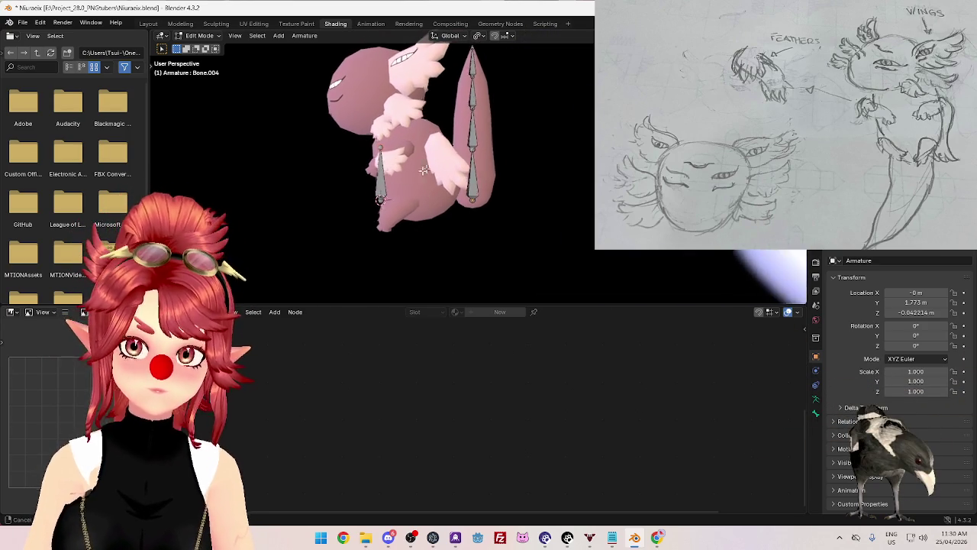
middle_drag(418, 173, 513, 188)
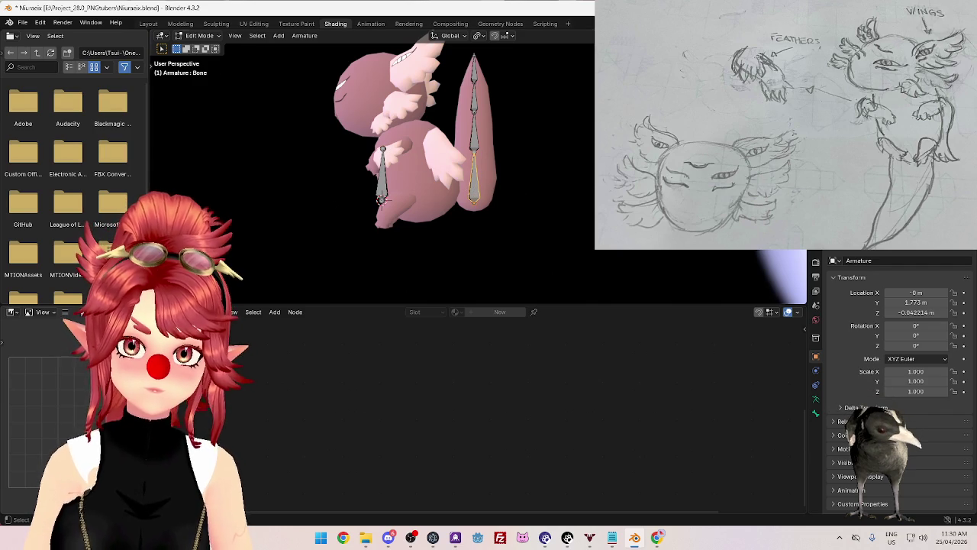
click(815, 413)
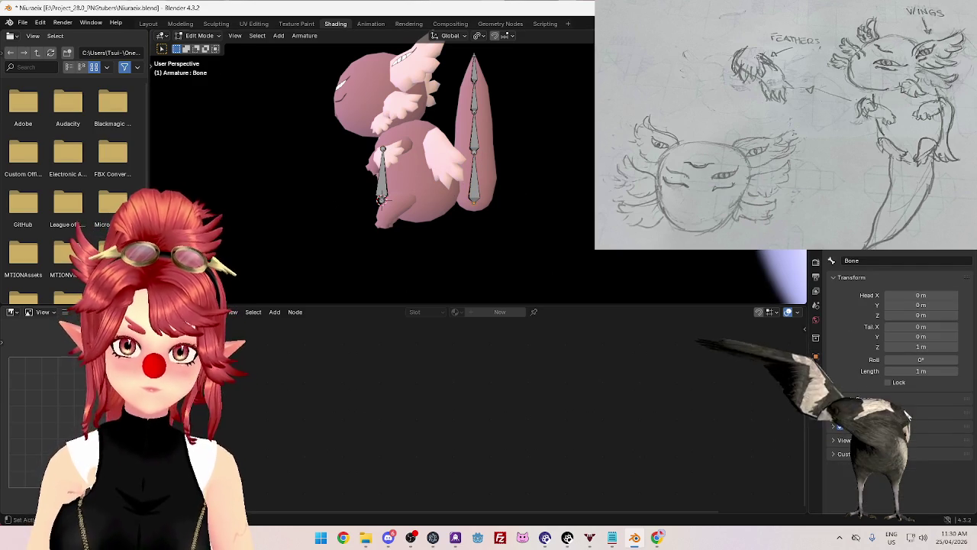
Step: Rename the new small bone Bone.004 to Root
click(863, 398)
click(917, 429)
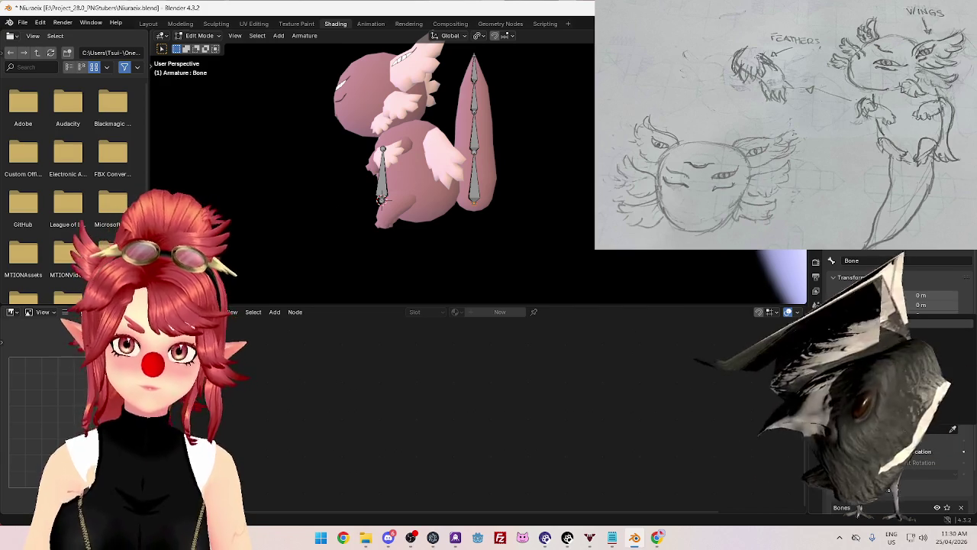
click(381, 190)
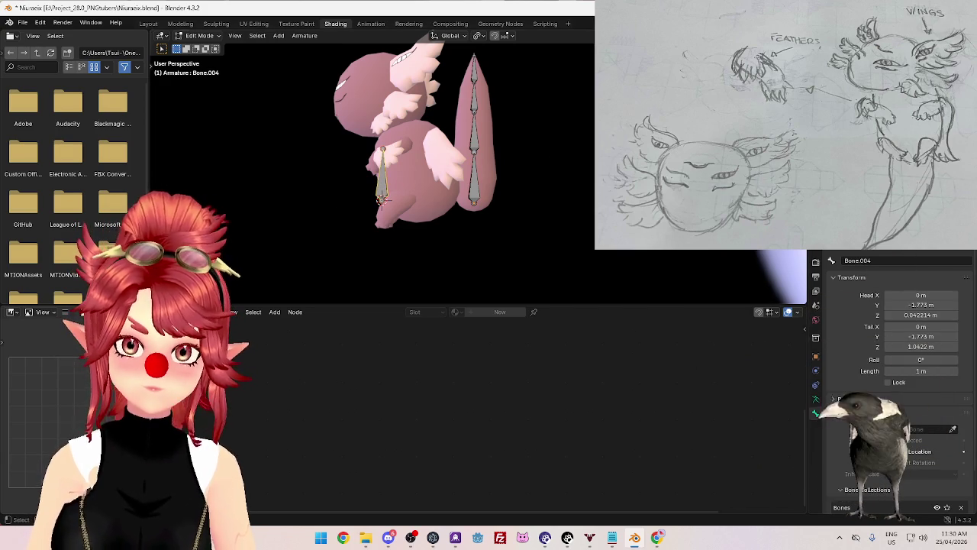
key(F2)
text(Root)
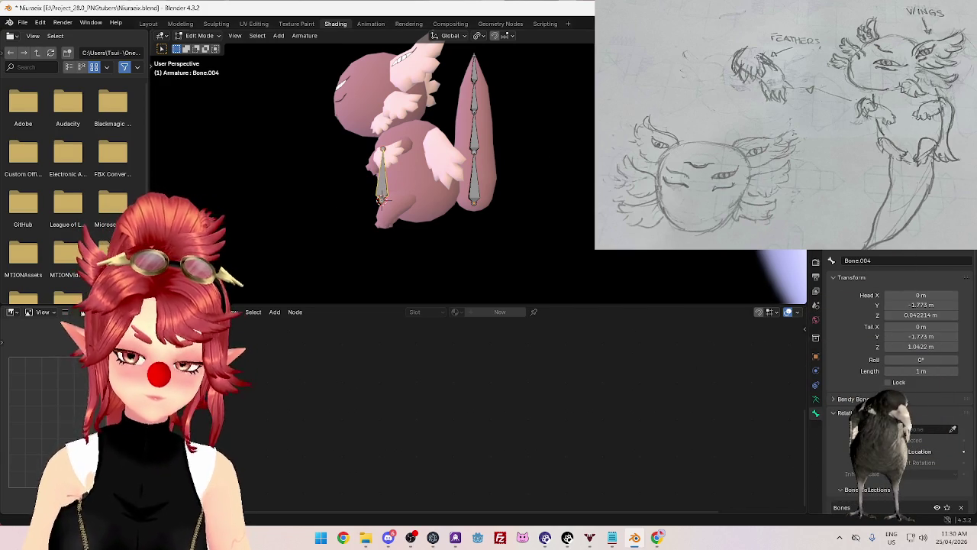
key(Return)
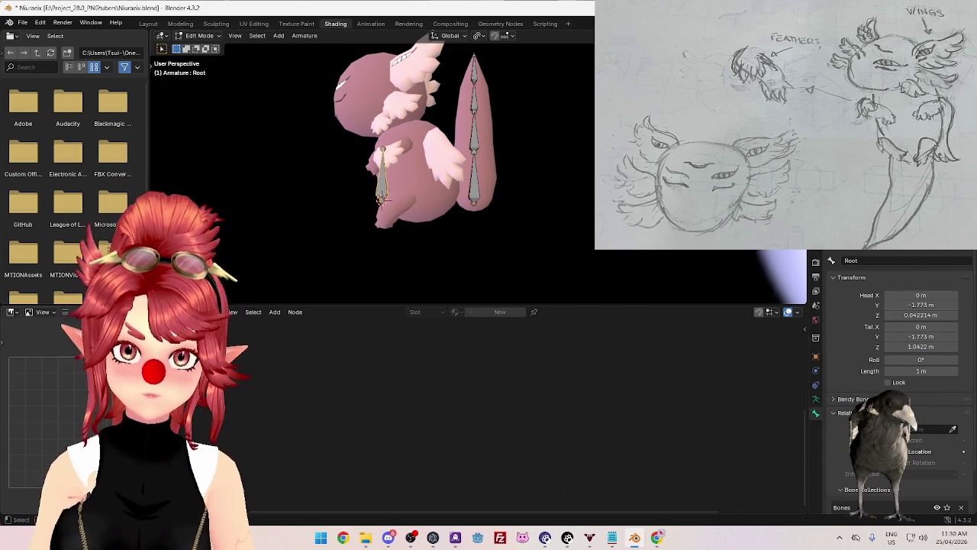
Step: Parent the tail chain's bottom bone to Root and mark it Connected
click(473, 183)
click(911, 429)
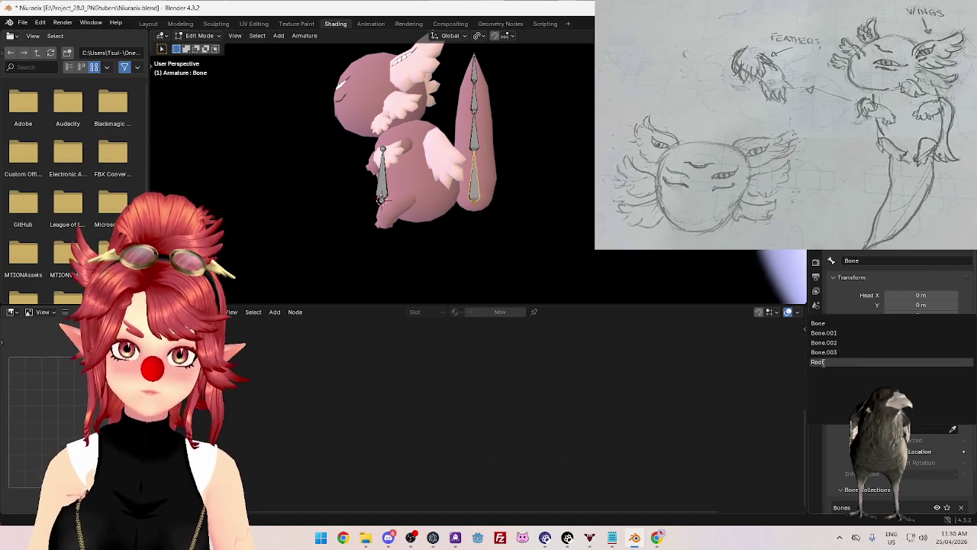
click(841, 361)
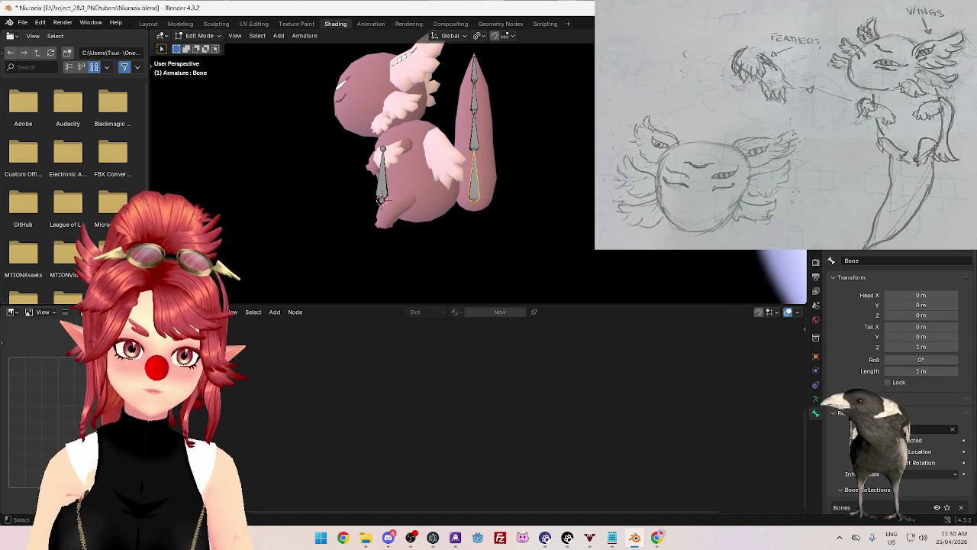
click(381, 197)
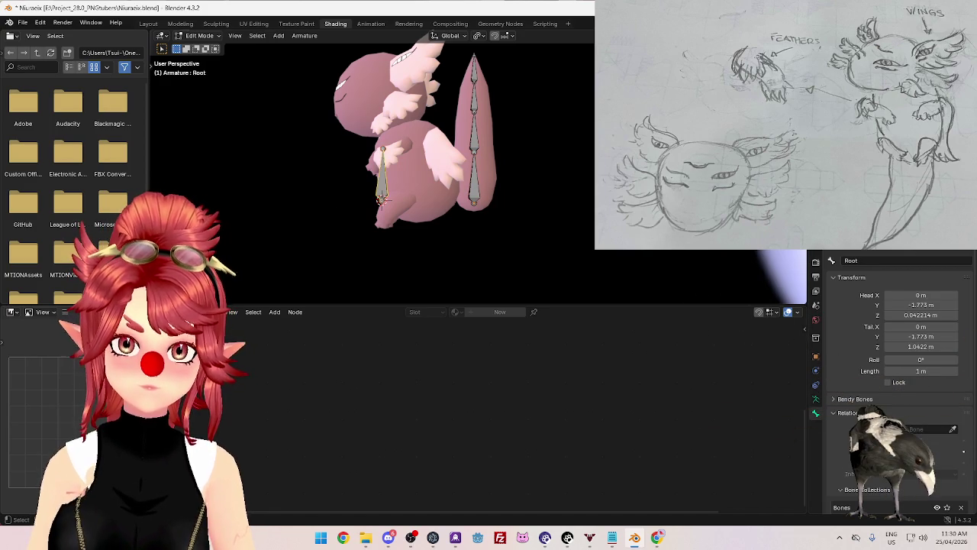
key(ctrl+z)
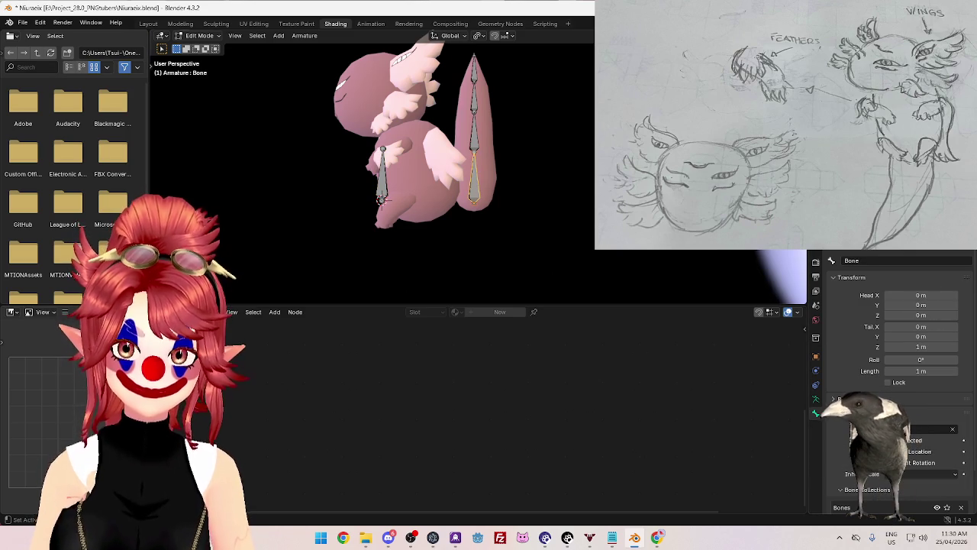
click(878, 441)
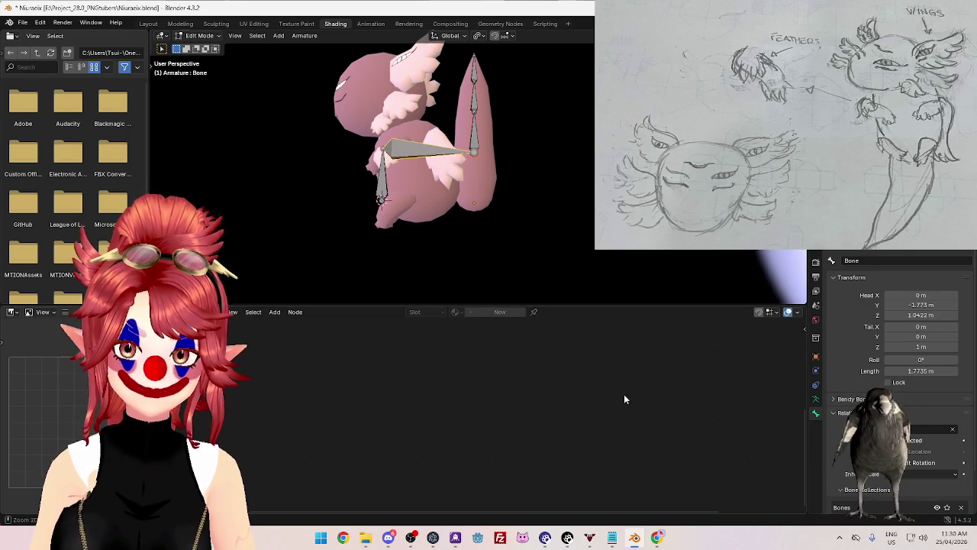
Step: Undo the sideways bone connection and move the Root bone vertically along Z
key(ctrl+z)
scroll(885, 366, down, 2)
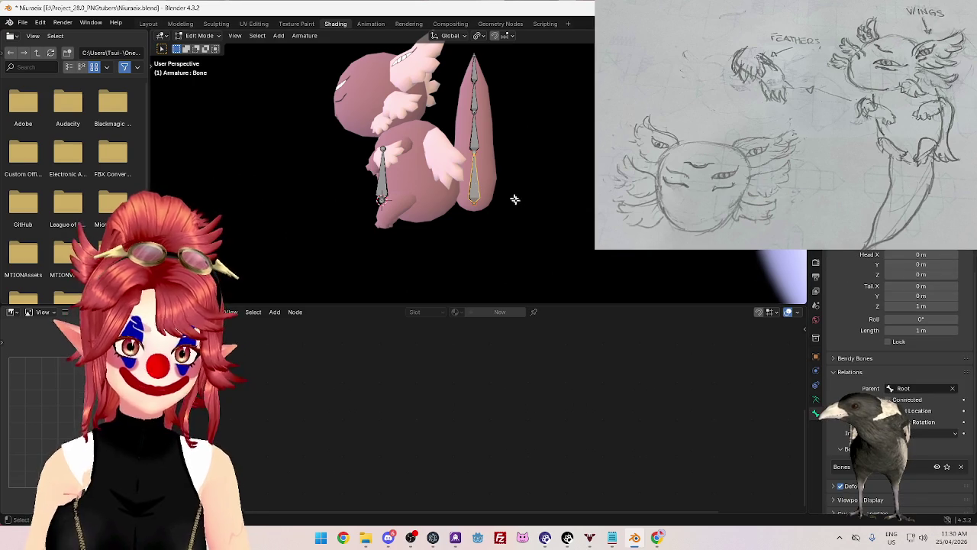
middle_drag(510, 196, 515, 217)
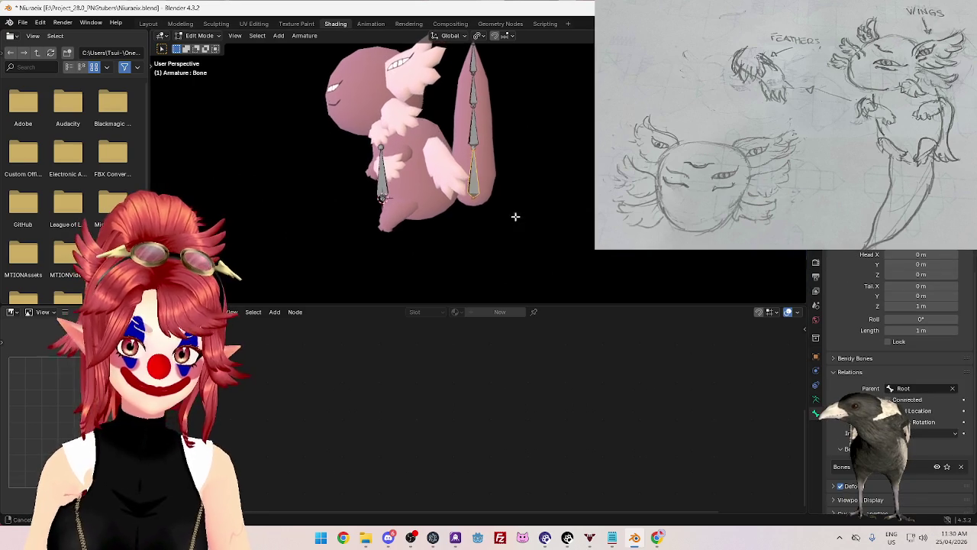
click(380, 145)
mouse_move(381, 145)
middle_down()
mouse_move(473, 167)
mouse_move(483, 236)
middle_up()
key(g)
key(z)
click(524, 194)
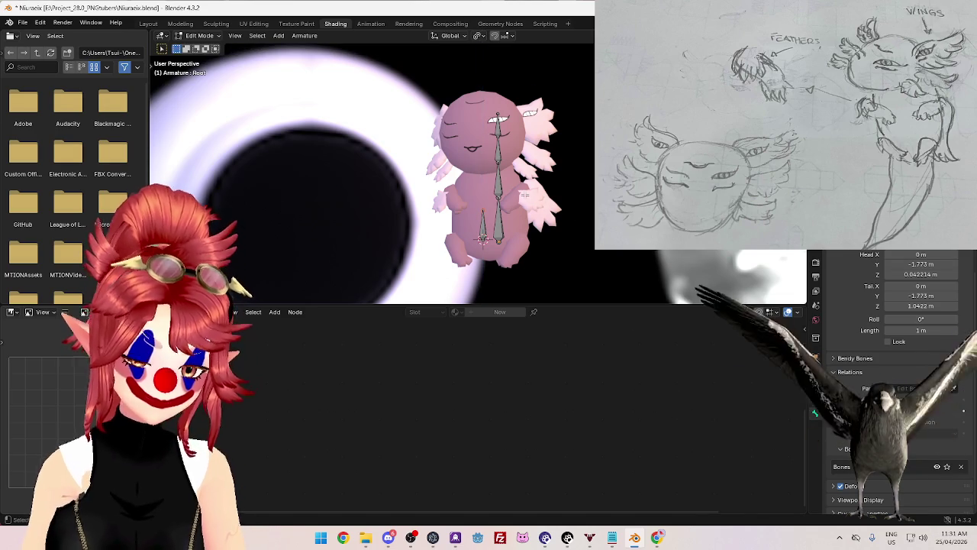
Step: Extrude an upright chest bone from Root along Z and shift it along Y into the body
key(e)
key(z)
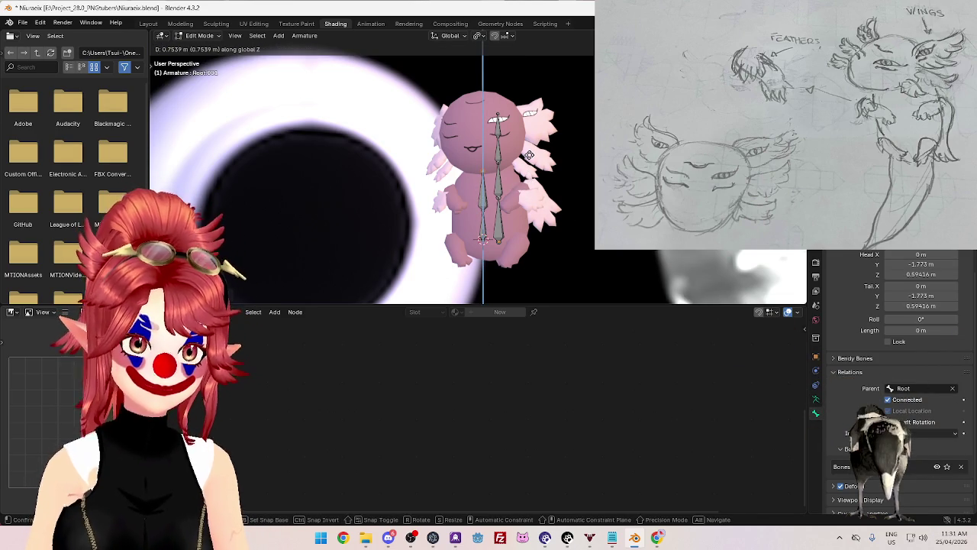
click(529, 156)
mouse_move(529, 156)
middle_down()
mouse_move(516, 190)
mouse_move(433, 194)
middle_up()
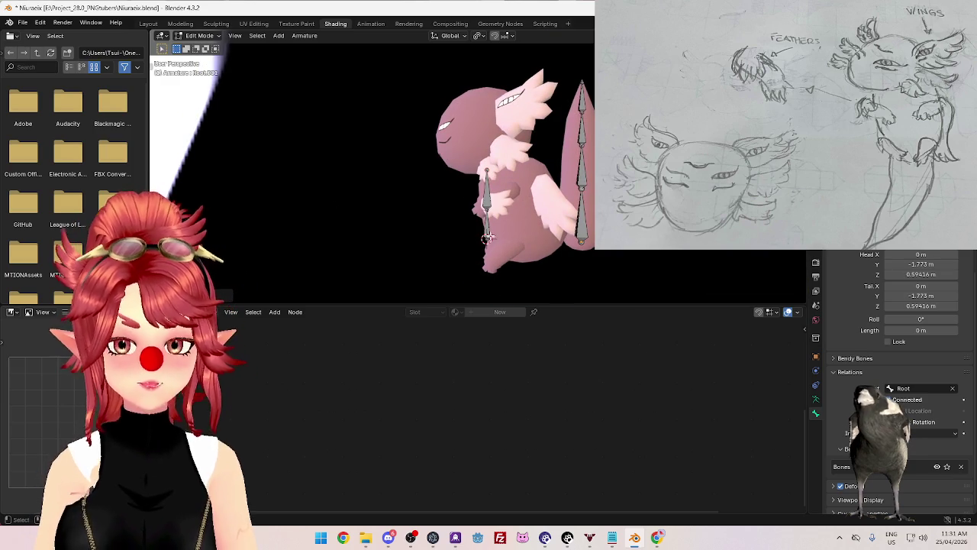
click(486, 200)
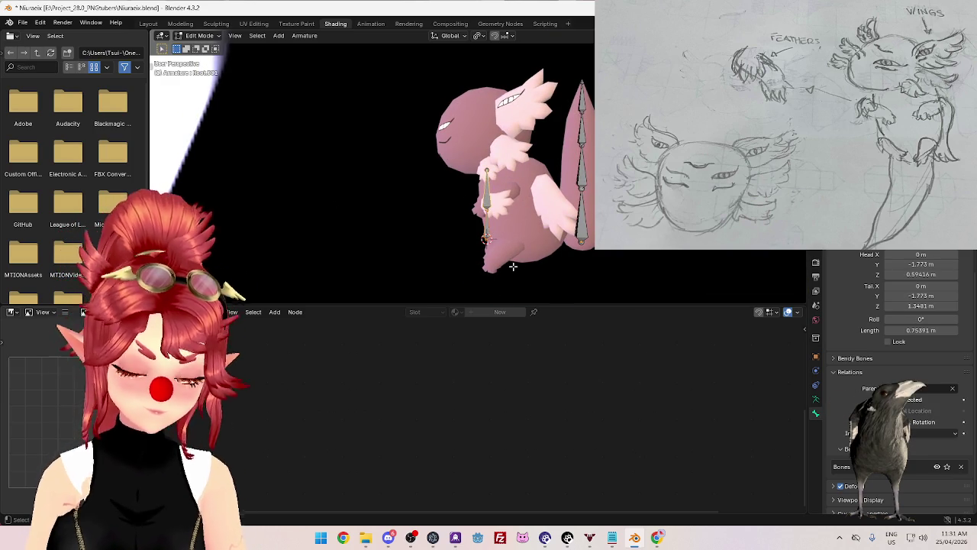
key(g)
key(y)
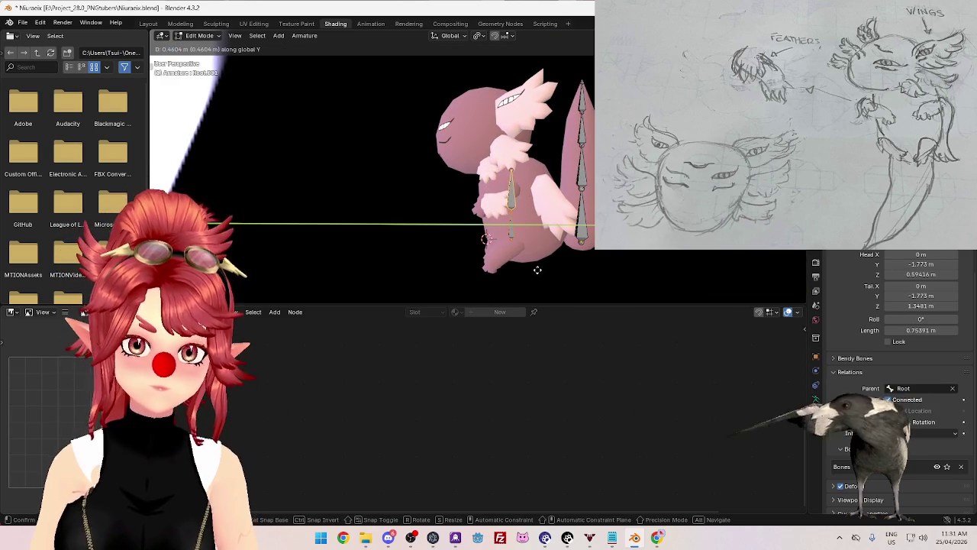
click(539, 271)
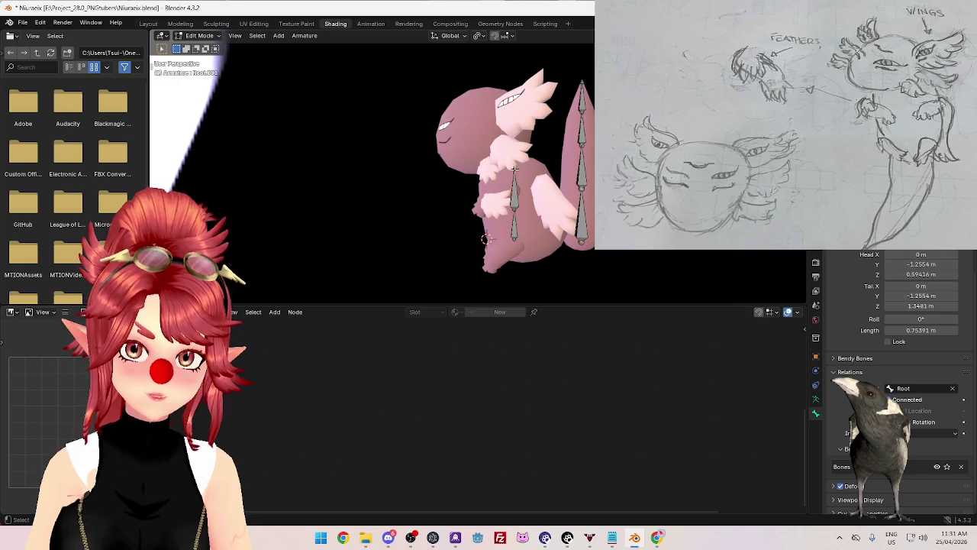
Step: Reposition the chest bone in Right Orthographic view and select its top end
key(g)
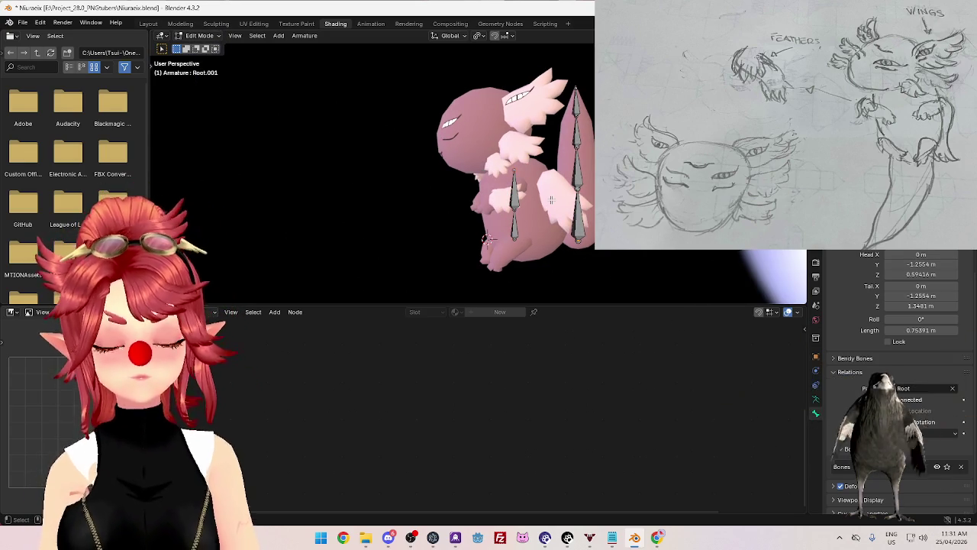
key(KP_3)
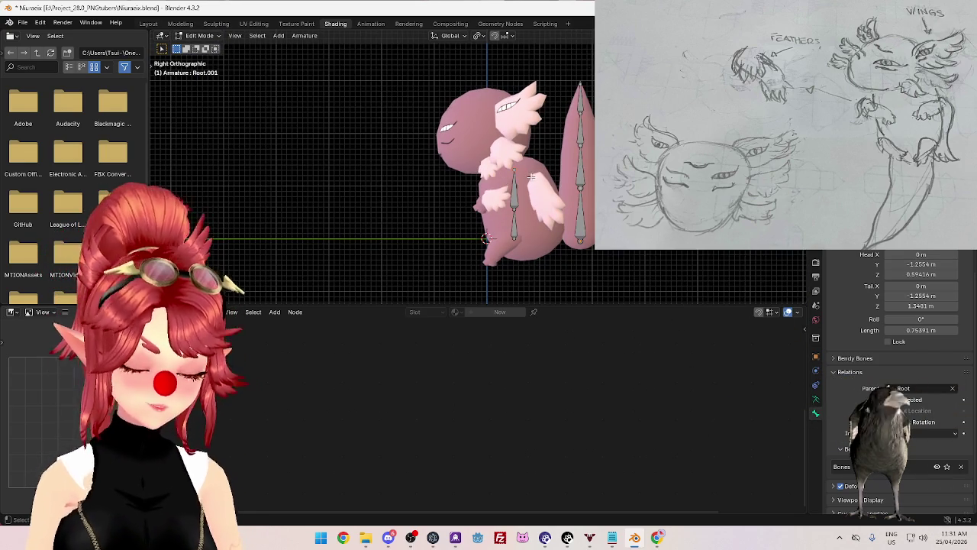
key(g)
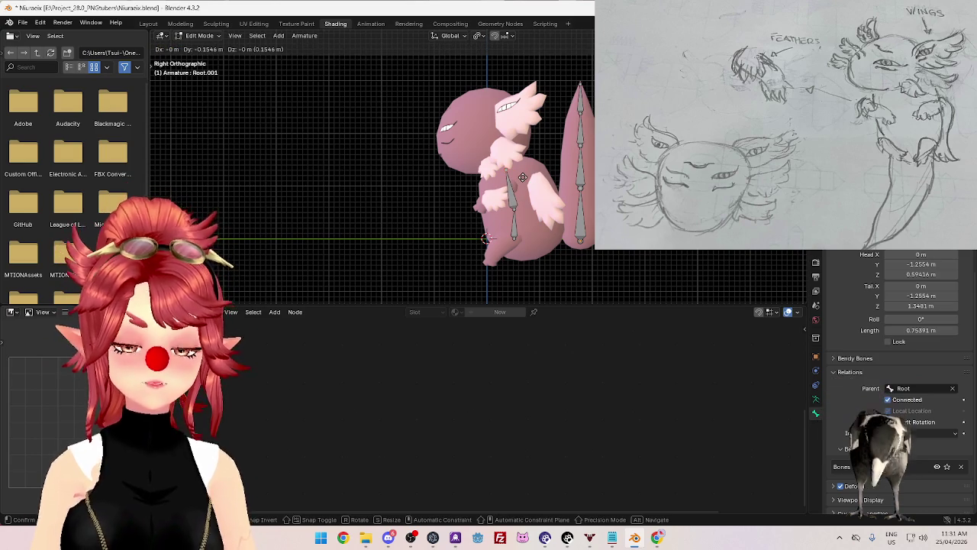
click(523, 177)
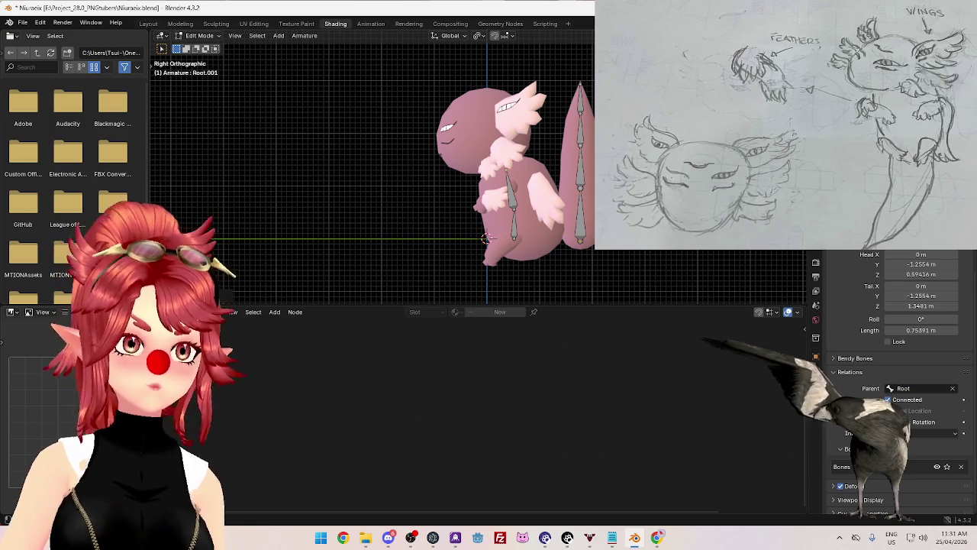
mouse_move(523, 219)
middle_down()
mouse_move(505, 177)
mouse_move(481, 177)
middle_up()
scroll(505, 177, up, 3)
key(KP_3)
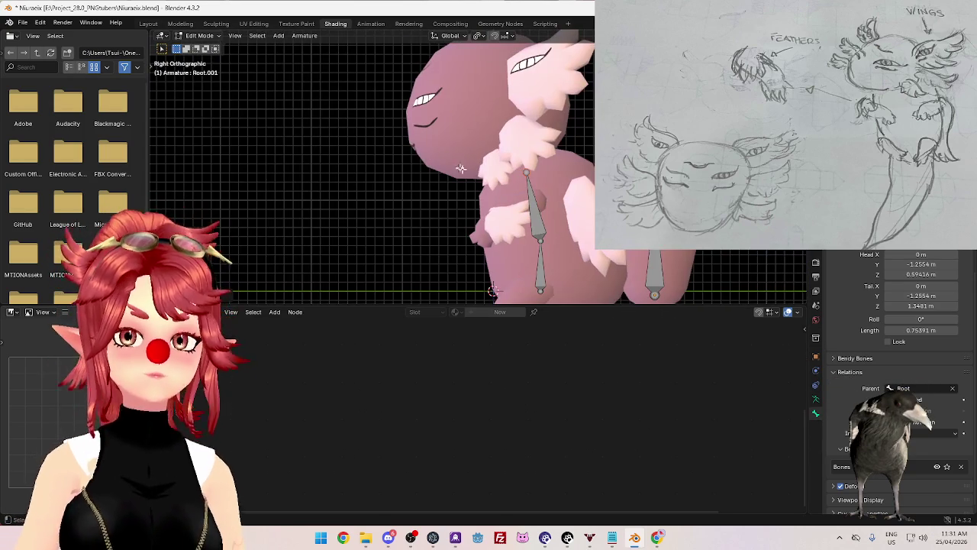
drag(527, 174, 520, 165)
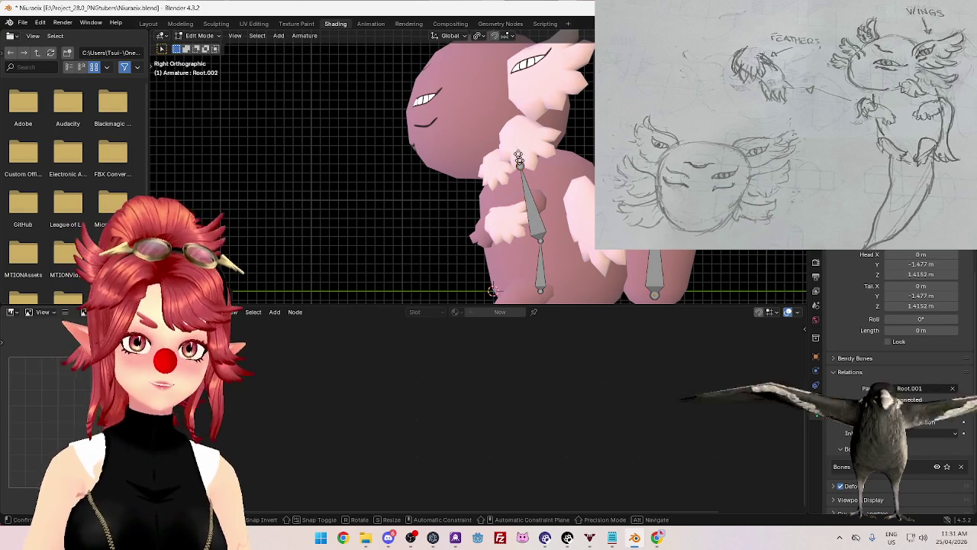
Step: Extrude Root.002 from the chest bone's tip up into the head, inspect it, then leave Edit Mode
key(e)
click(461, 42)
middle_drag(503, 152, 569, 194)
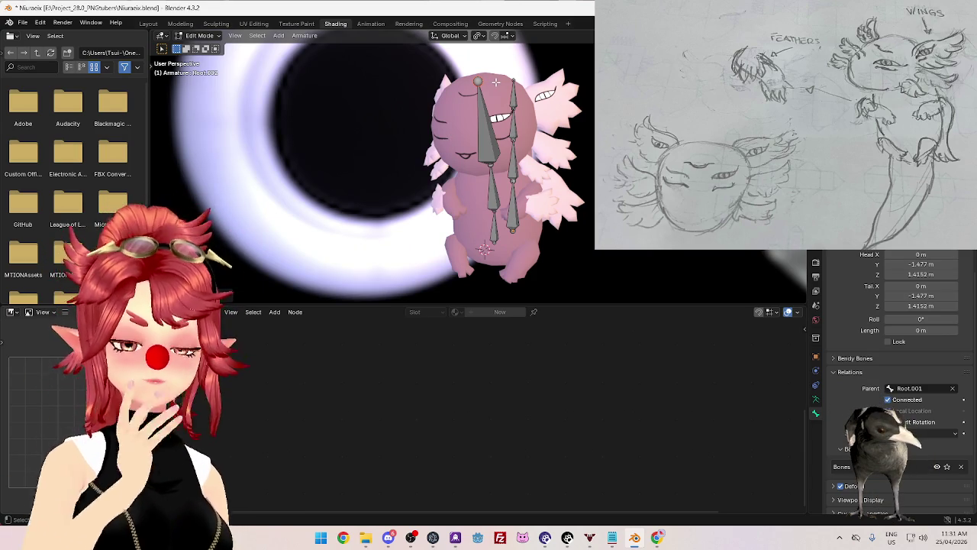
mouse_move(496, 81)
middle_down()
mouse_move(482, 112)
mouse_move(491, 112)
middle_up()
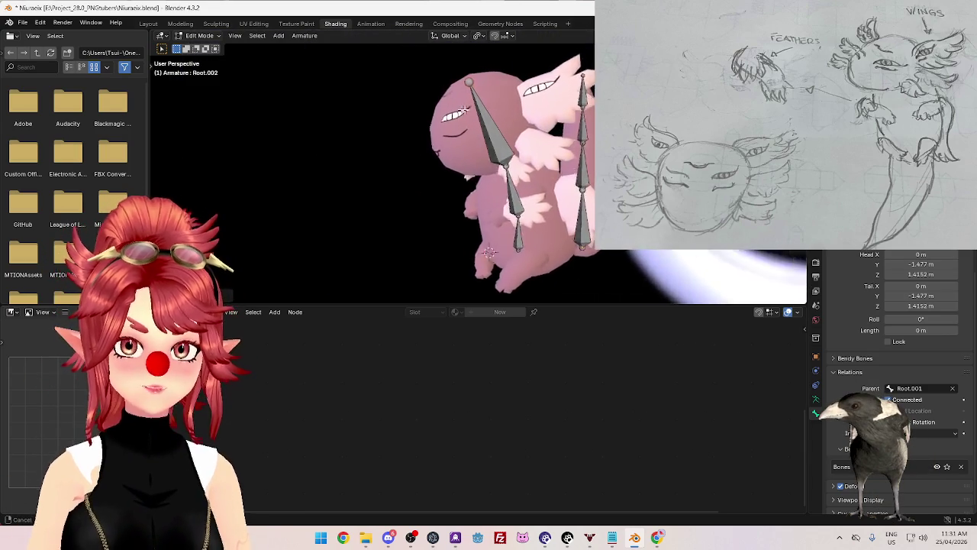
middle_drag(500, 114, 473, 122)
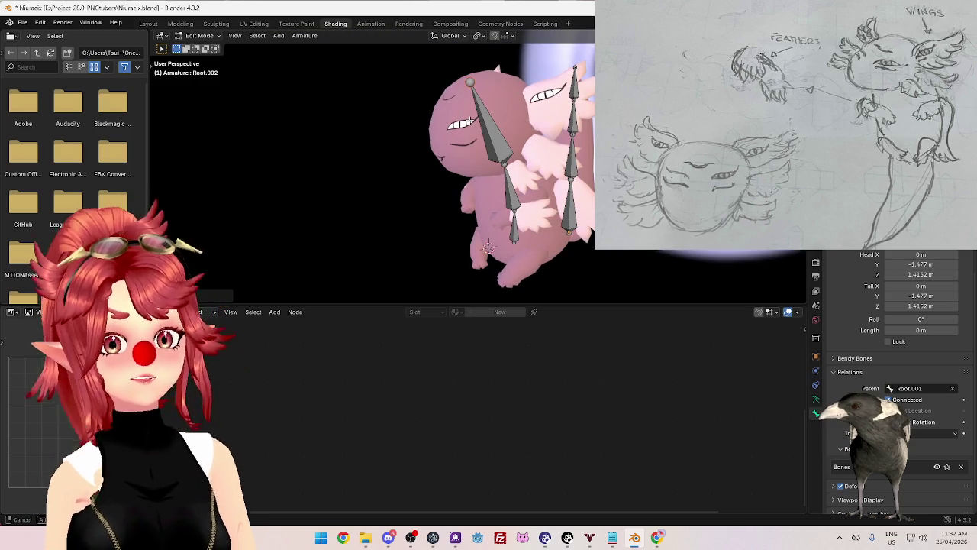
middle_drag(470, 121, 488, 115)
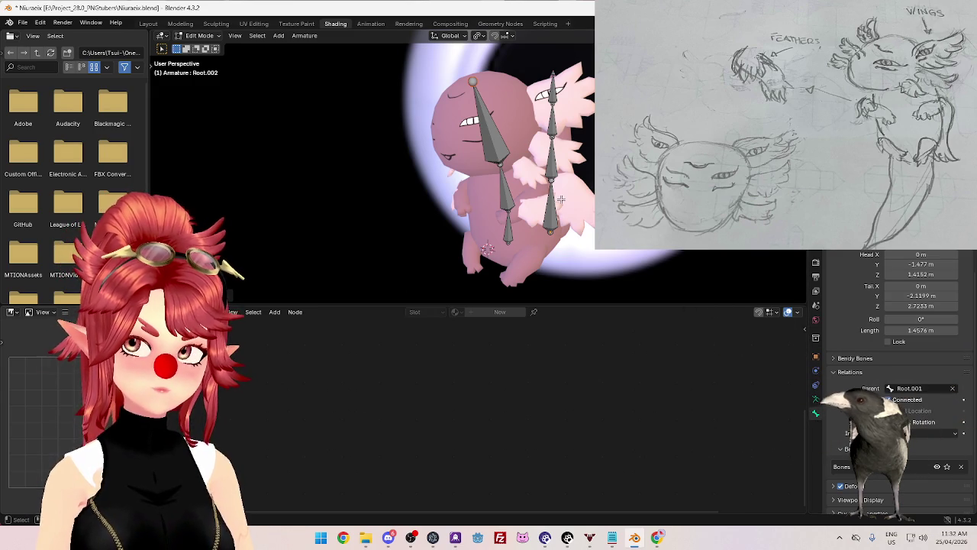
key(Tab)
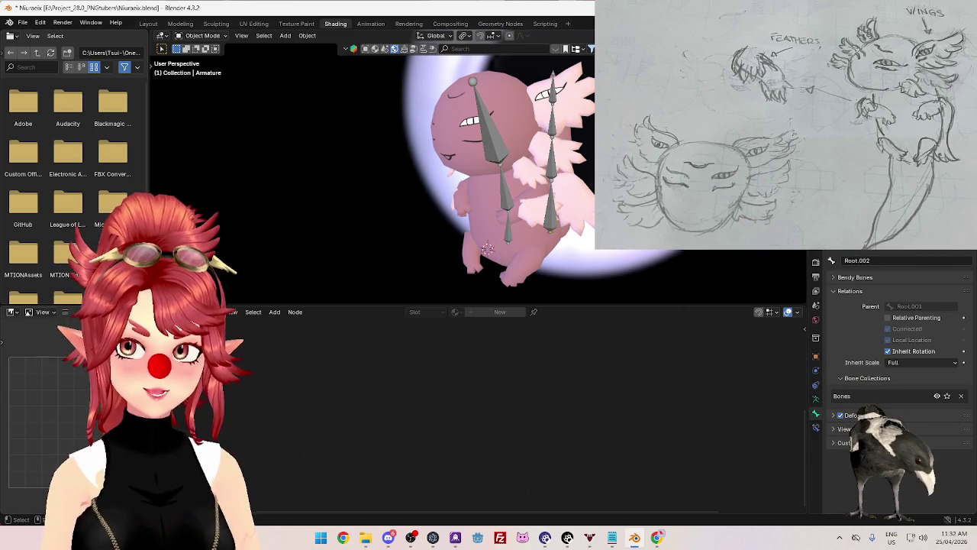
Step: Parent the axolotl mesh to the armature With Automatic Weights, then return to bone Edit Mode
key(ctrl+p)
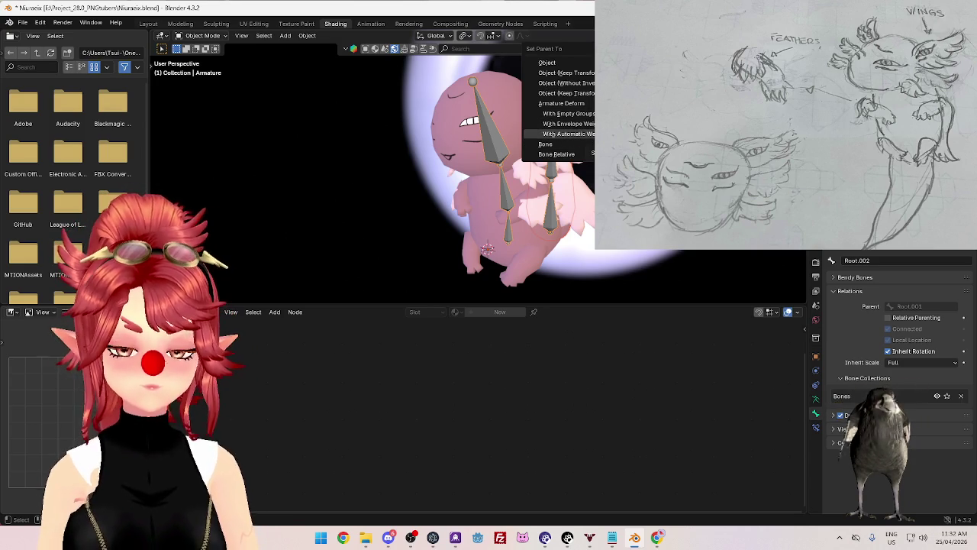
click(565, 133)
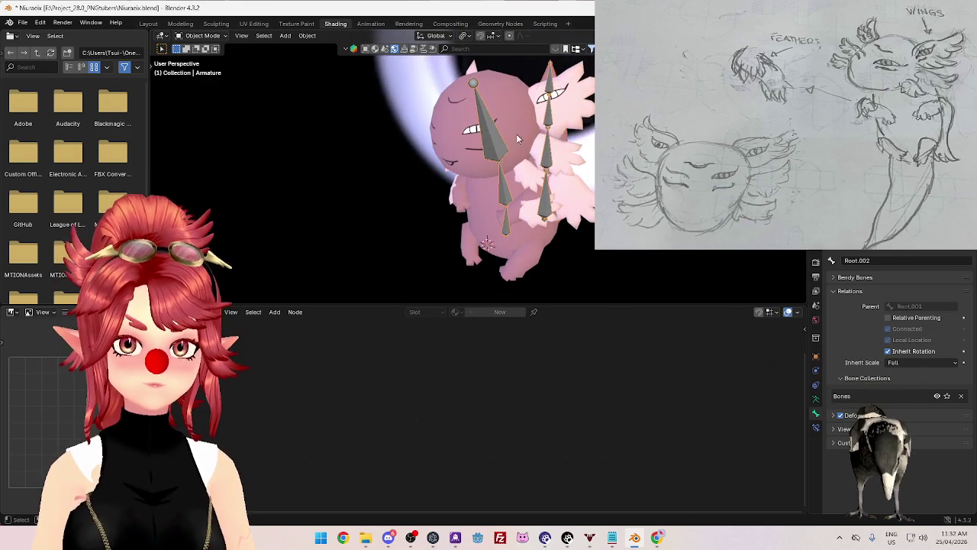
key(Tab)
key(g)
key(Escape)
middle_drag(551, 115, 549, 102)
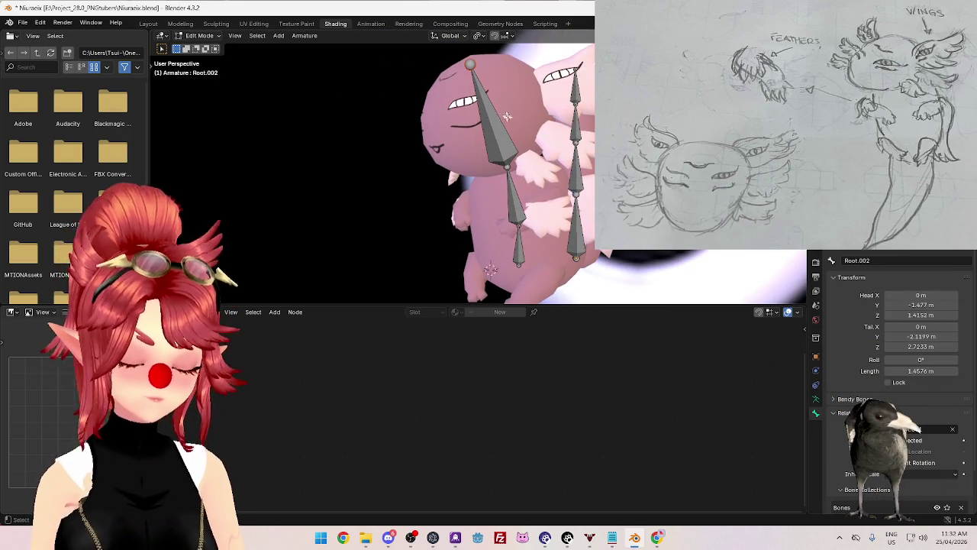
Step: Extrude a chain of three gill bones from the head bone's tip
key(e)
click(550, 99)
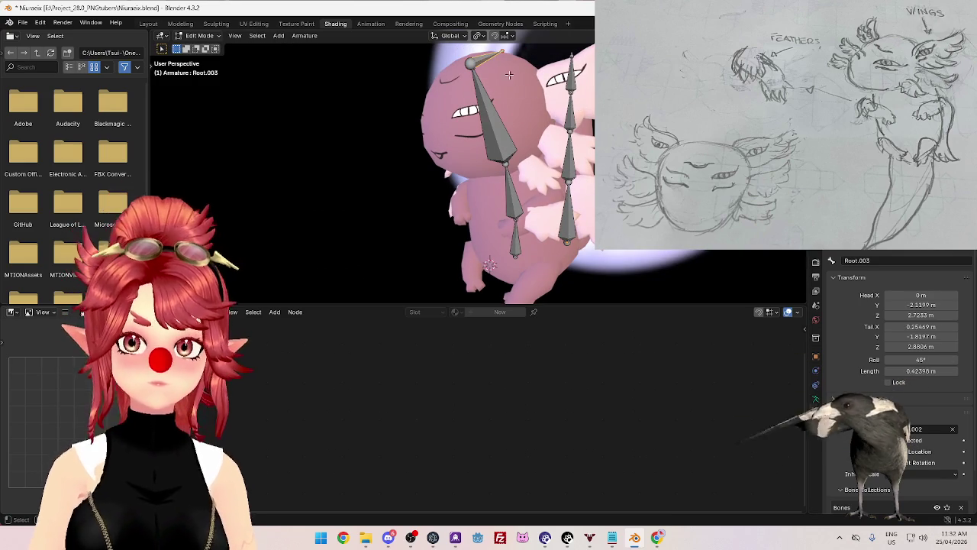
mouse_move(550, 90)
middle_down()
mouse_move(566, 184)
mouse_move(528, 92)
middle_up()
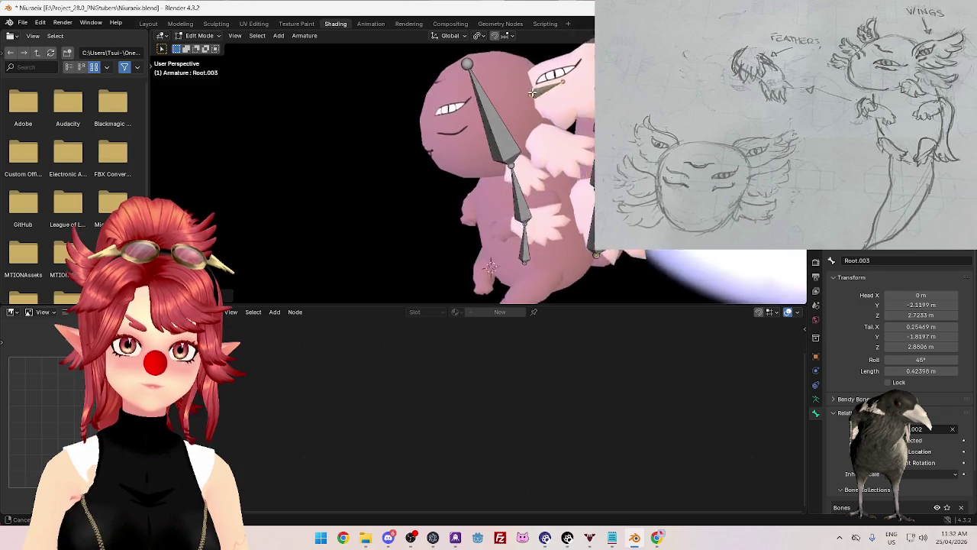
middle_drag(528, 93, 537, 96)
key(e)
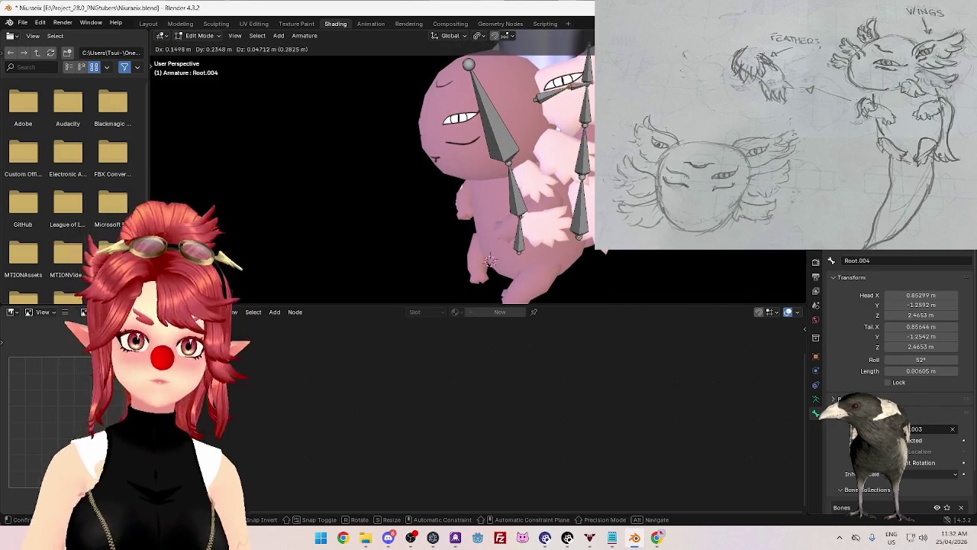
click(603, 249)
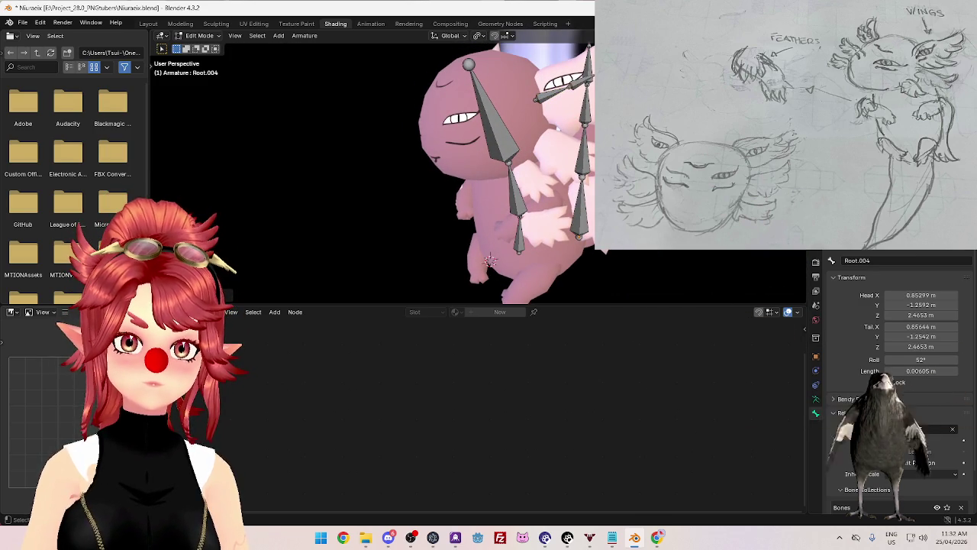
key(e)
click(603, 249)
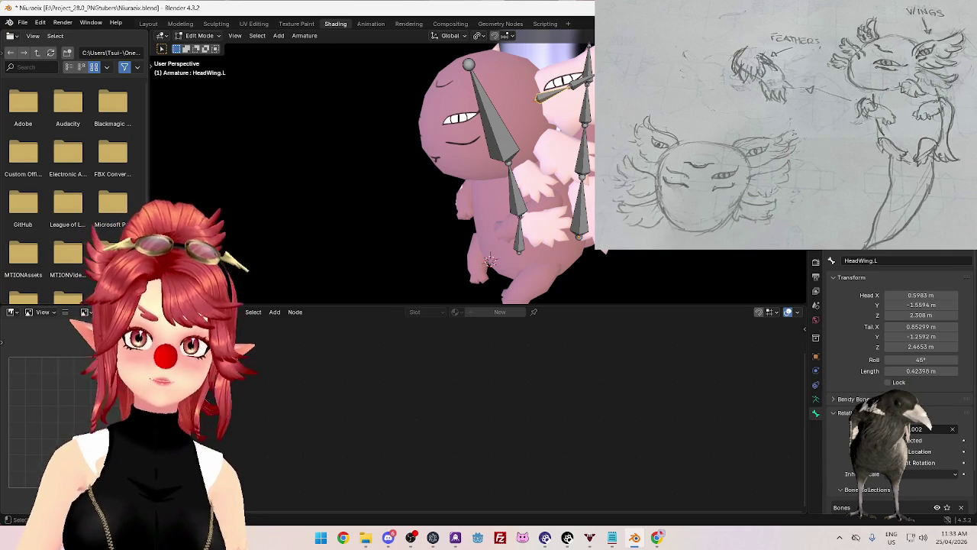
Step: Name the second and third gill bones HeadWing2.L and HeadWing3.L
key(bracketright)
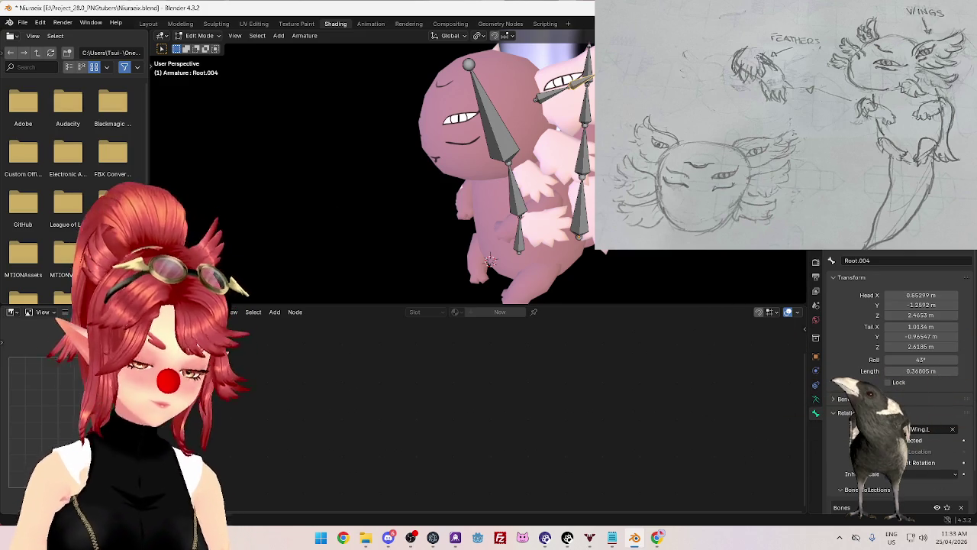
key(ctrl+z)
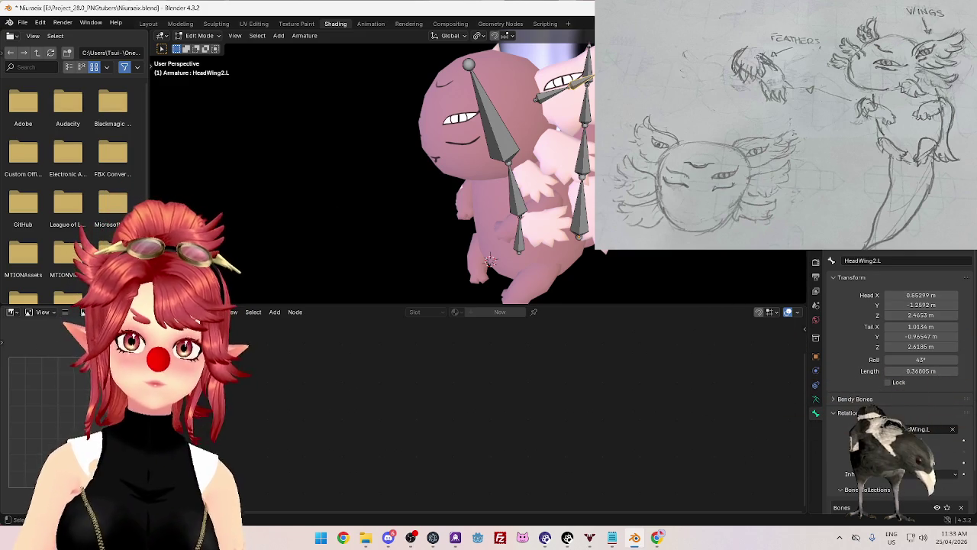
key(e)
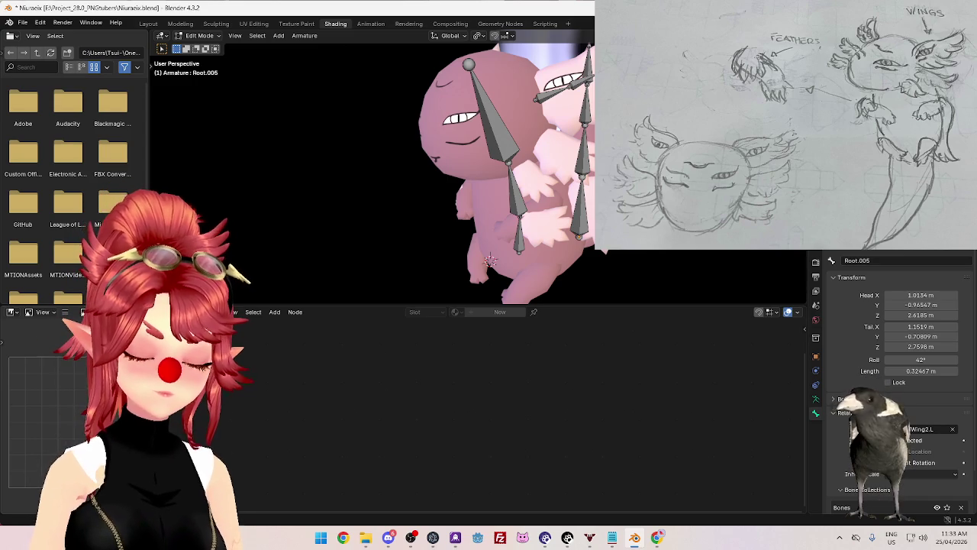
key(F2)
text(HeadWing3.L)
key(Return)
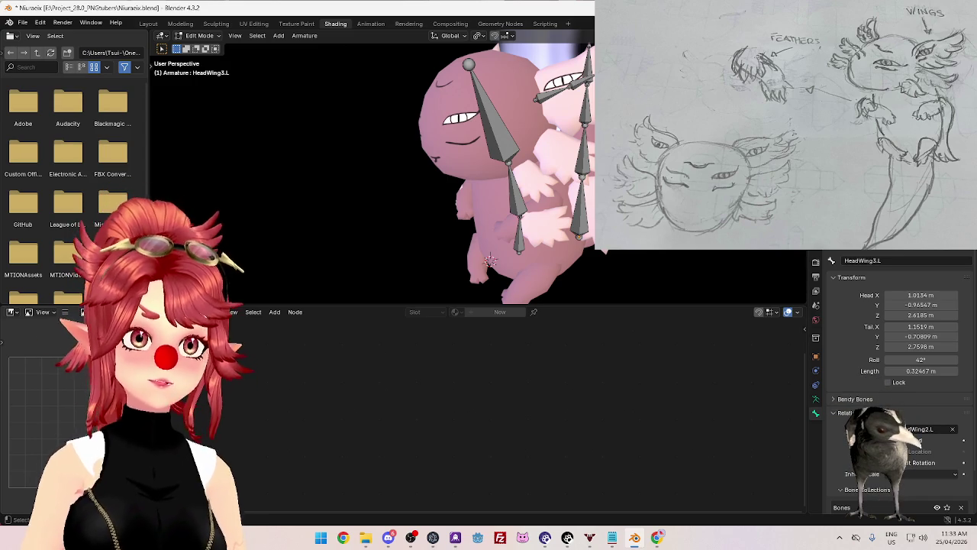
Step: Rename Root.002 to Head and Root.001 to Chest
click(490, 123)
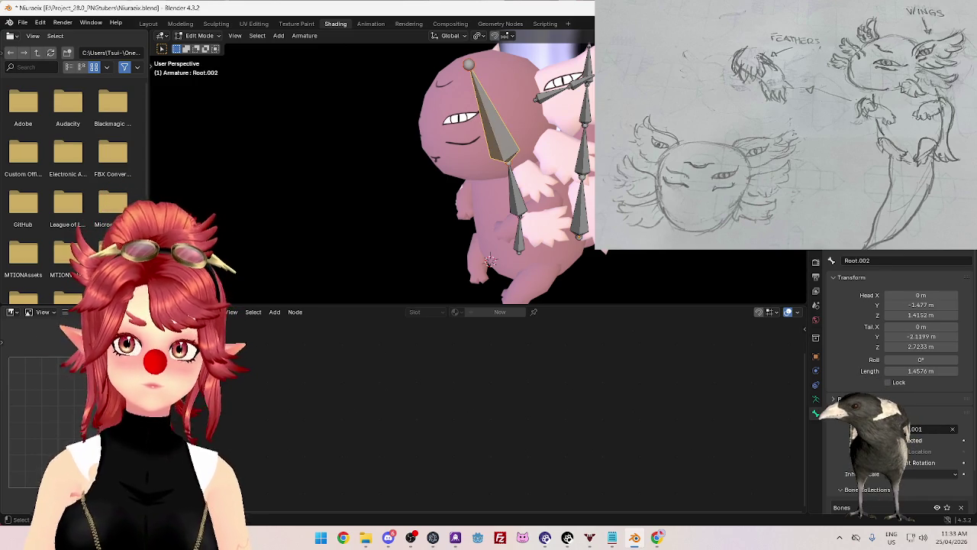
key(F2)
text(HEad)
key(Return)
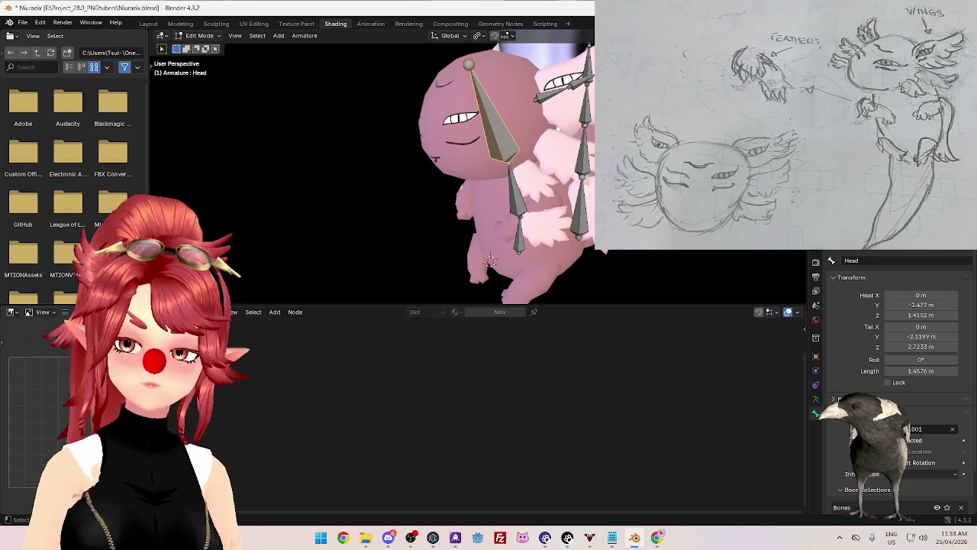
click(516, 195)
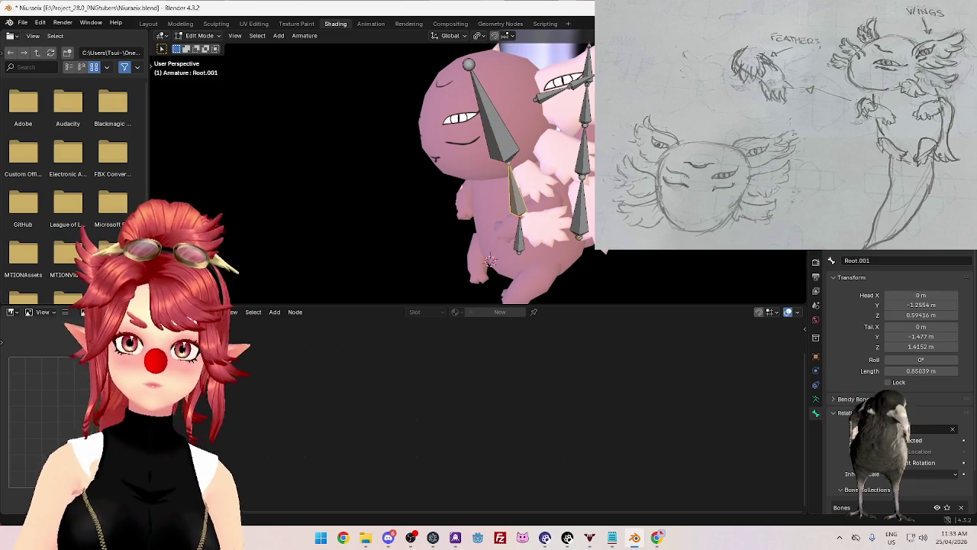
key(F2)
text(Chest)
key(Return)
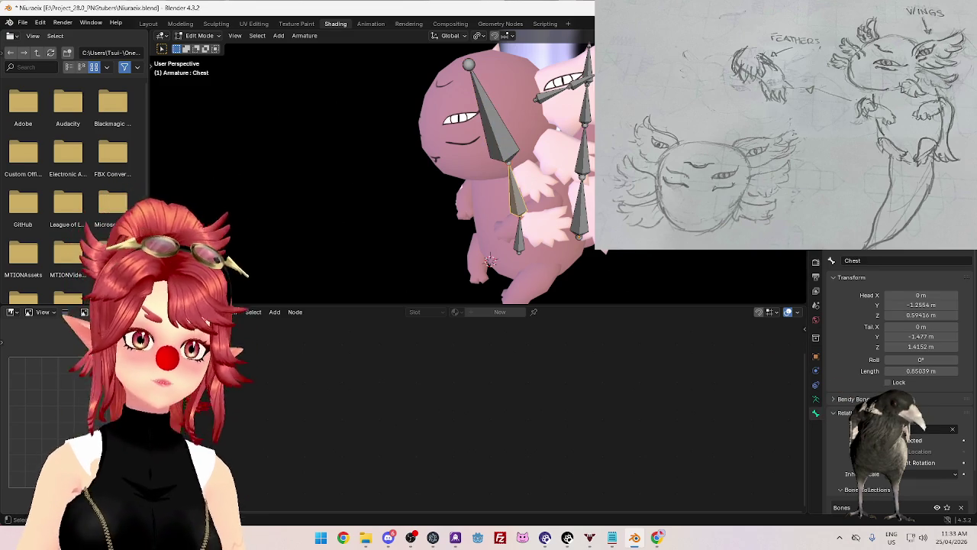
mouse_move(488, 168)
middle_down()
mouse_move(506, 130)
mouse_move(451, 113)
middle_up()
click(506, 130)
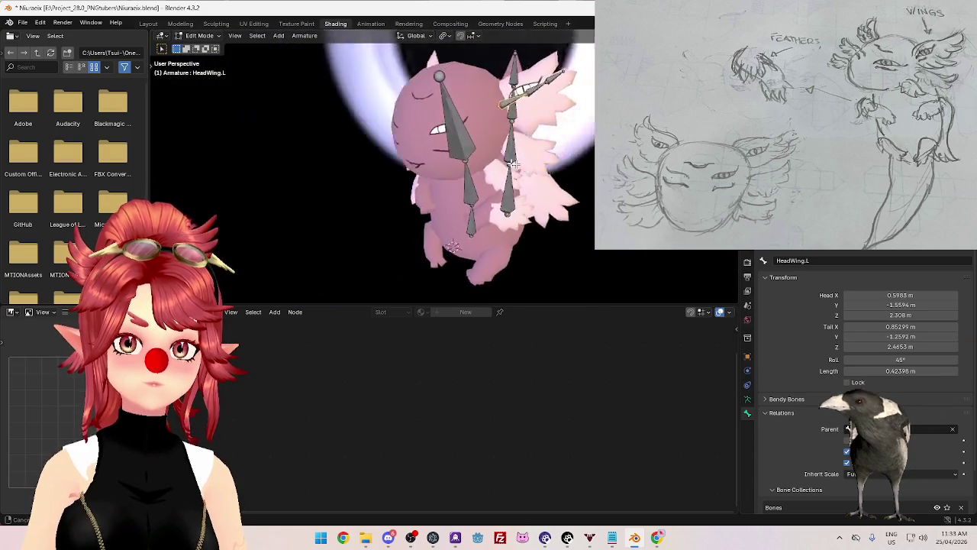
Step: Extrude new bones from the Head bone's tip to start a second gill chain
click(434, 76)
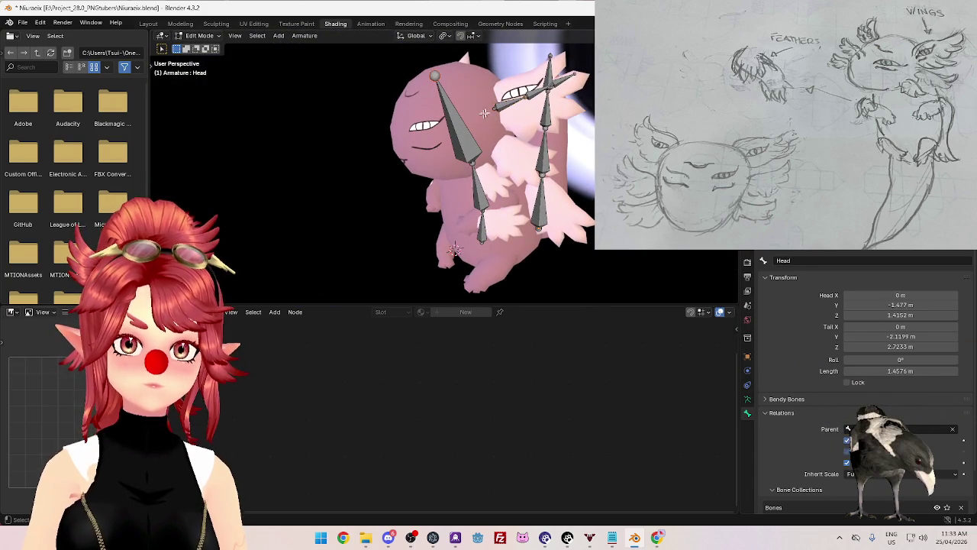
key(e)
click(473, 90)
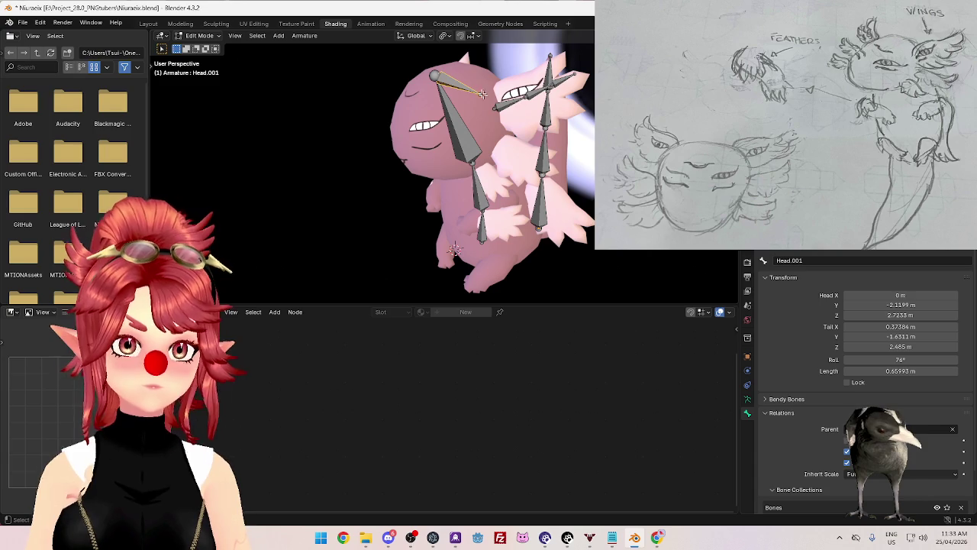
middle_drag(468, 105, 471, 166)
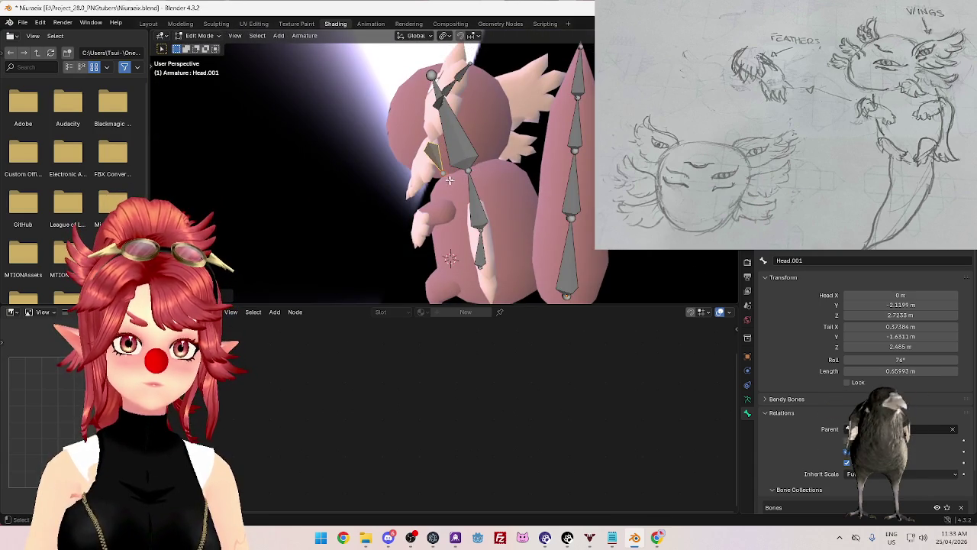
click(489, 192)
mouse_move(489, 192)
middle_down()
mouse_move(505, 177)
mouse_move(585, 180)
middle_up()
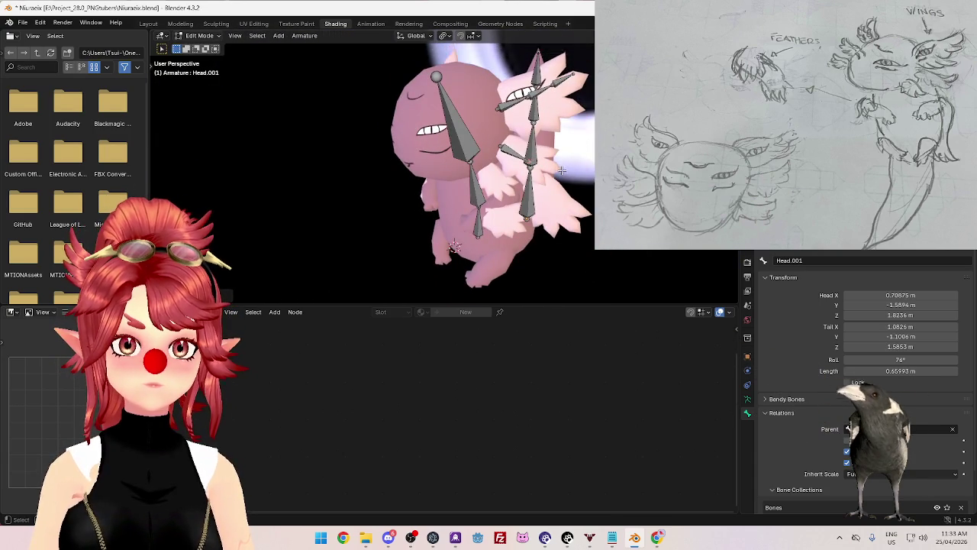
key(e)
mouse_move(585, 180)
middle_down()
mouse_move(561, 174)
mouse_move(557, 145)
middle_up()
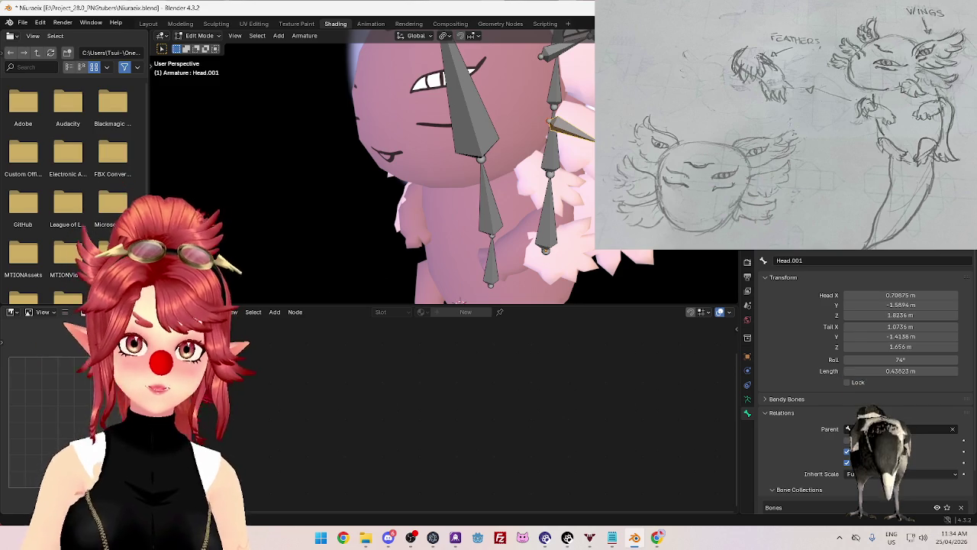
Step: Rename the new gill bone HeadWingB.L and select its child bone
key(F2)
text(HeadWing.L)
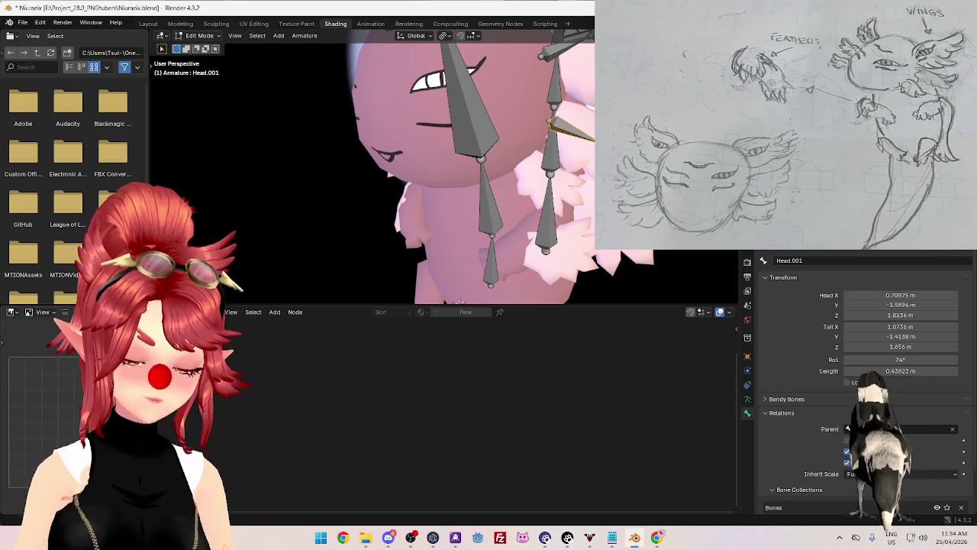
key(Return)
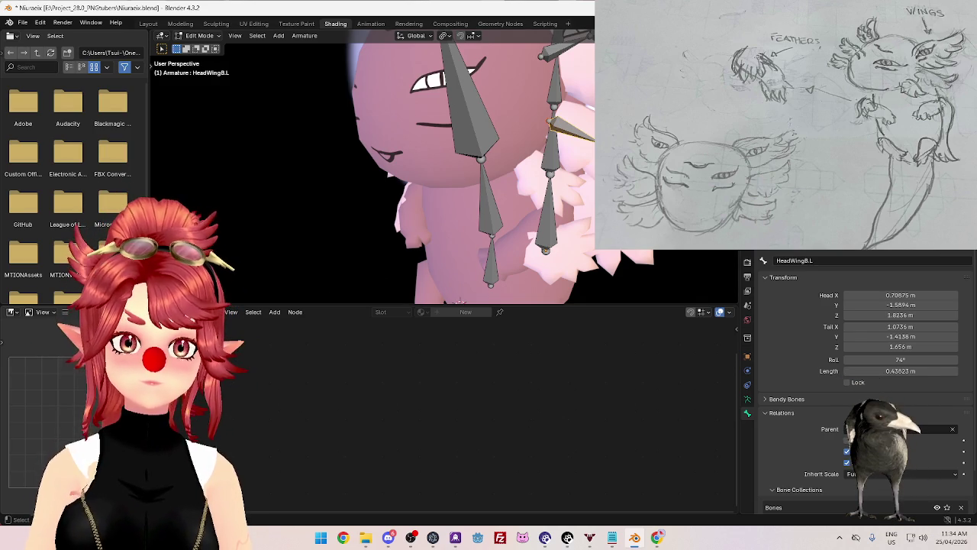
key(bracketright)
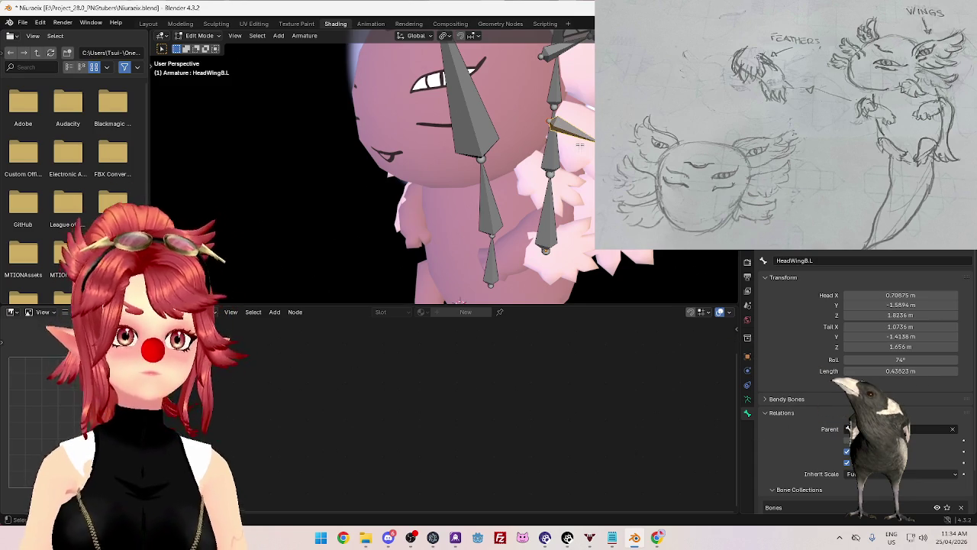
Step: Duplicate the HeadWingB wing bone chain and move the copy into place
scroll(580, 141, down, 3)
middle_drag(580, 141, 504, 150)
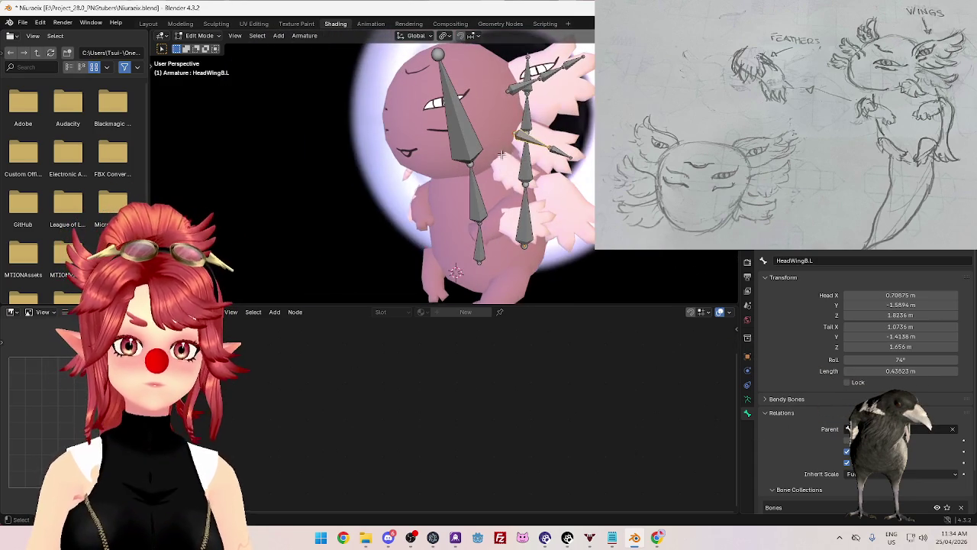
middle_drag(553, 182, 551, 199)
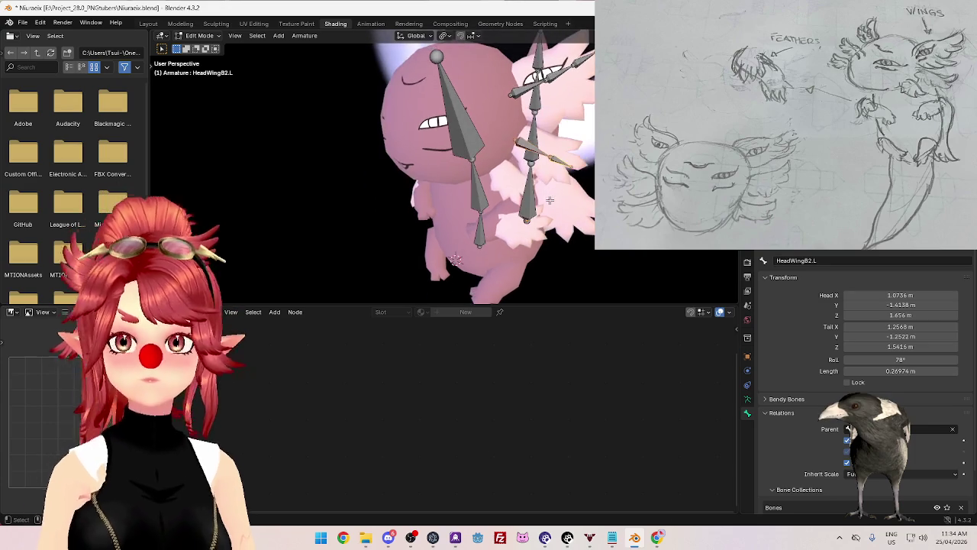
key(shift+d)
key(Escape)
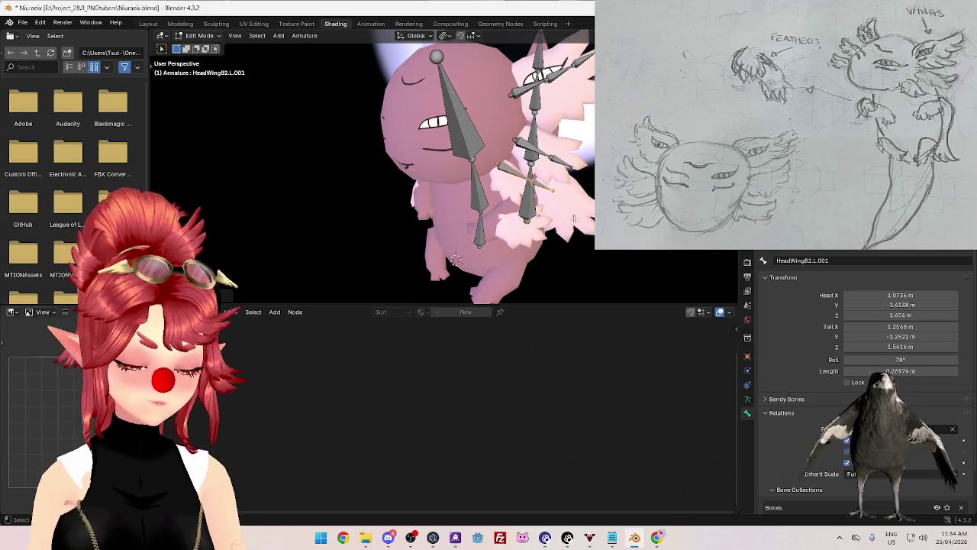
key(g)
click(557, 233)
scroll(555, 207, up, 2)
middle_drag(555, 208, 590, 153)
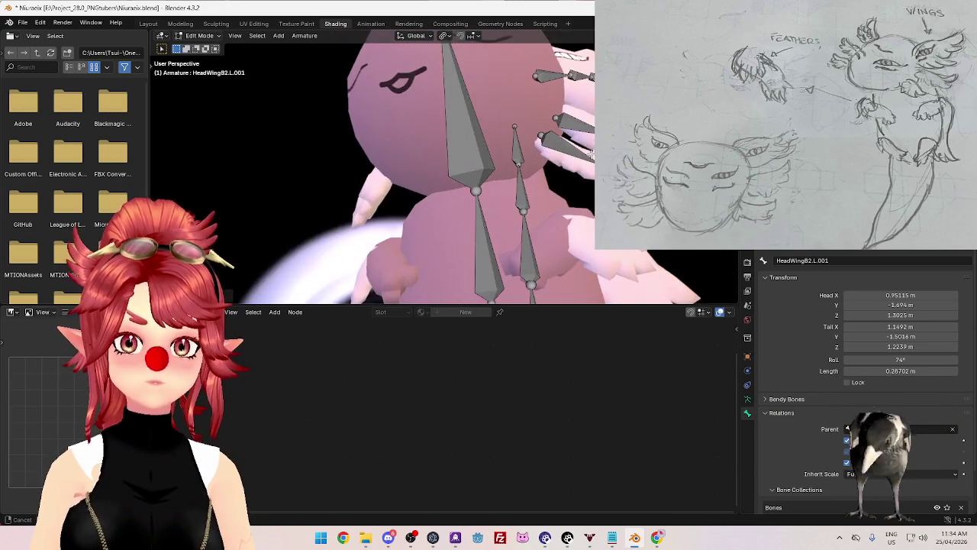
Step: Rename the duplicated wing bones HeadWingB3.L and HeadWingB3.L.001
click(590, 157)
mouse_move(534, 168)
middle_down()
mouse_move(477, 191)
mouse_move(556, 191)
middle_up()
click(496, 183)
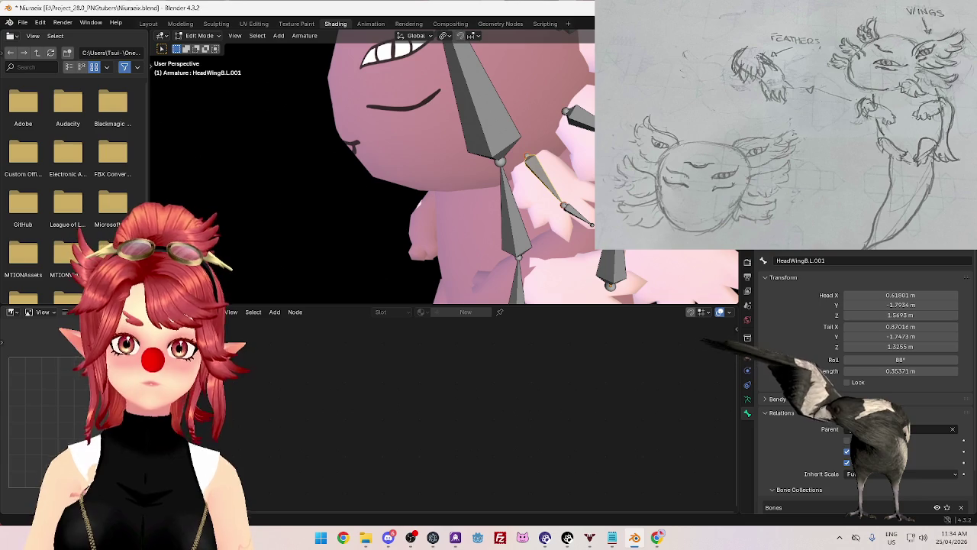
key(F2)
text(HeadWingB3.L)
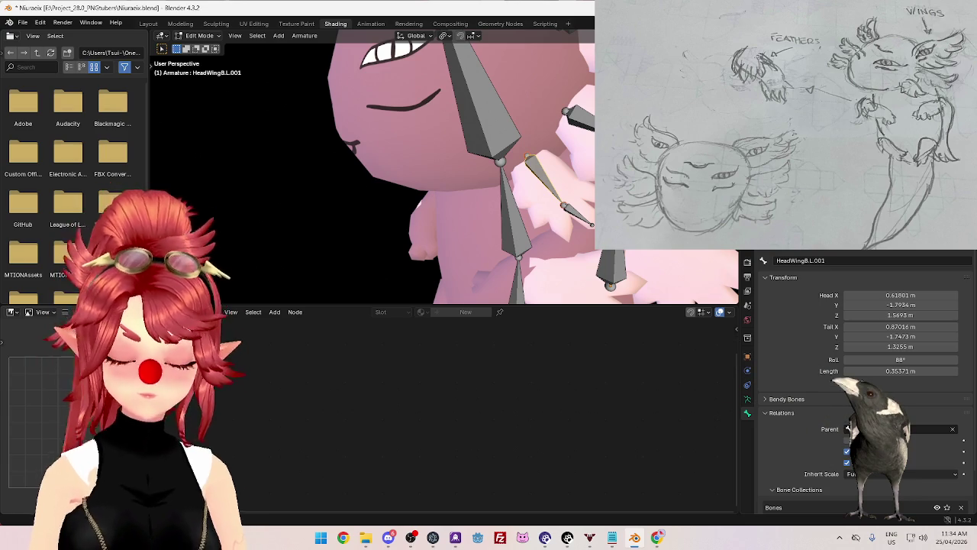
key(Return)
click(578, 214)
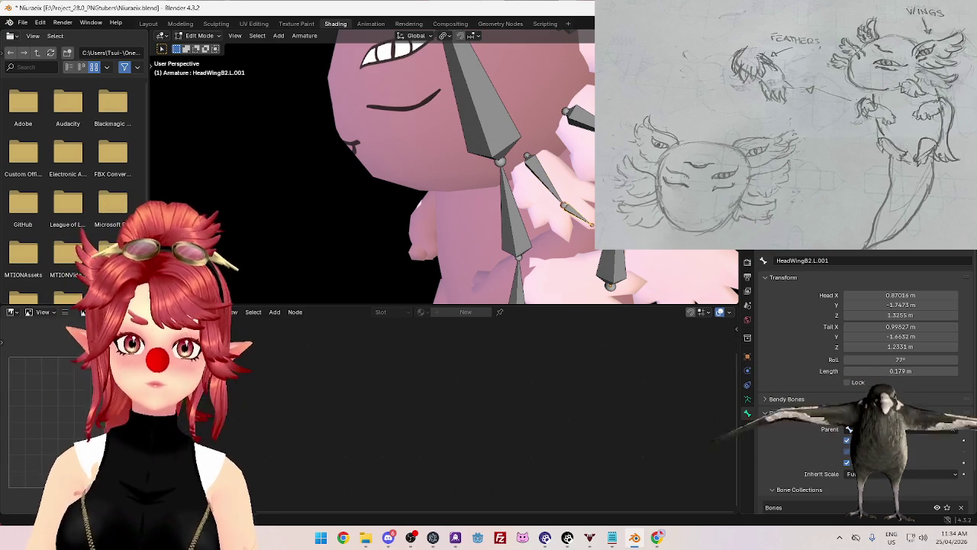
key(F2)
text(HeadWingB3.L.001)
key(Return)
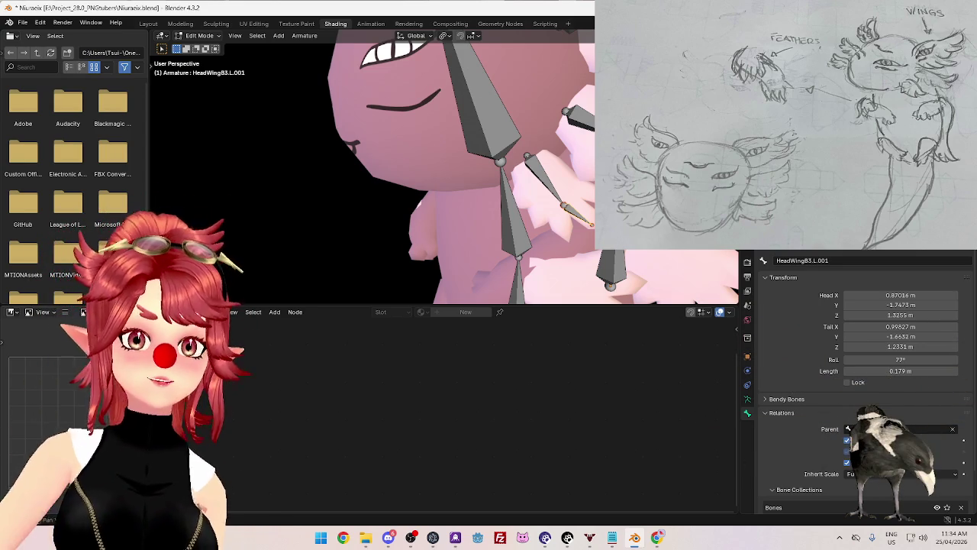
Step: Extrude a new Chest.001 bone from the Chest bone
mouse_move(458, 190)
middle_down()
mouse_move(450, 195)
mouse_move(592, 193)
mouse_move(576, 207)
mouse_move(419, 169)
mouse_move(525, 203)
mouse_move(468, 177)
mouse_move(428, 135)
mouse_move(473, 168)
middle_up()
key(Tab)
key(Tab)
click(491, 217)
key(e)
click(496, 178)
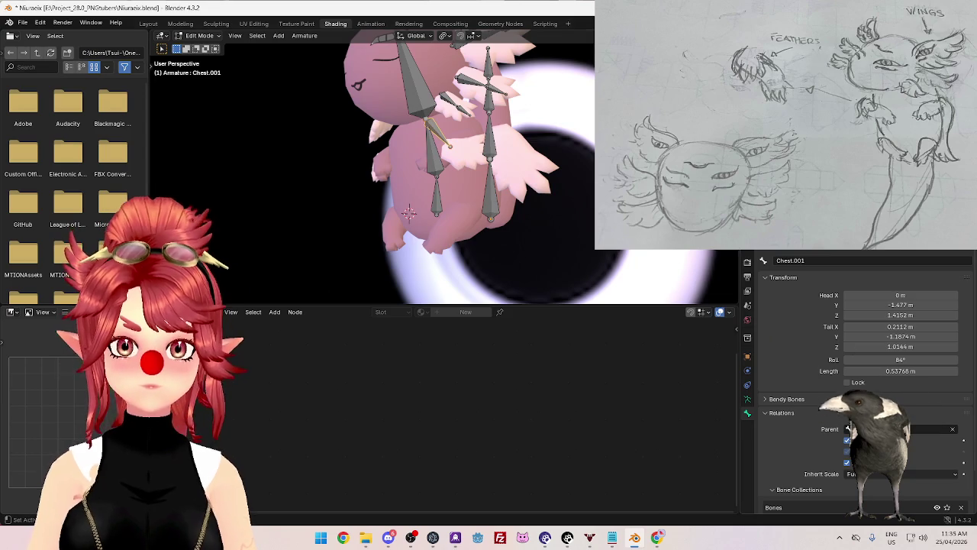
key(g)
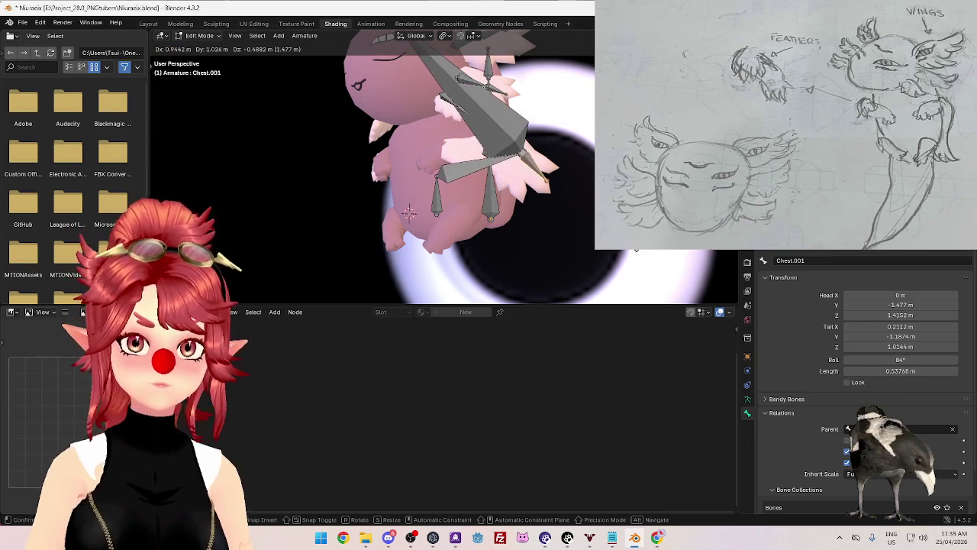
key(Escape)
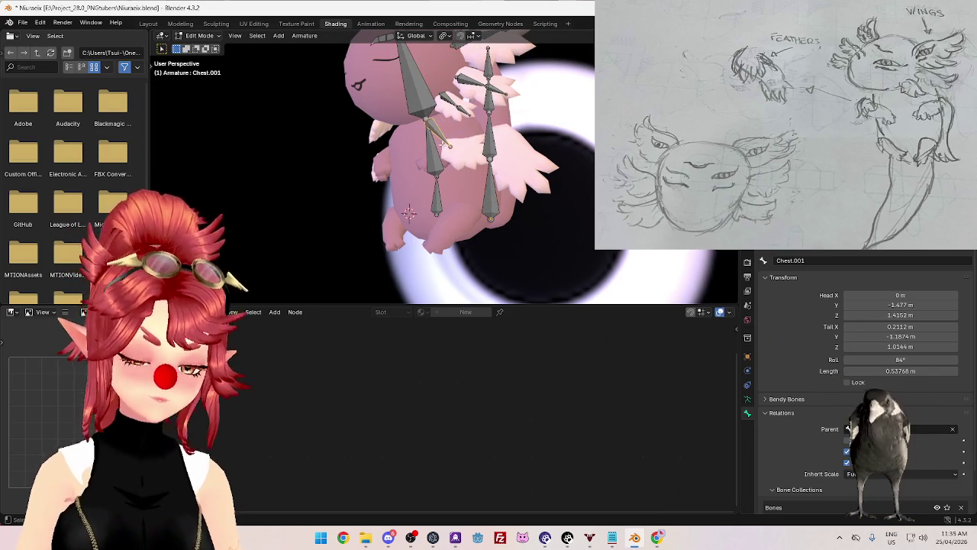
Step: Position Chest.001 and the short Chest.002 bone off the chest
middle_drag(442, 142, 483, 209)
click(472, 217)
mouse_move(472, 218)
middle_down()
mouse_move(563, 189)
mouse_move(380, 255)
mouse_move(456, 237)
mouse_move(504, 191)
middle_up()
key(g)
click(455, 237)
click(536, 119)
key(g)
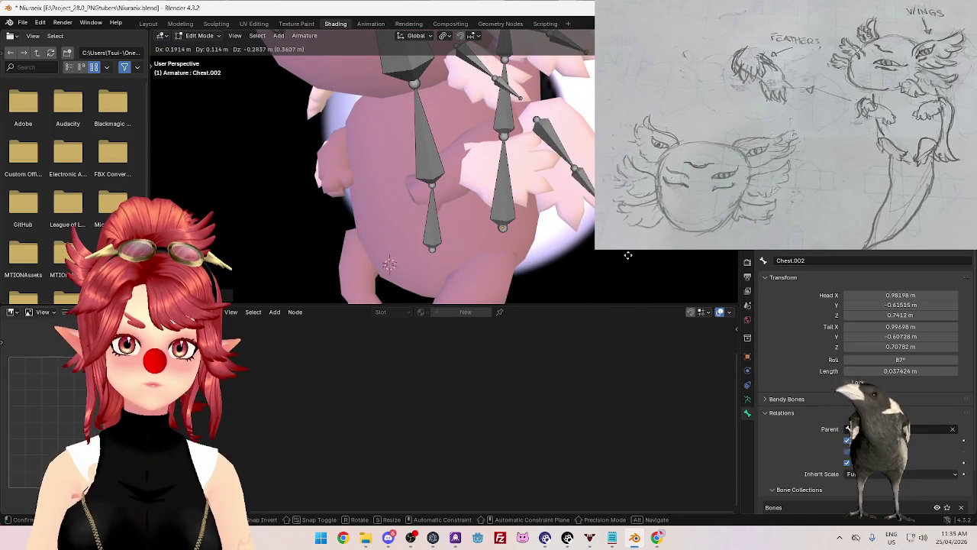
click(631, 258)
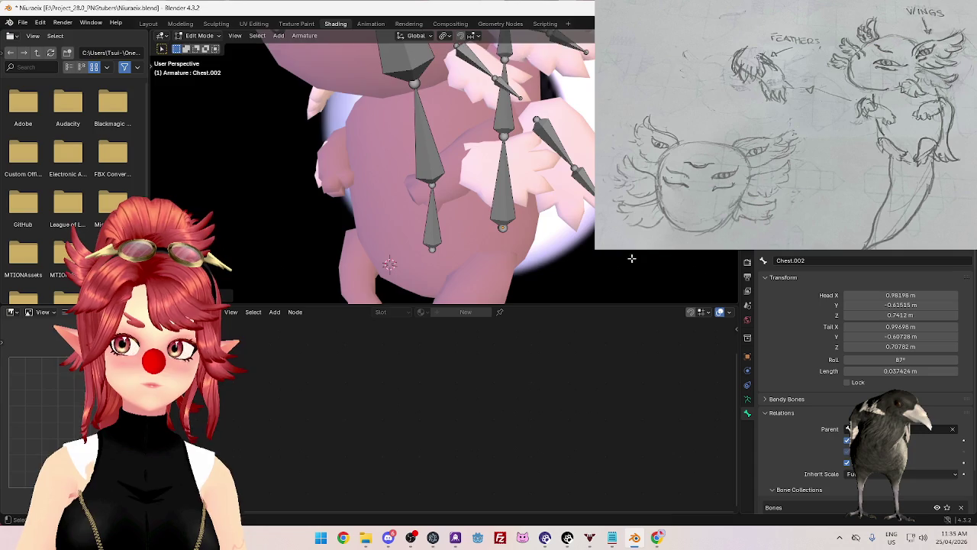
mouse_move(519, 234)
middle_down()
mouse_move(511, 247)
mouse_move(545, 244)
mouse_move(549, 234)
mouse_move(473, 240)
mouse_move(493, 218)
mouse_move(445, 235)
mouse_move(511, 239)
mouse_move(445, 236)
mouse_move(488, 236)
mouse_move(500, 220)
mouse_move(477, 227)
mouse_move(561, 214)
middle_up()
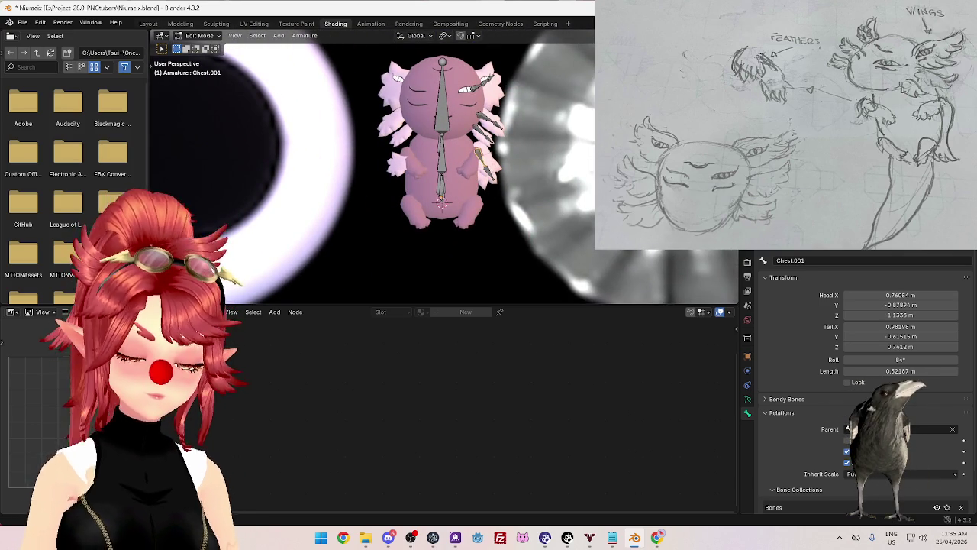
Step: Box-select the left wing bones and Symmetrize them into right-side twins like Wing2.R
click(486, 122)
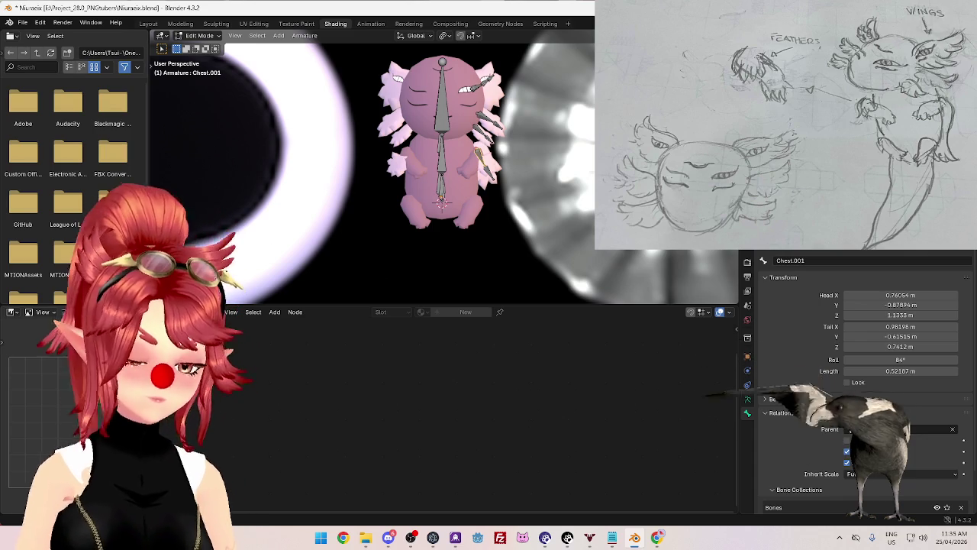
click(484, 164)
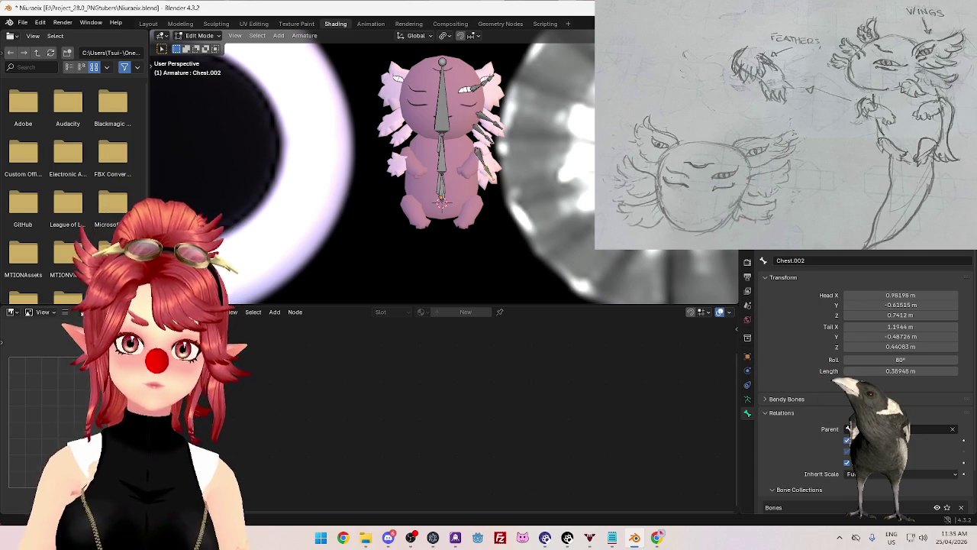
click(475, 97)
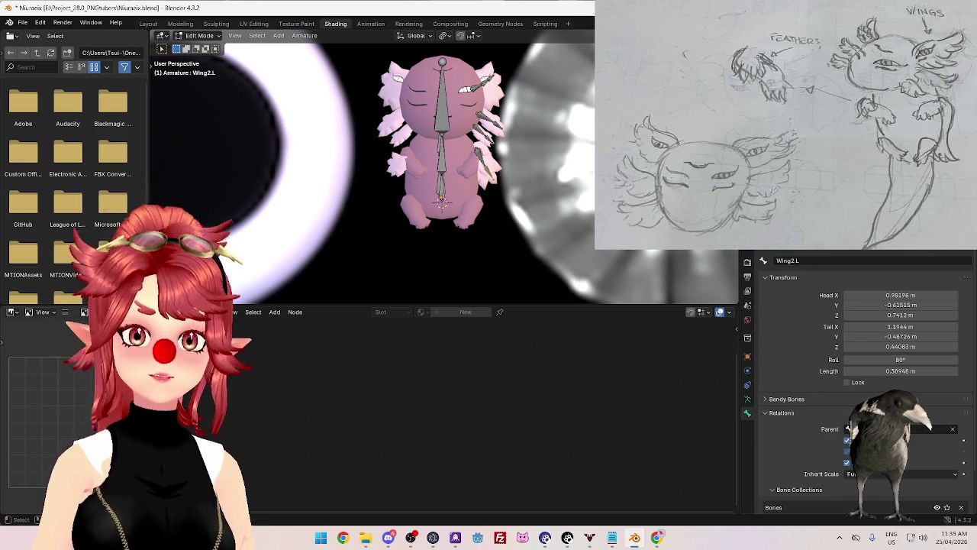
scroll(466, 123, down, 1)
drag(522, 213, 462, 88)
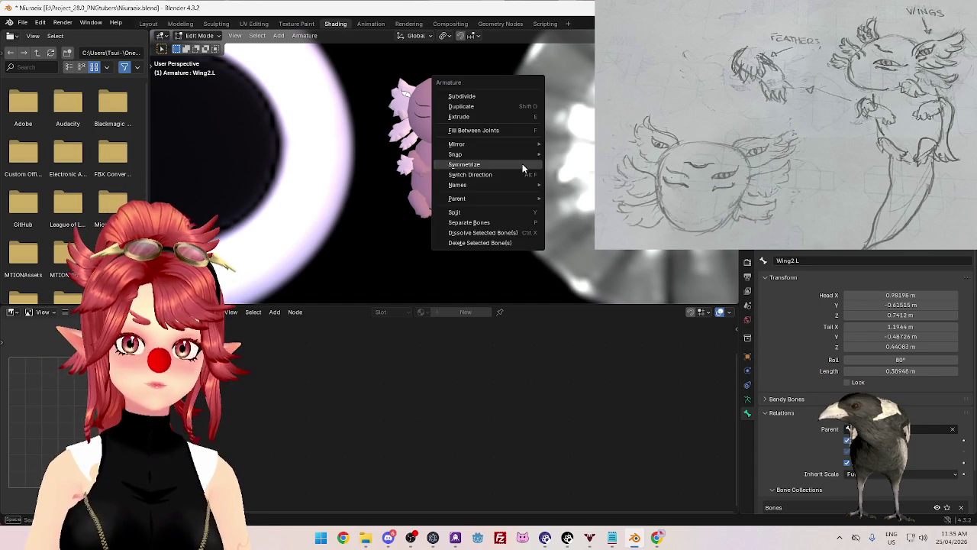
right_click(522, 164)
click(523, 163)
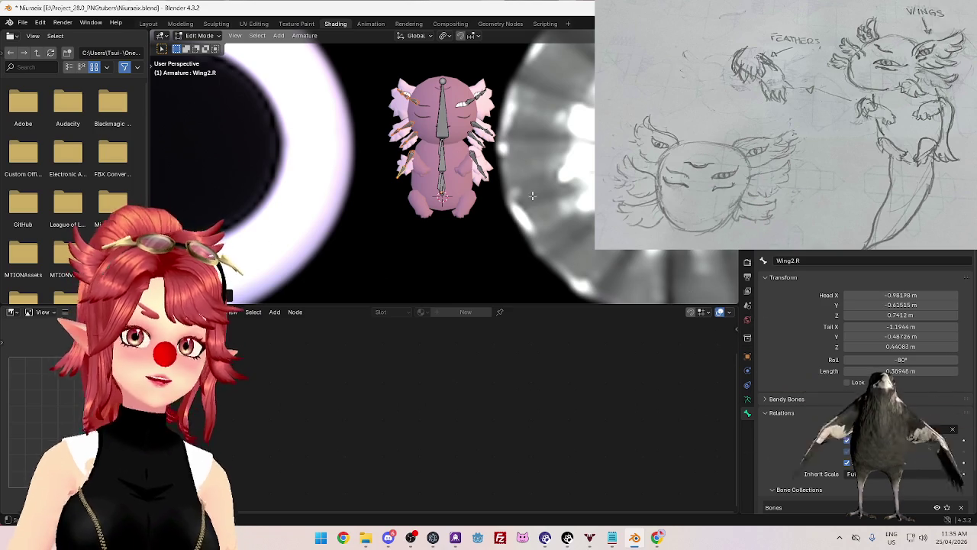
key(alt+Tab)
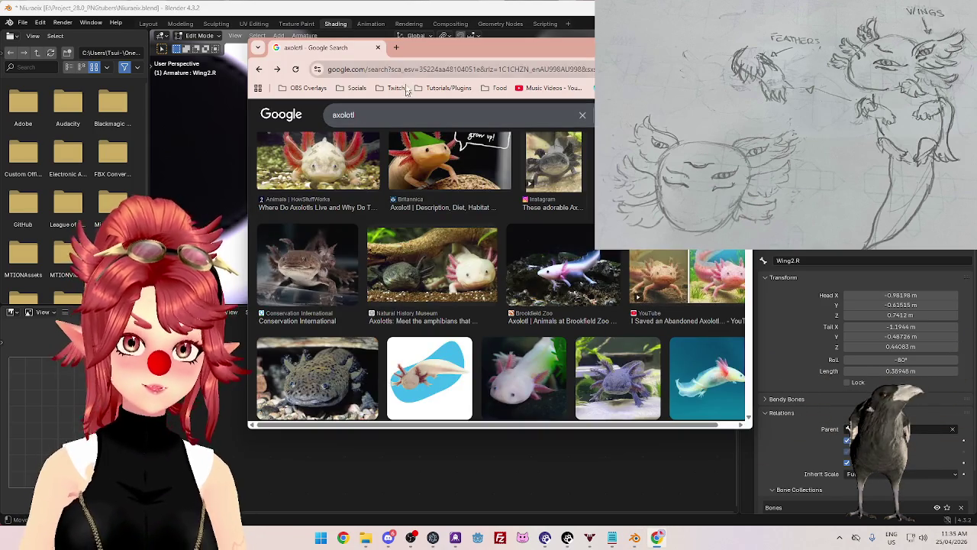
Step: Google 'blender auto weightpaint select bone' and read the overview on assigning automatic weights
click(363, 68)
text(blender )
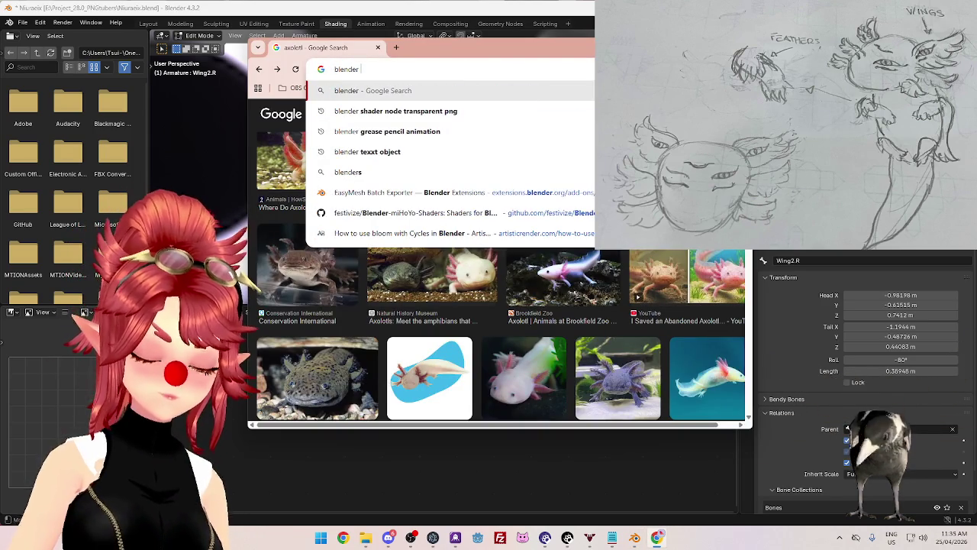
text(auto weightpa)
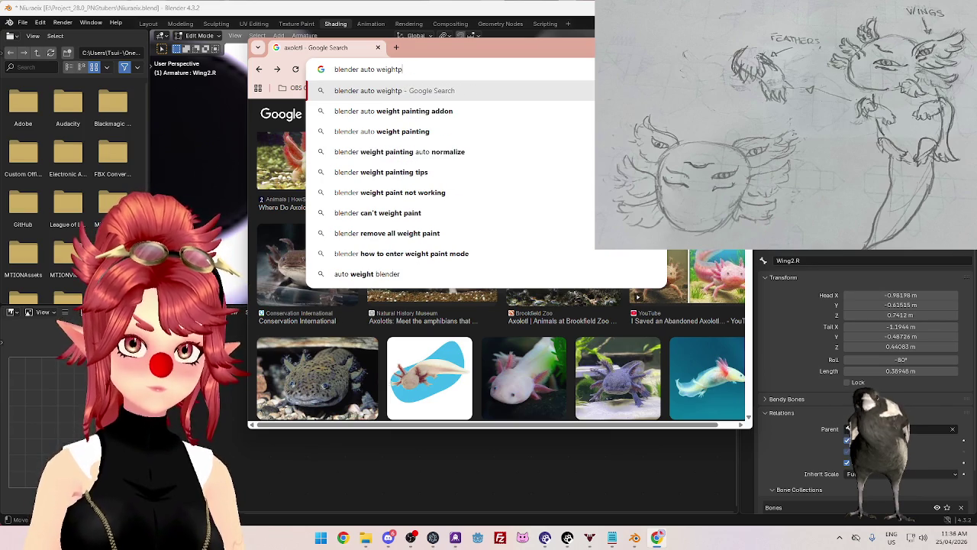
text(aint s)
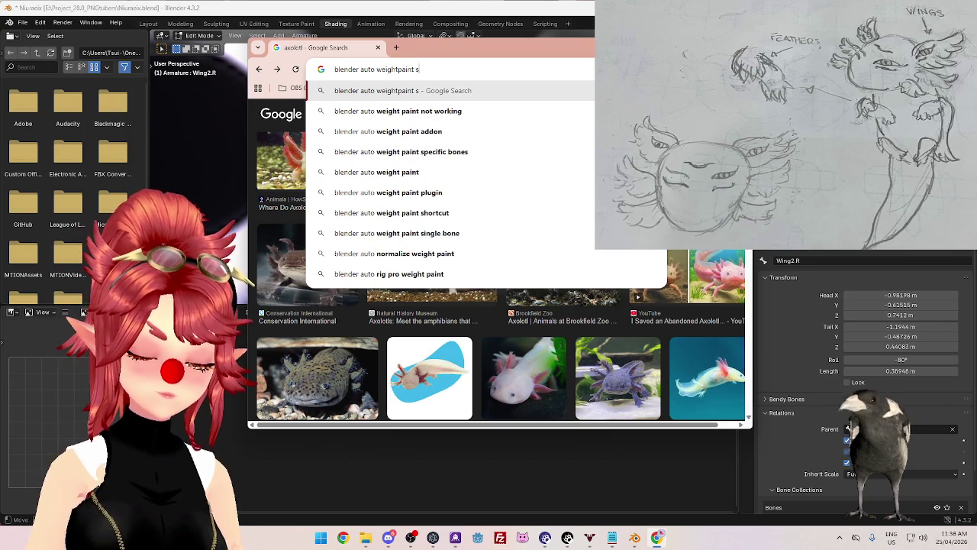
text(ne)
key(Return)
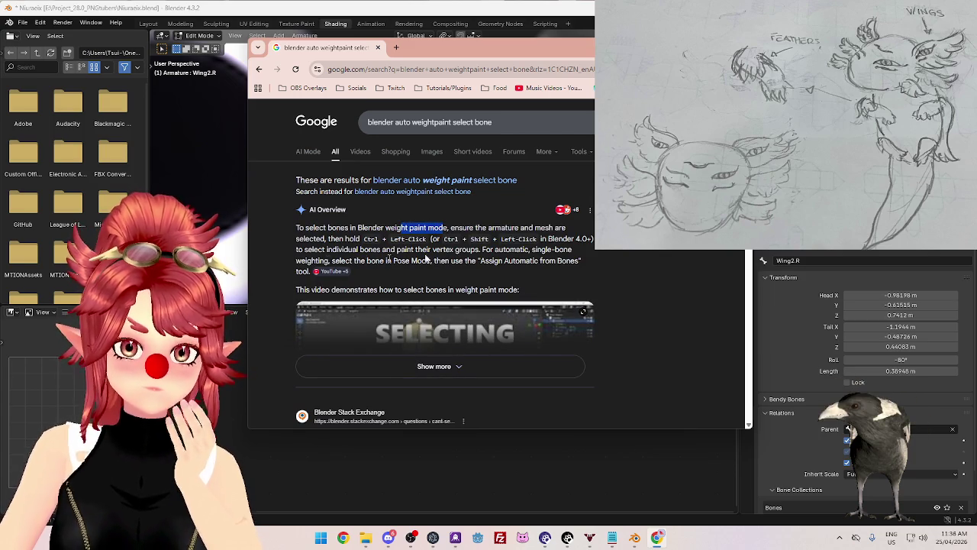
drag(334, 260, 422, 261)
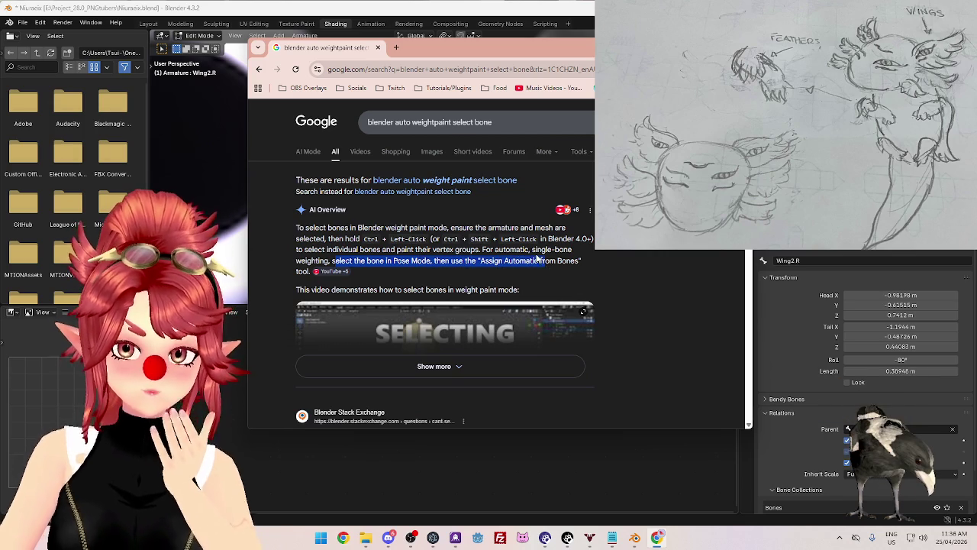
click(387, 261)
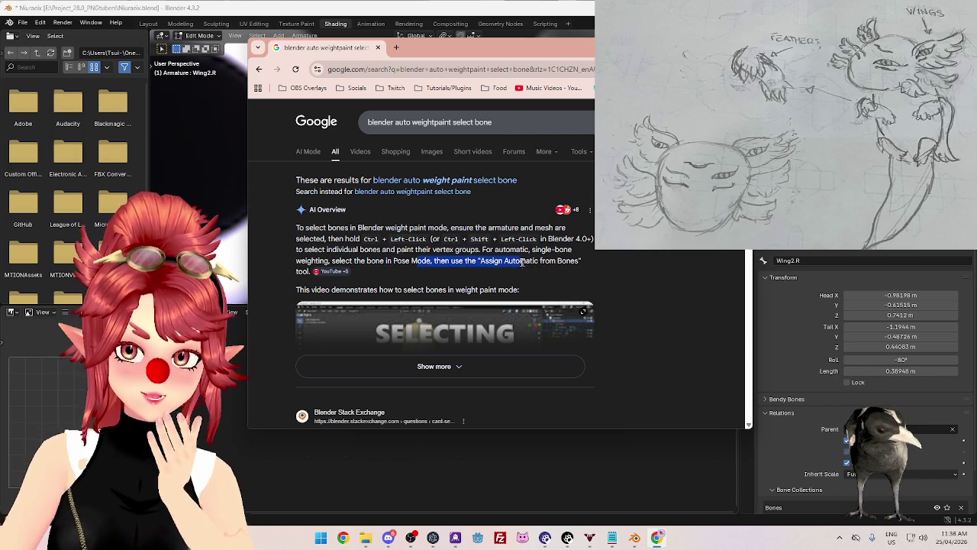
scroll(496, 248, down, 1)
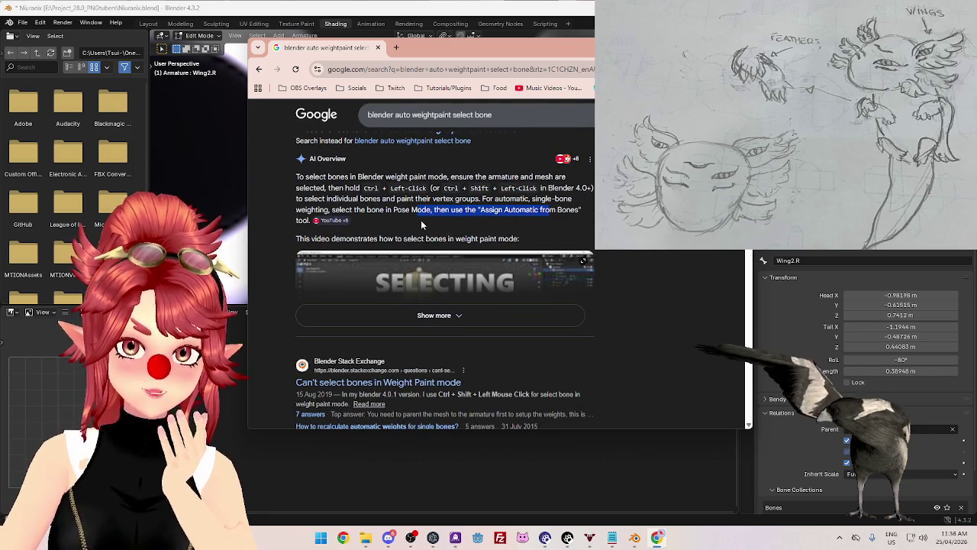
click(559, 12)
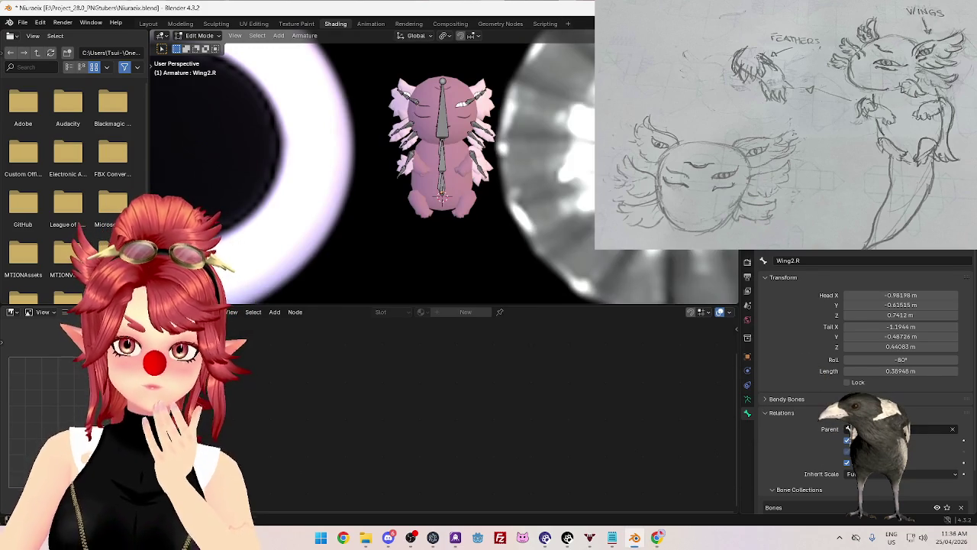
Step: Switch the armature to Pose Mode and select the HeadWing3.L bone
click(200, 36)
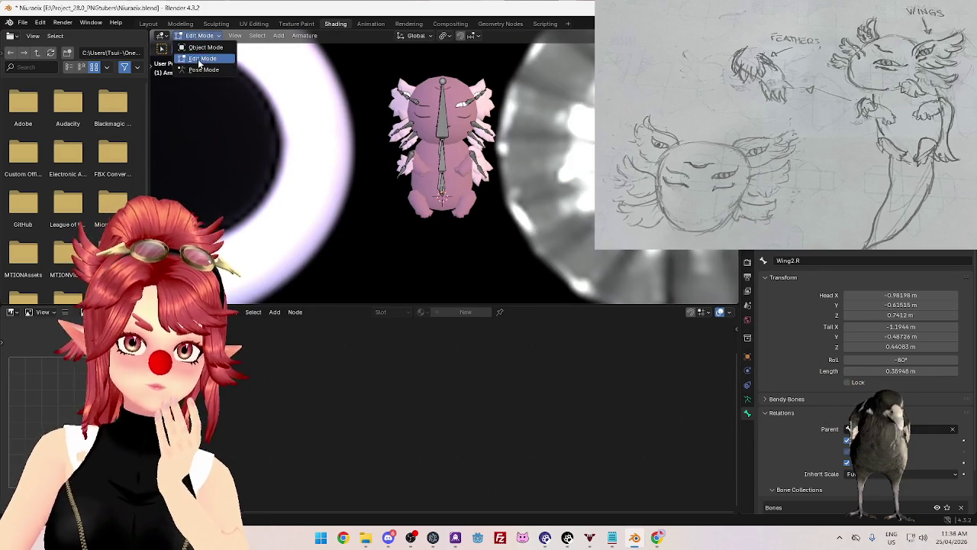
click(200, 70)
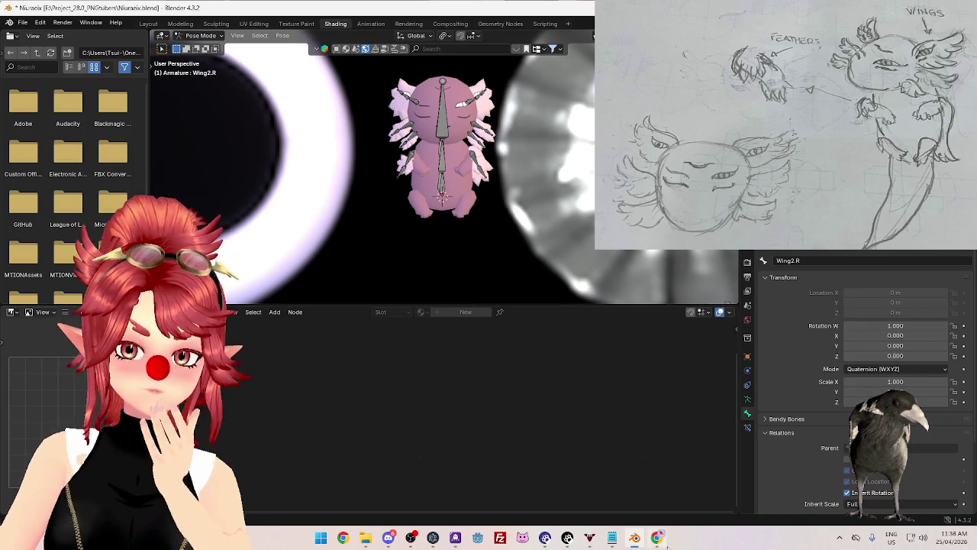
key(alt+Tab)
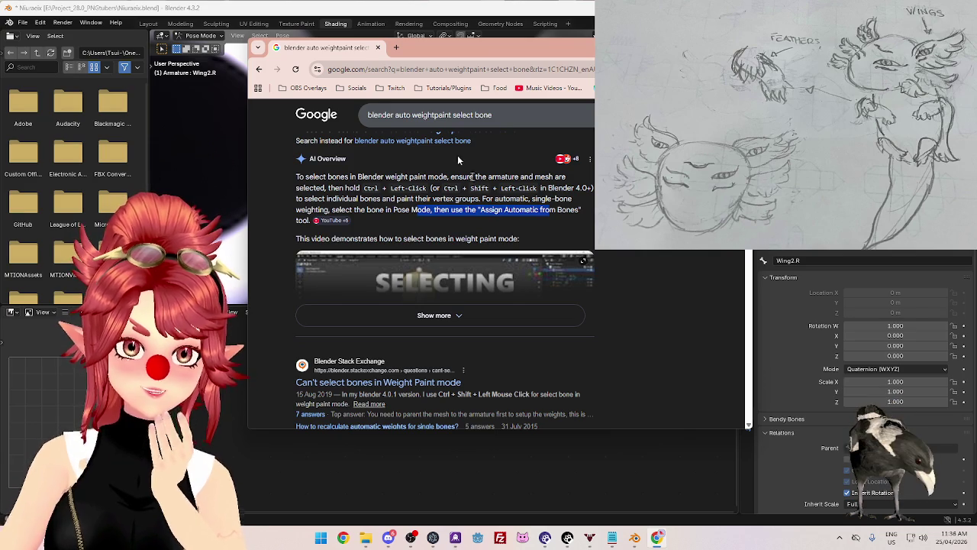
click(507, 15)
mouse_move(527, 138)
middle_down()
mouse_move(420, 145)
mouse_move(458, 160)
middle_up()
click(421, 145)
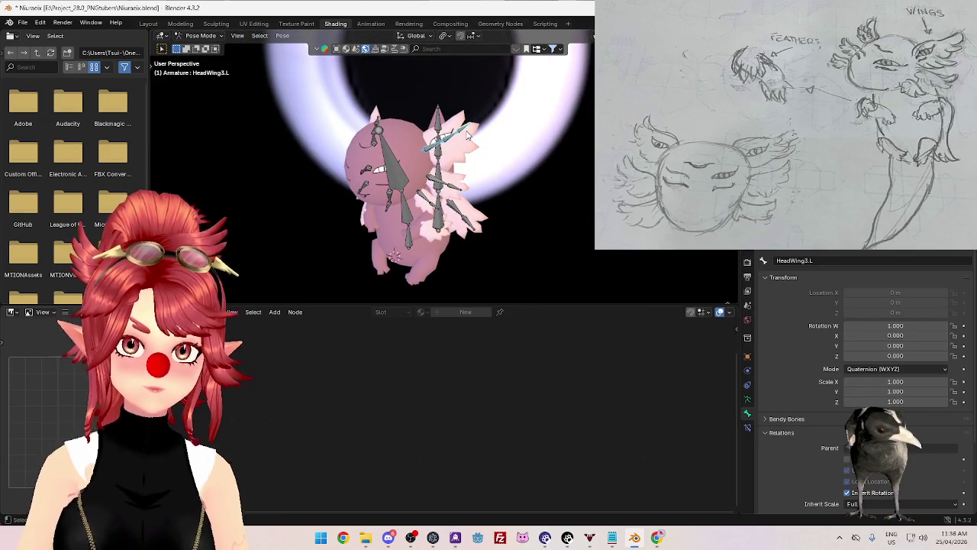
click(657, 537)
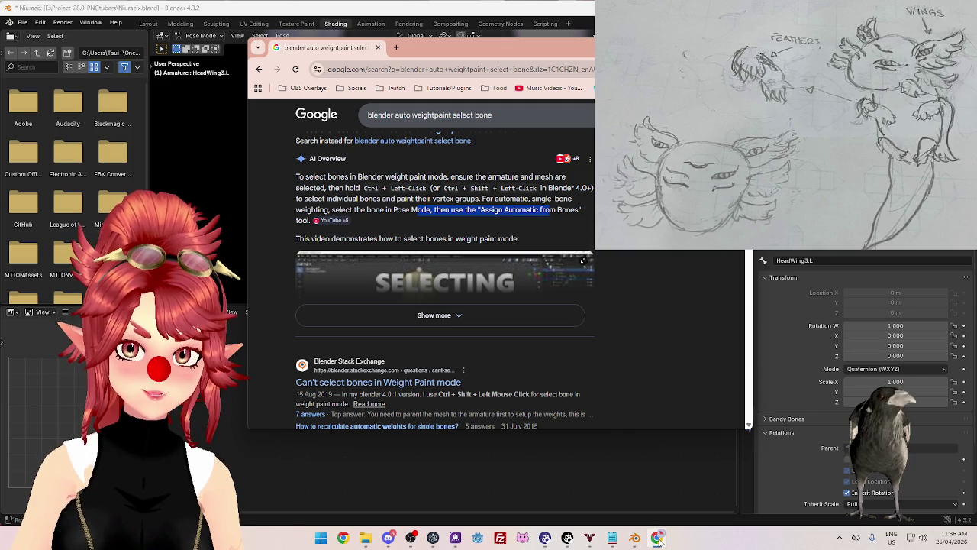
click(656, 537)
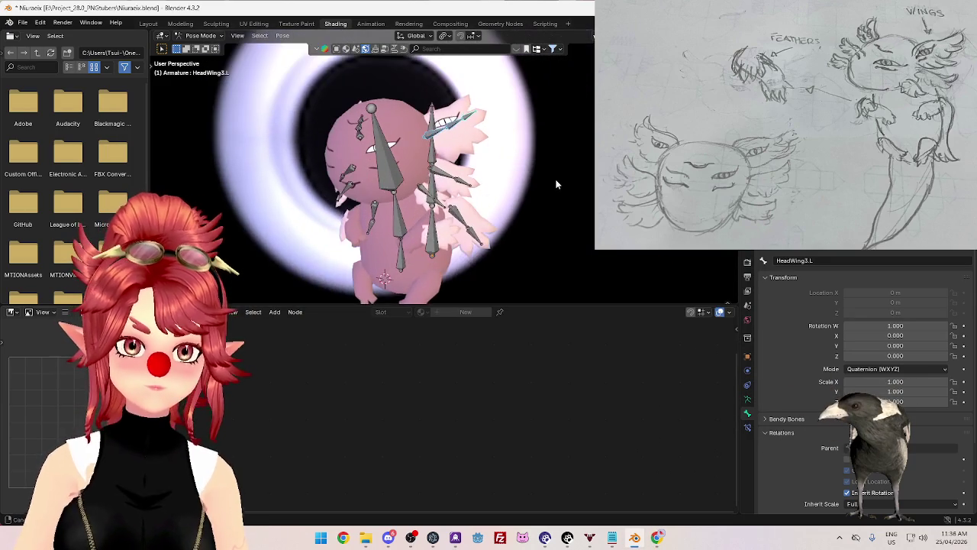
Step: Clear the head-wing bones' user transforms back to their rest pose
right_click(578, 168)
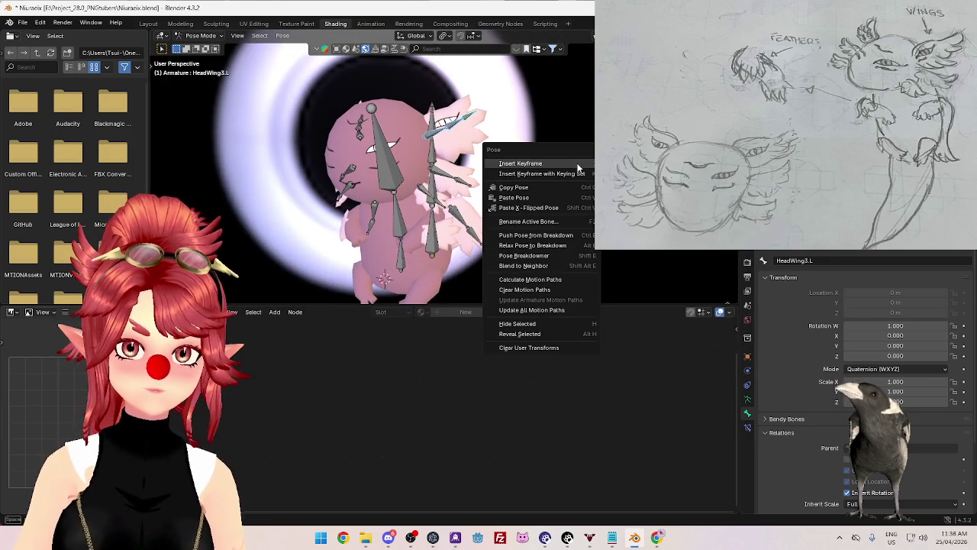
click(532, 348)
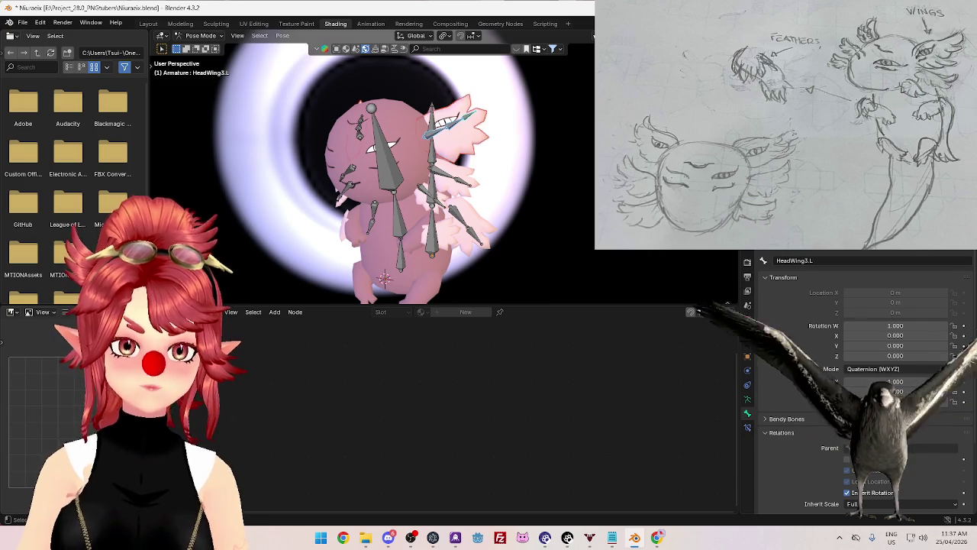
middle_drag(492, 153, 499, 155)
right_click(532, 137)
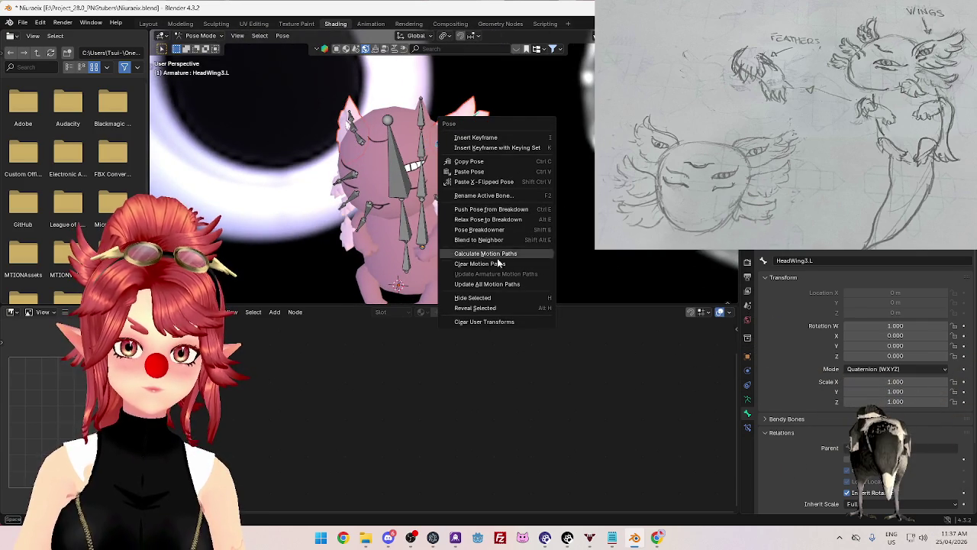
click(484, 322)
middle_drag(500, 321, 388, 142)
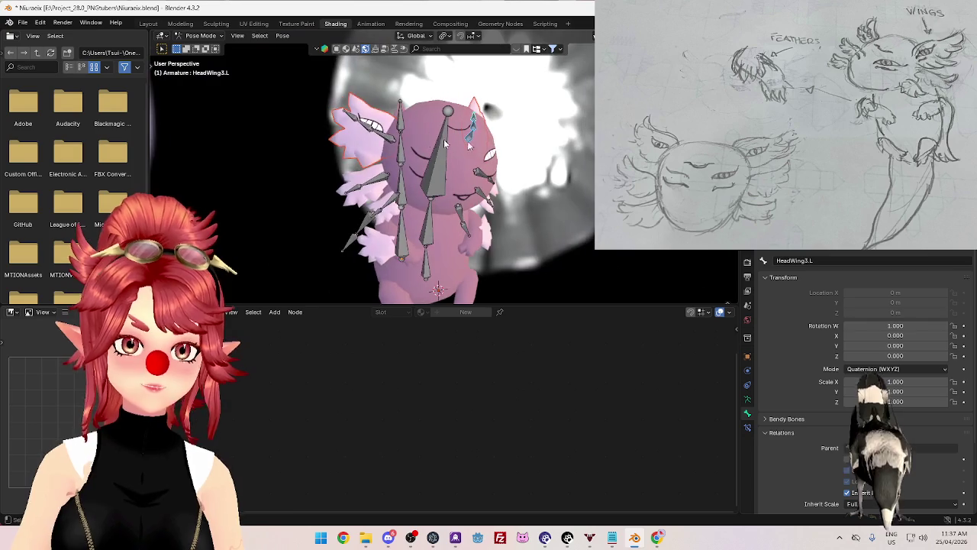
Step: Select HeadWing3.R and HeadWing3.L together with the axolotl mesh for parenting
click(368, 129)
middle_drag(445, 152, 496, 163)
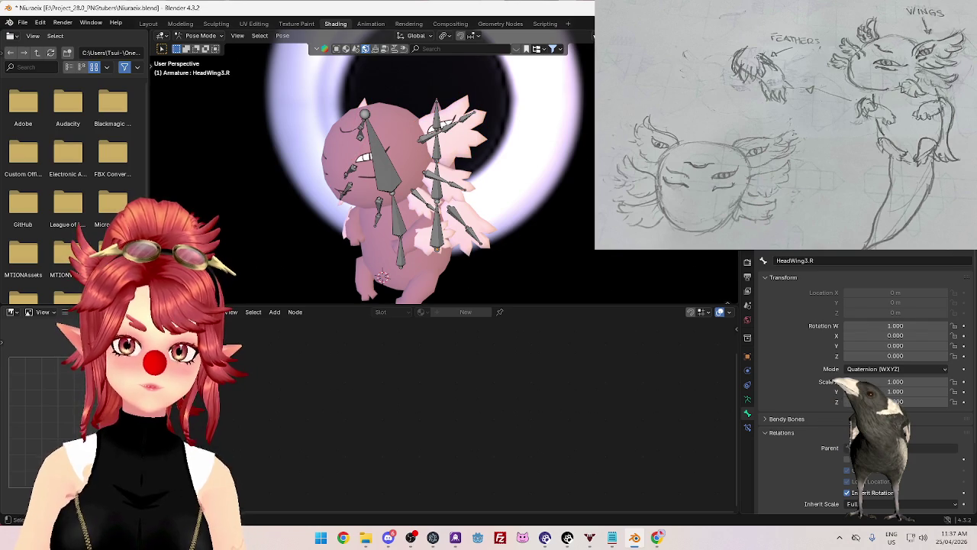
middle_drag(432, 143, 366, 136)
click(362, 134)
click(345, 120)
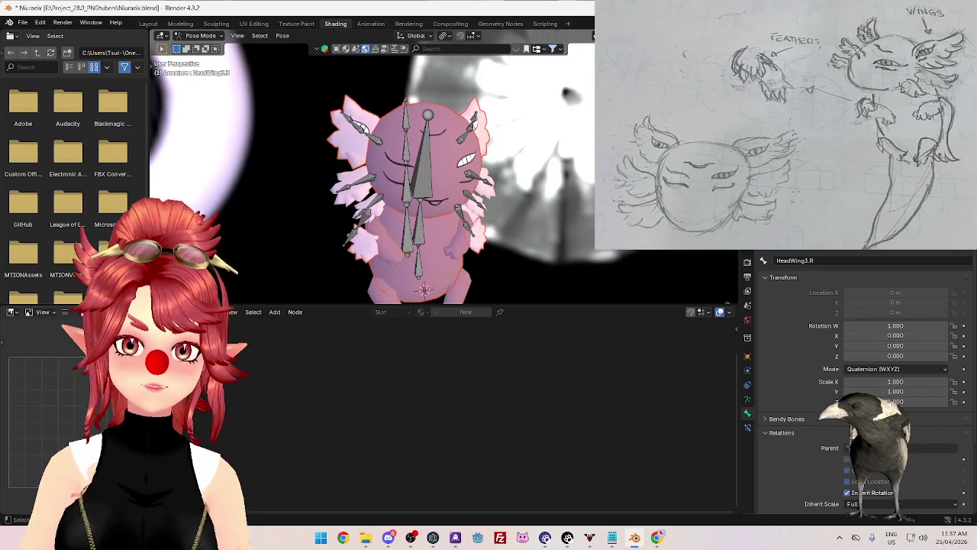
click(341, 112)
key(ctrl+shift+m)
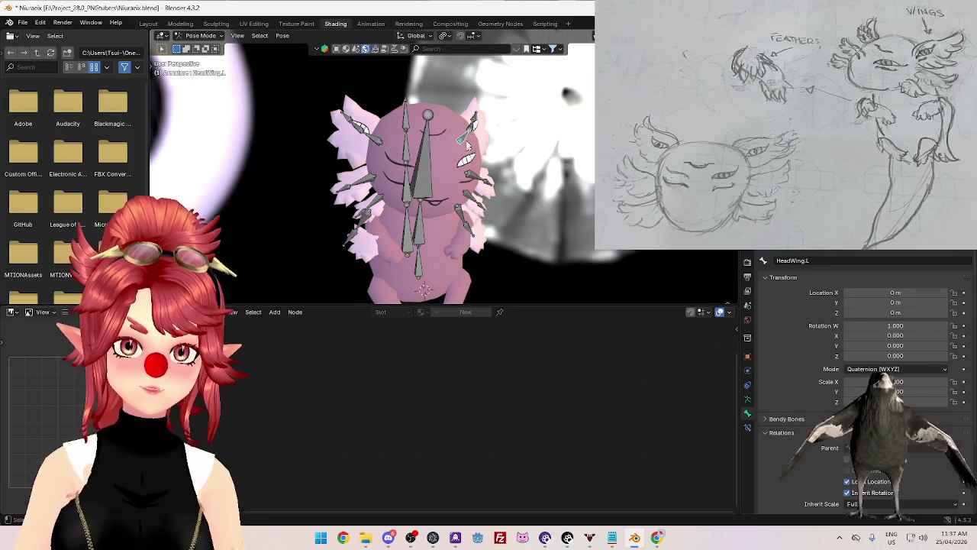
shift+click(356, 128)
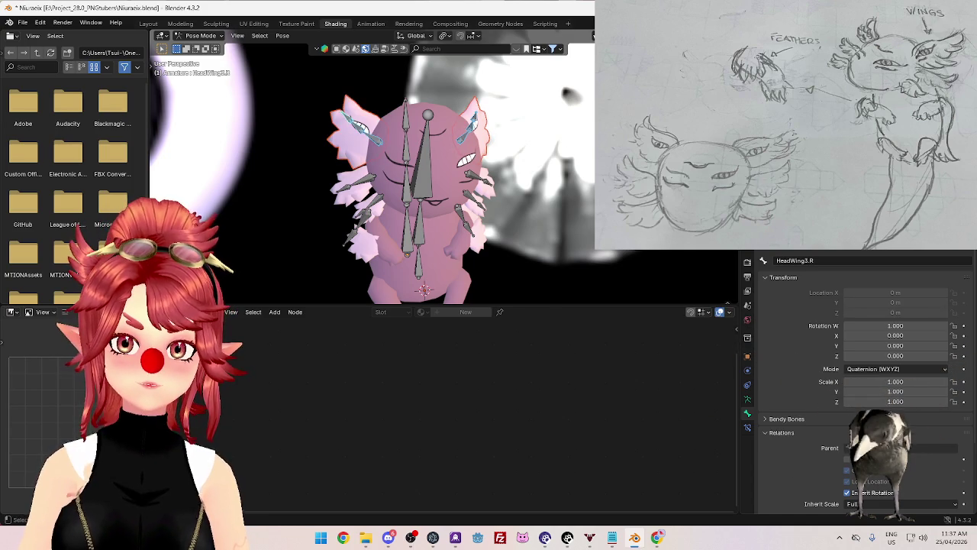
middle_drag(526, 162, 551, 160)
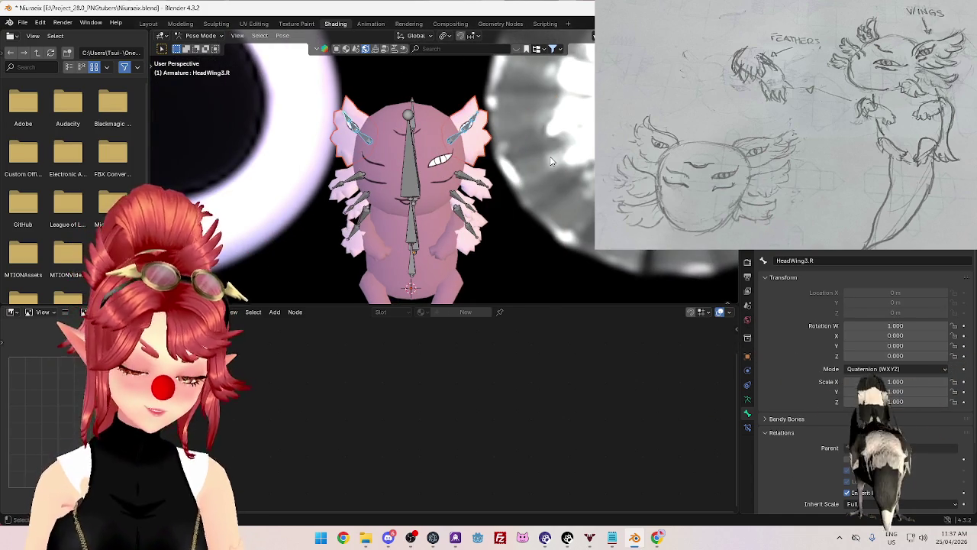
key(ctrl+p)
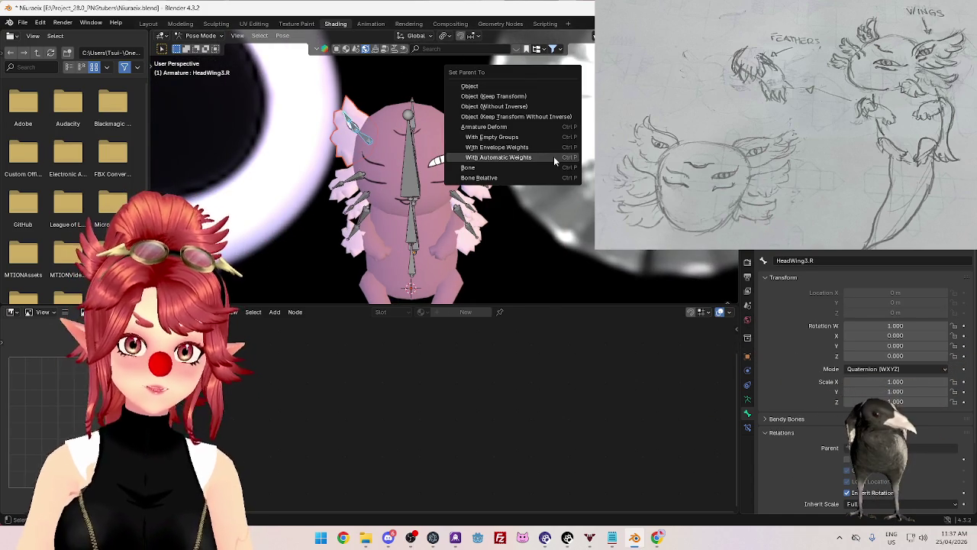
Step: Parent the axolotl mesh with automatic weights and swing a wing bone to test it
click(505, 158)
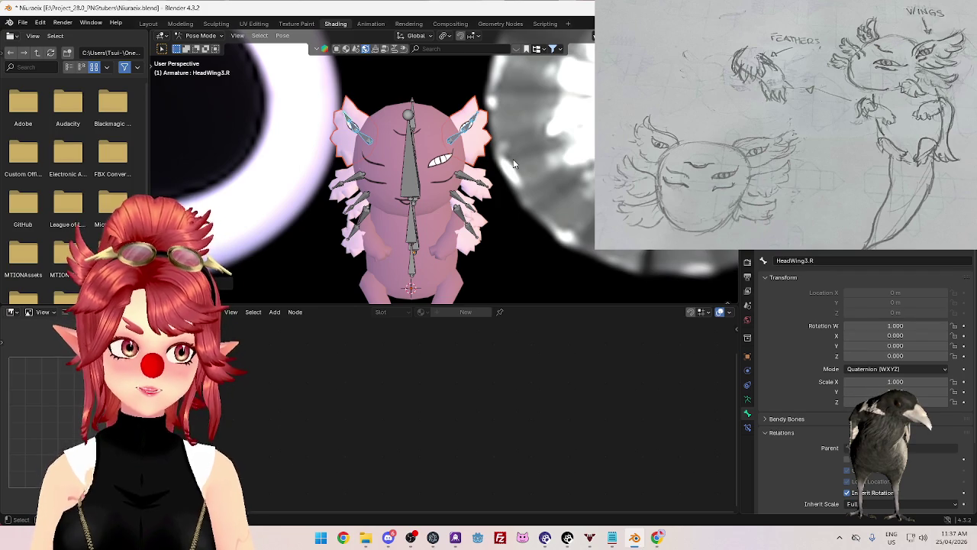
middle_drag(578, 164, 535, 170)
key(r)
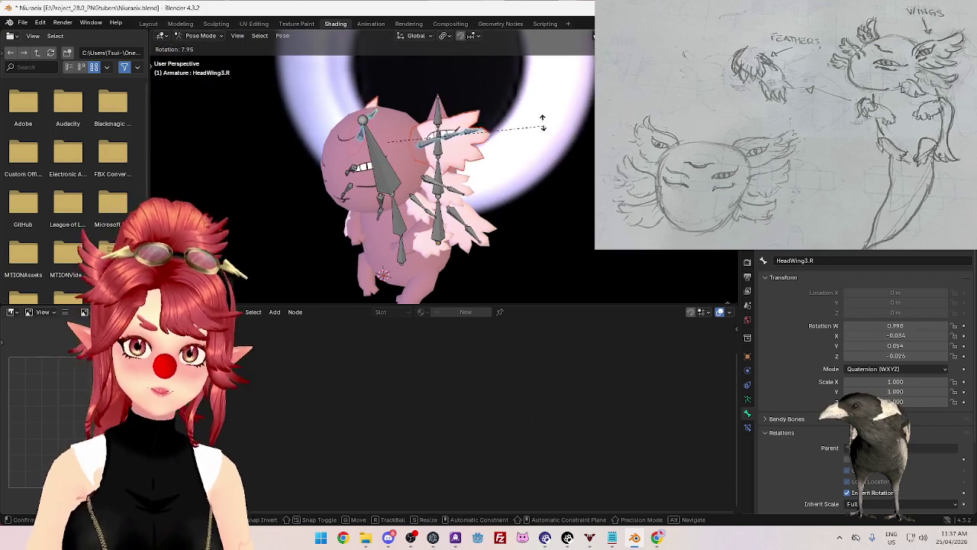
mouse_move(538, 126)
middle_down()
mouse_move(536, 139)
mouse_move(496, 149)
middle_up()
Step: Run two more wing-bone test rotations, cancelling each back to rest pose
key(r)
right_click(503, 168)
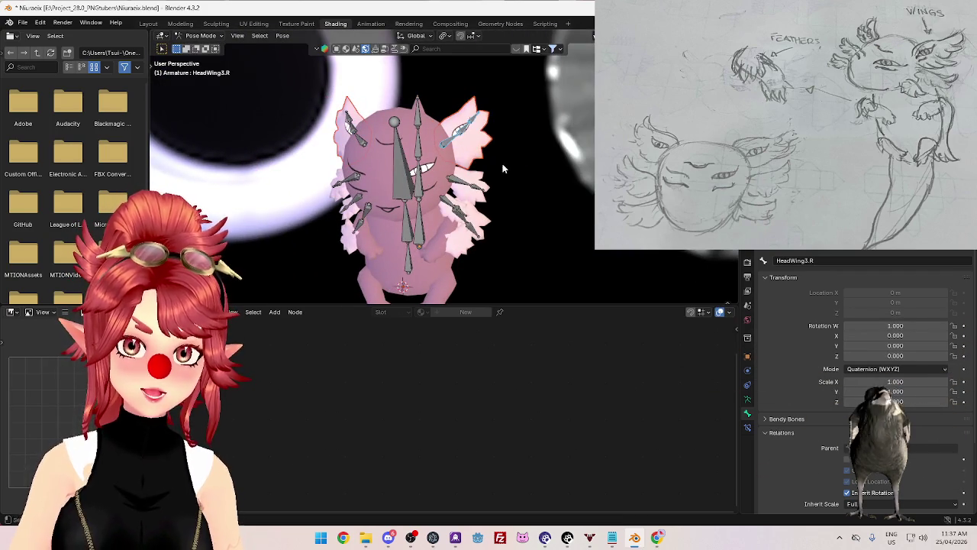
key(r)
right_click(577, 223)
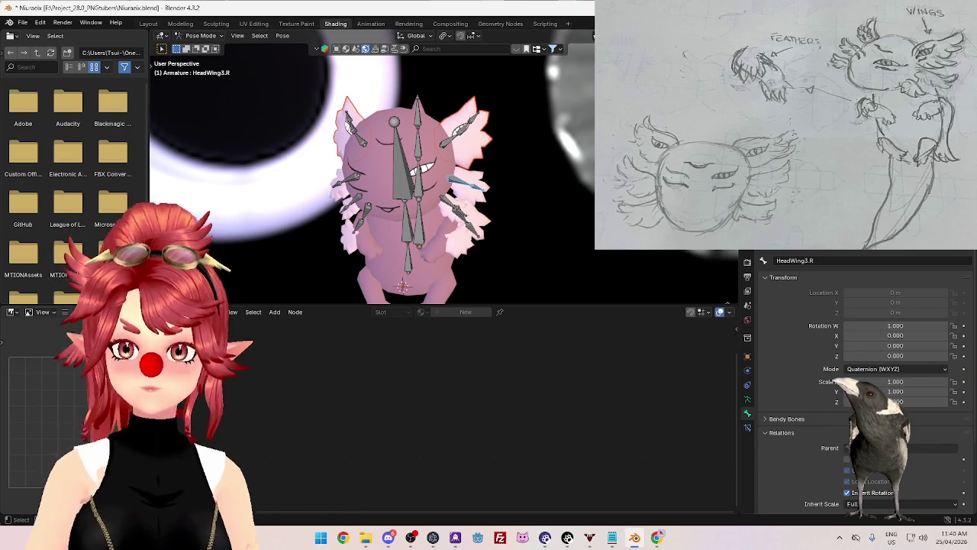
Step: Try selecting the HeadWingB2.R, Root and Head bones, then undo back to no selection
middle_drag(505, 228, 567, 155)
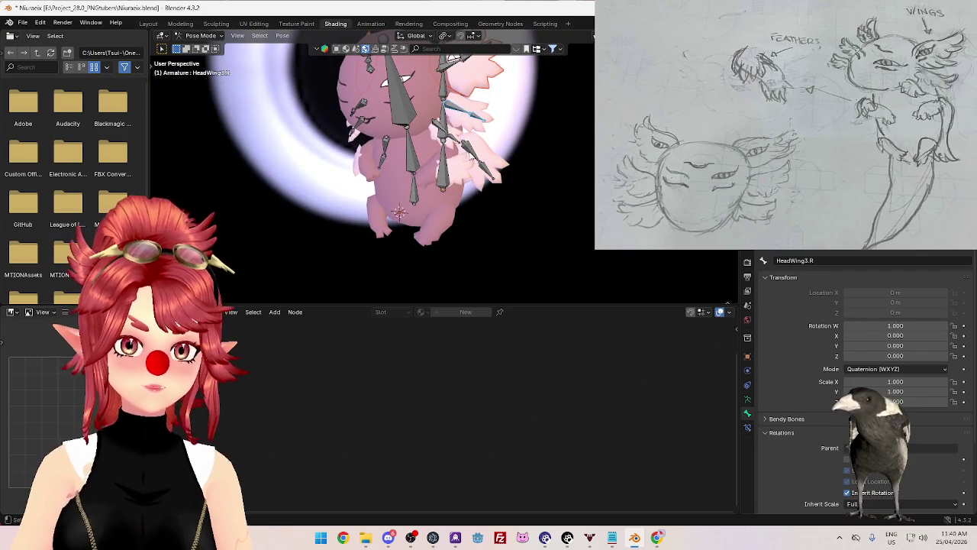
mouse_move(469, 153)
middle_down()
mouse_move(532, 150)
mouse_move(385, 135)
middle_up()
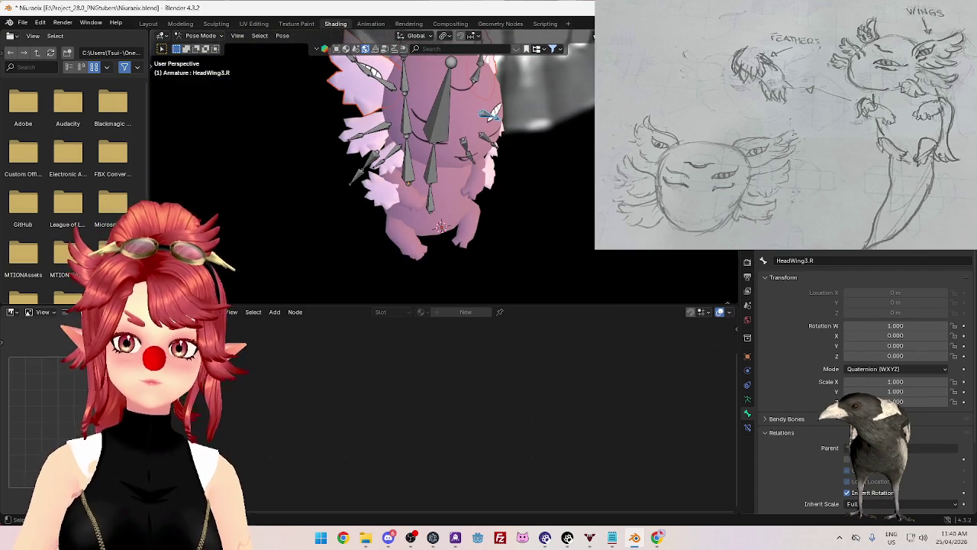
click(385, 134)
mouse_move(386, 134)
middle_down()
mouse_move(418, 171)
mouse_move(420, 198)
mouse_move(419, 163)
mouse_move(498, 179)
mouse_move(414, 136)
middle_up()
click(416, 201)
click(417, 160)
middle_drag(508, 185, 458, 180)
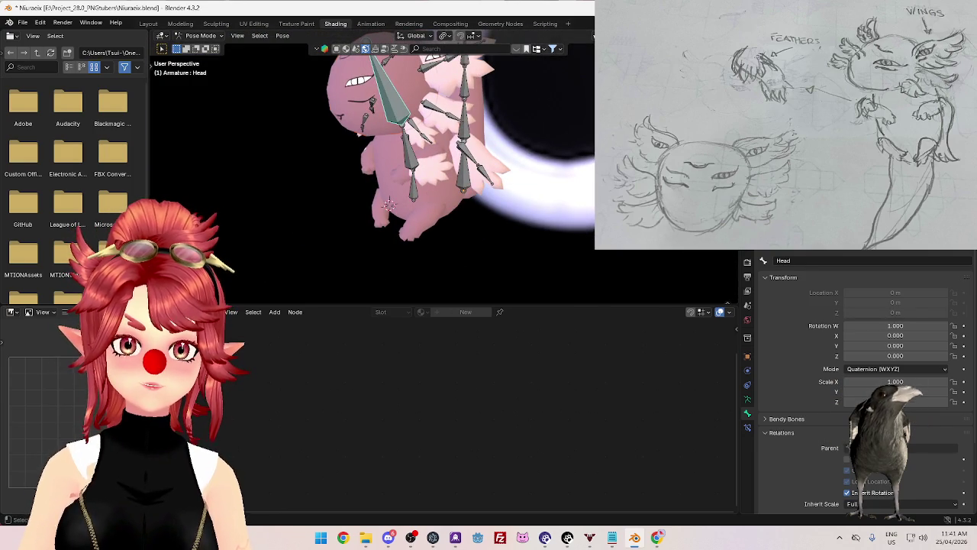
key(ctrl+z)
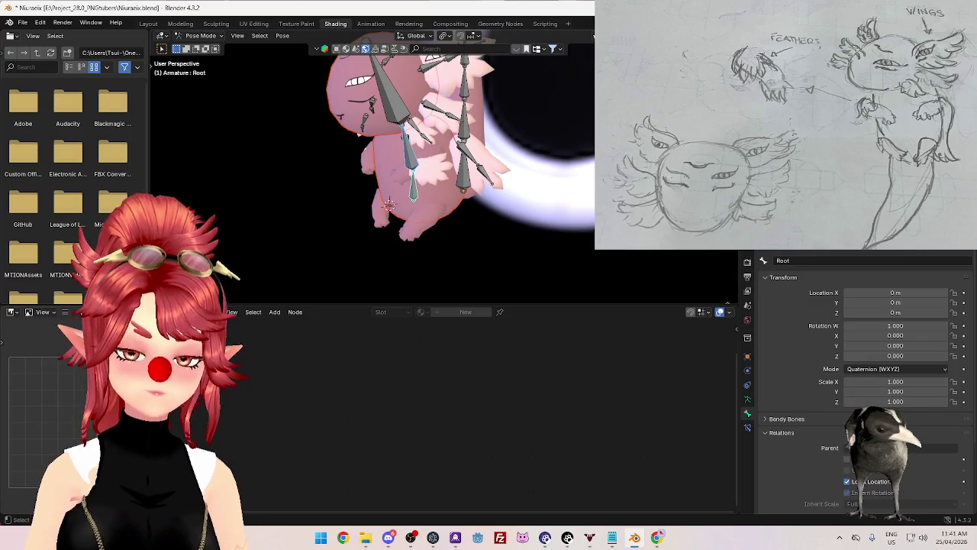
key(ctrl+z)
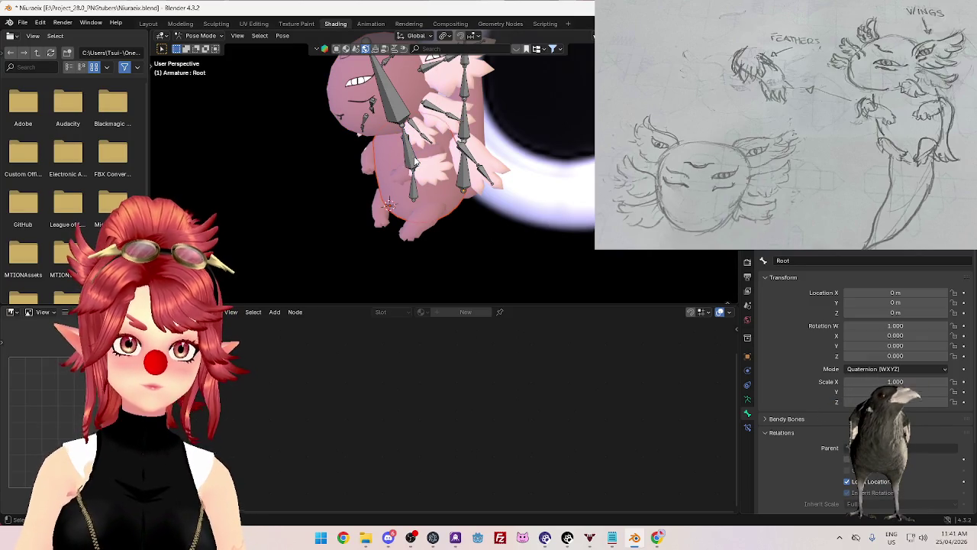
Step: Select the Chest, Root and Bone.001 bones, dismissing the set-parent options each time
click(416, 164)
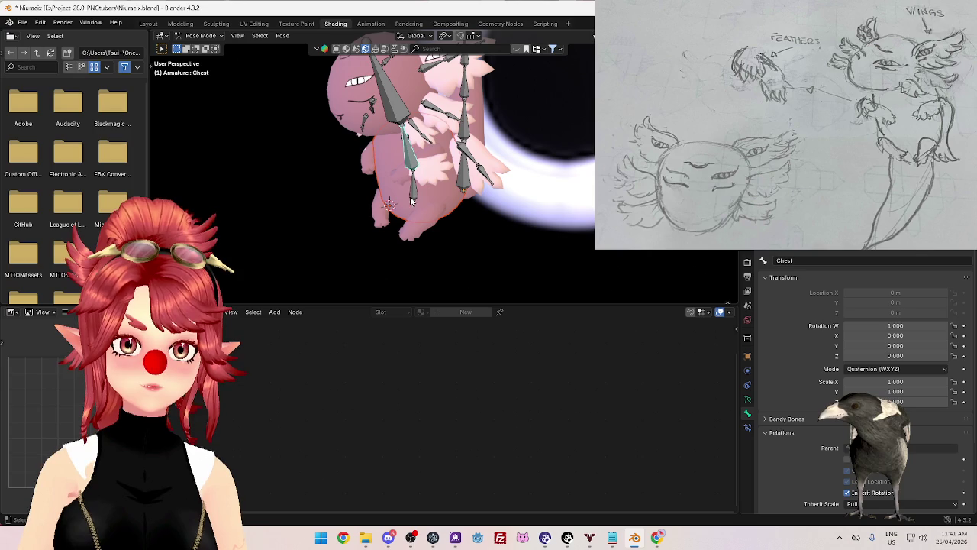
click(414, 194)
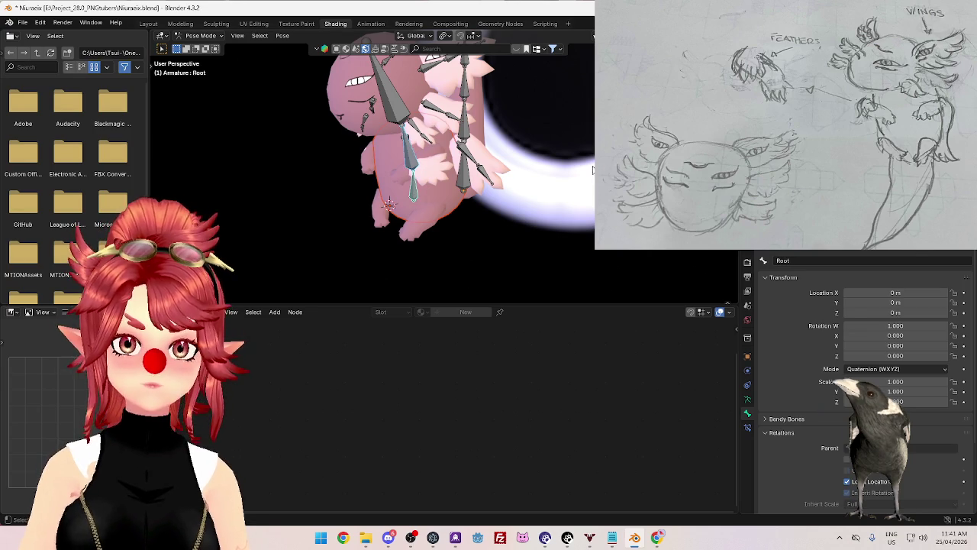
key(ctrl+p)
key(Escape)
mouse_move(546, 157)
middle_down()
mouse_move(558, 153)
mouse_move(508, 188)
middle_up()
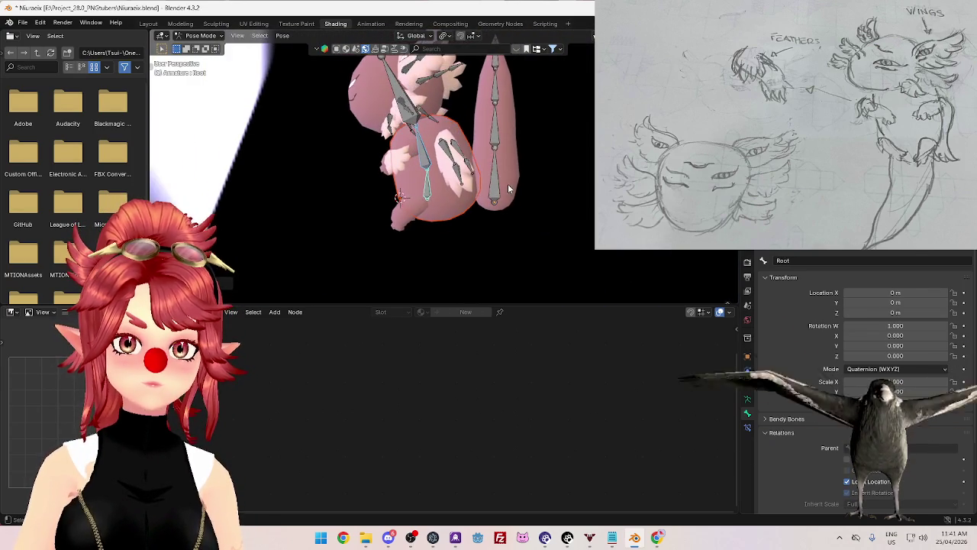
click(497, 174)
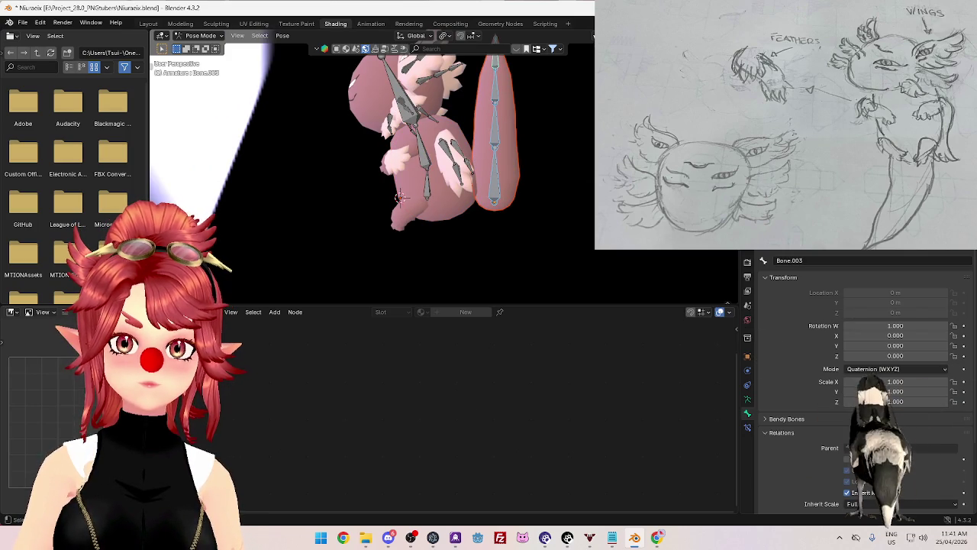
right_click(527, 126)
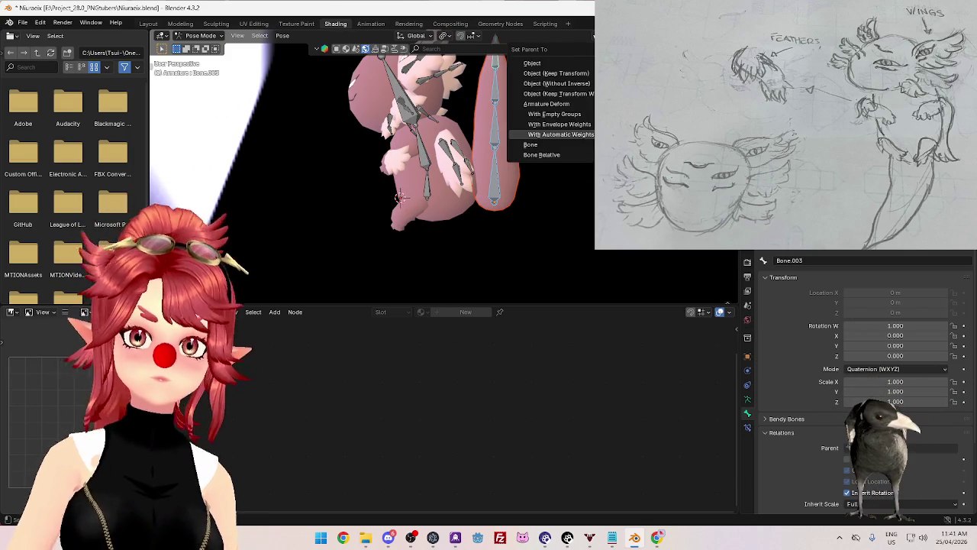
click(526, 126)
Step: Pick the Wing.R and Wing2.R bones, then switch the armature into Edit Mode
mouse_move(520, 176)
middle_down()
mouse_move(506, 179)
mouse_move(578, 174)
middle_up()
click(471, 155)
middle_drag(471, 155, 374, 165)
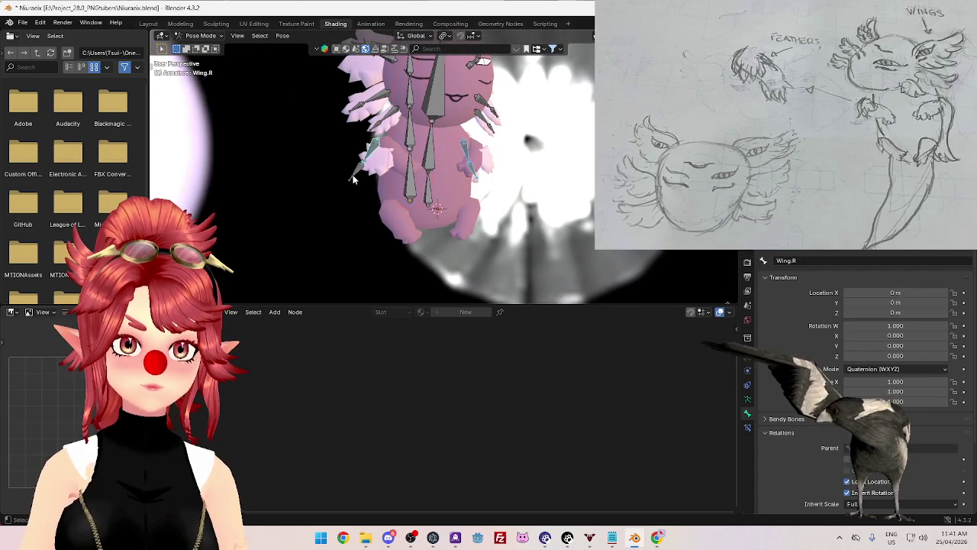
click(353, 178)
click(373, 153)
click(371, 155)
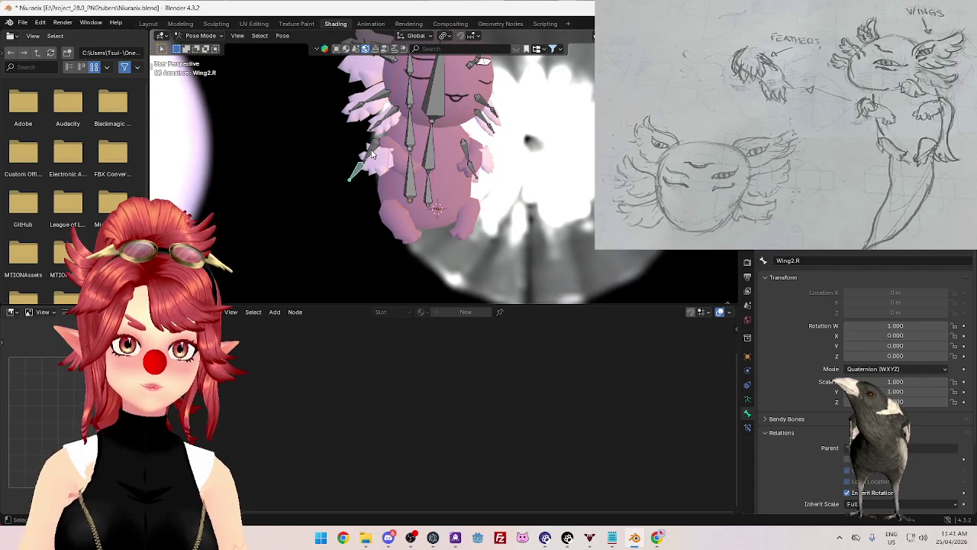
click(200, 36)
click(200, 61)
click(357, 173)
Step: Delete the Wing.R bone and select the Wing2.L bone
key(x)
click(371, 180)
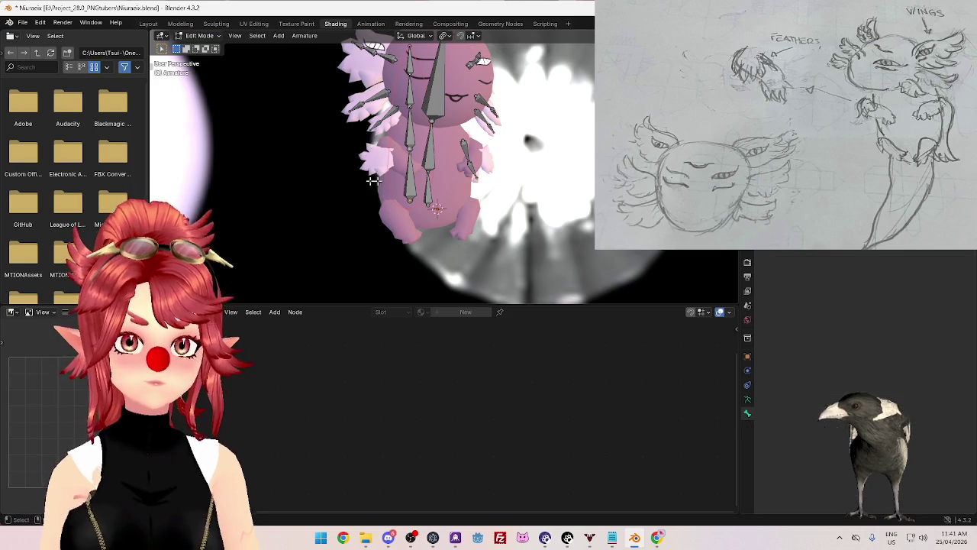
middle_drag(371, 181, 486, 197)
click(486, 197)
mouse_move(562, 199)
middle_down()
mouse_move(500, 176)
mouse_move(471, 184)
middle_up()
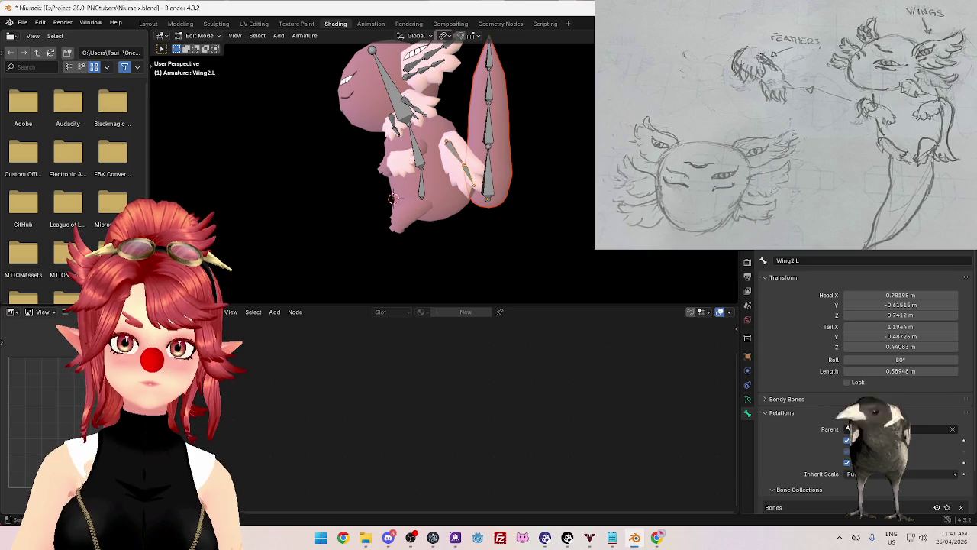
Step: Deselect all bones, dismiss the parent options, and return the armature to Pose Mode
key(alt+a)
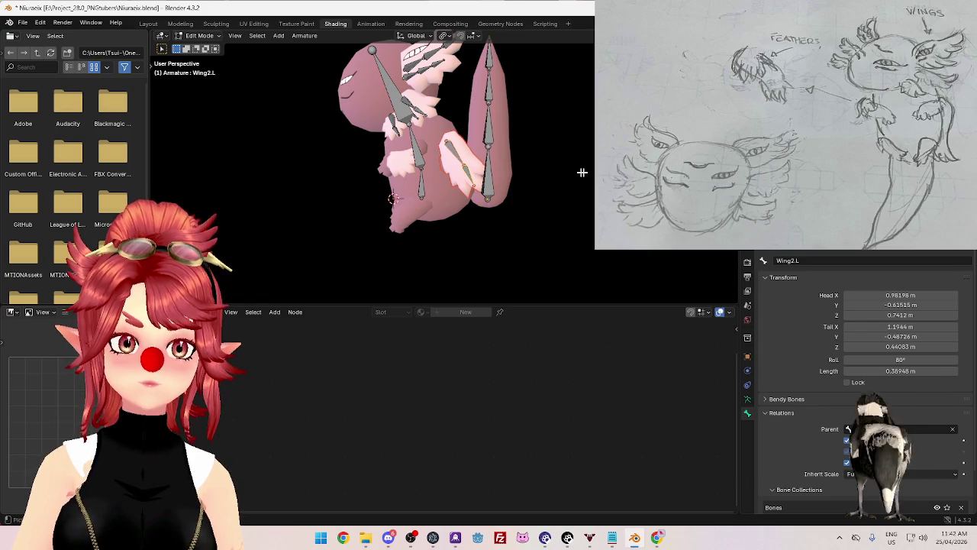
key(ctrl+p)
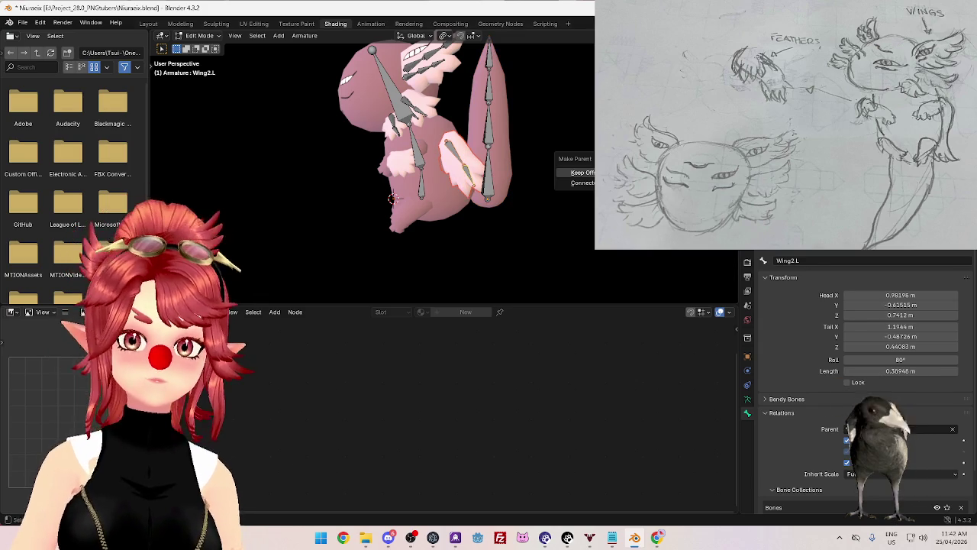
key(Return)
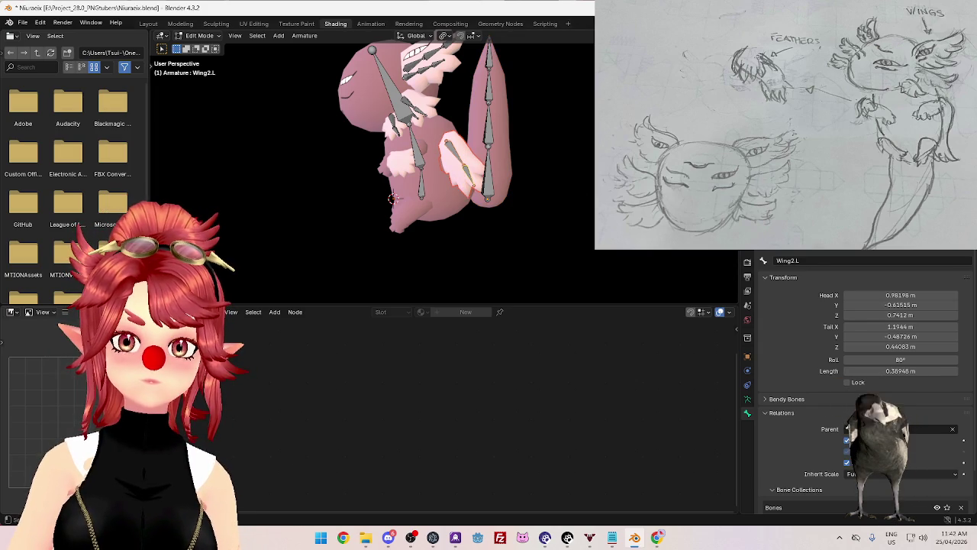
middle_drag(529, 177, 489, 191)
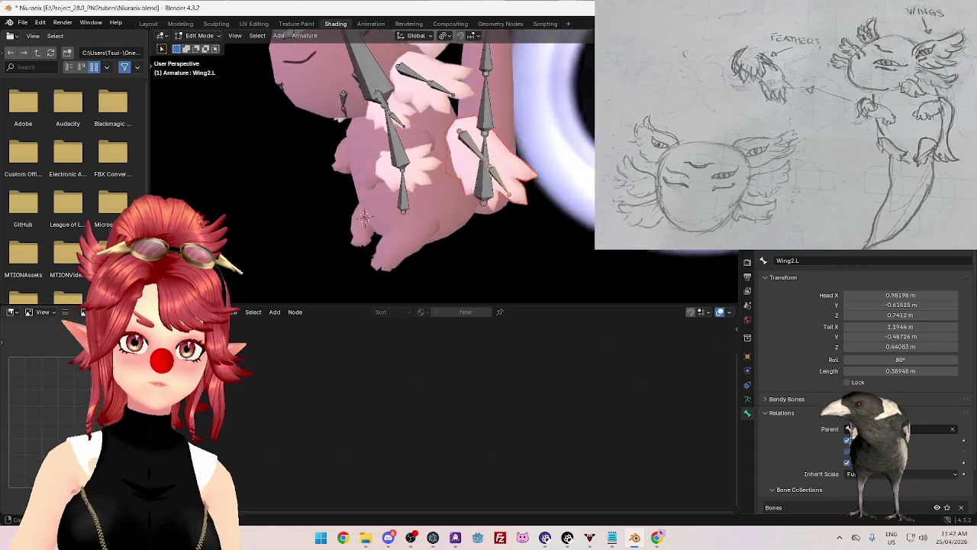
key(ctrl+Tab)
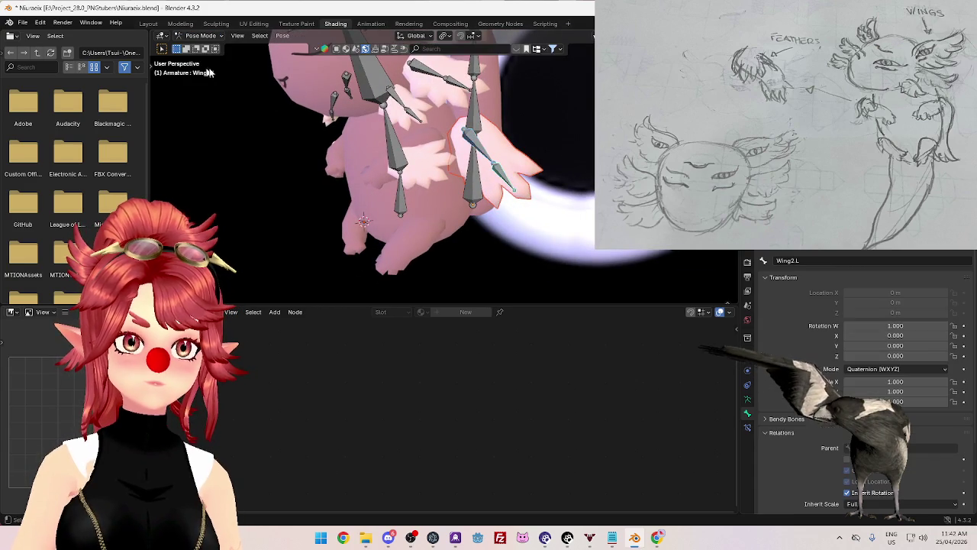
Step: Bring up the Set Parent To options and frame the character from the front
right_click(504, 111)
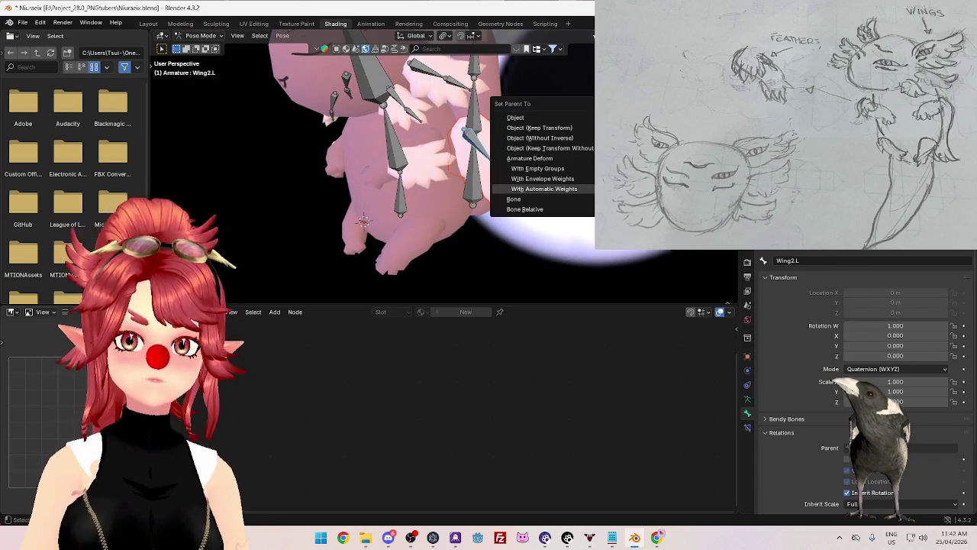
middle_drag(503, 152, 427, 176)
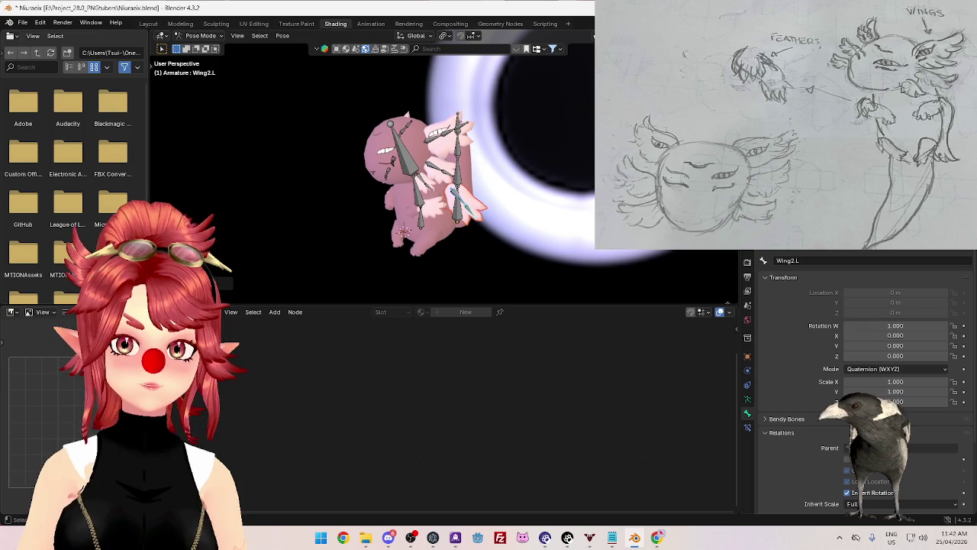
middle_drag(504, 166, 538, 162)
scroll(538, 162, up, 3)
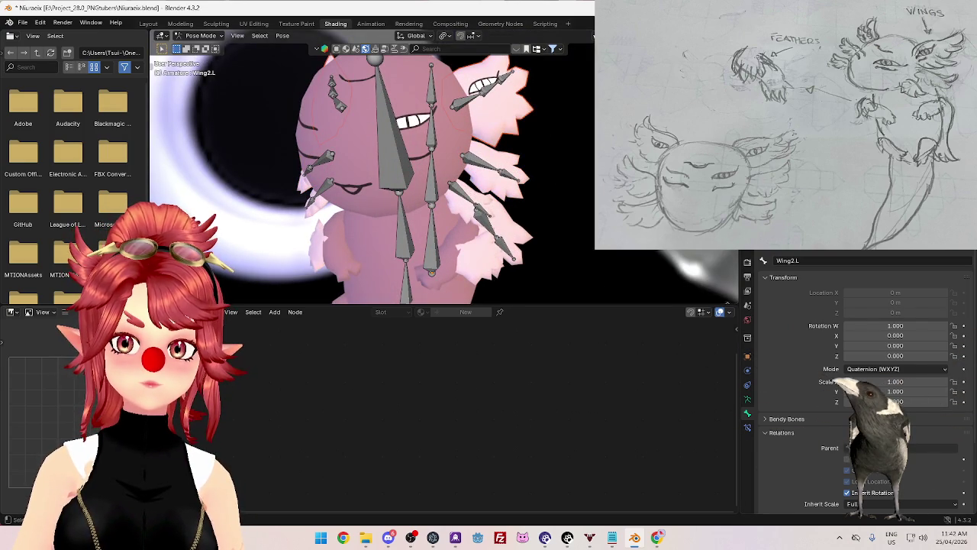
scroll(574, 149, down, 3)
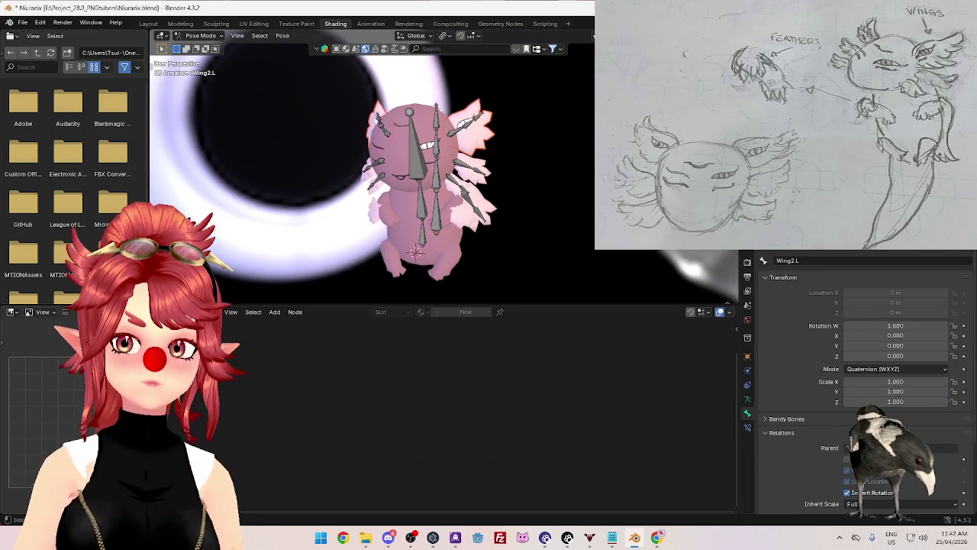
click(201, 36)
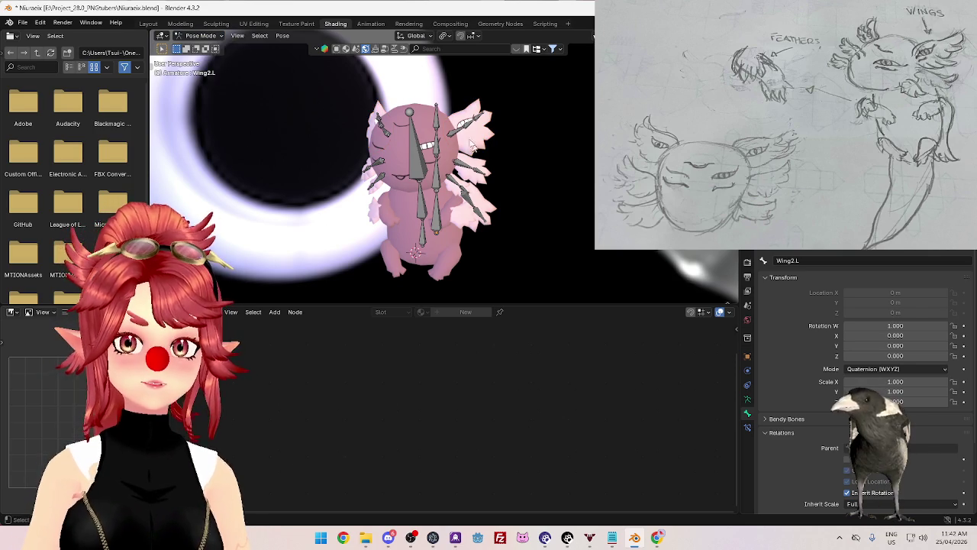
Step: Test-rotate the Wing2.L bone twice to check its deformation
key(r)
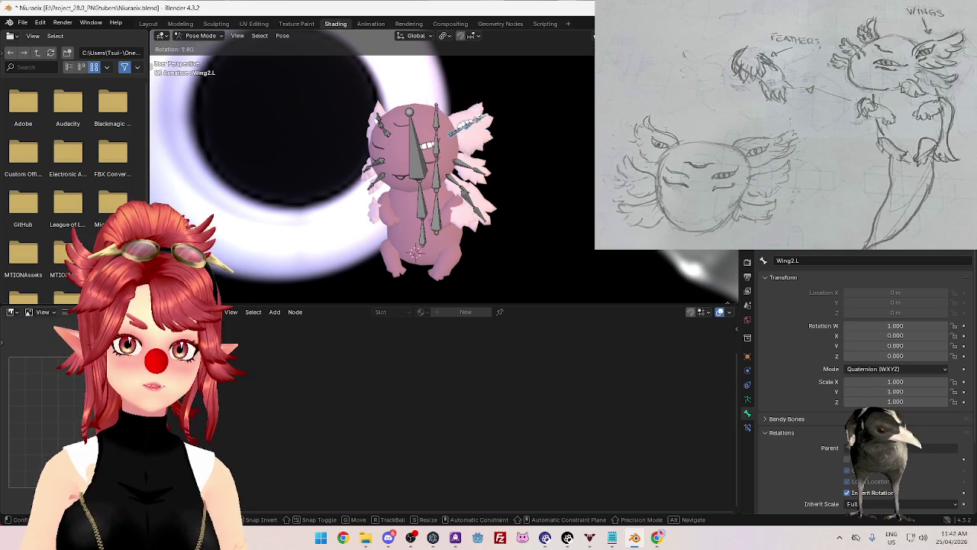
click(455, 97)
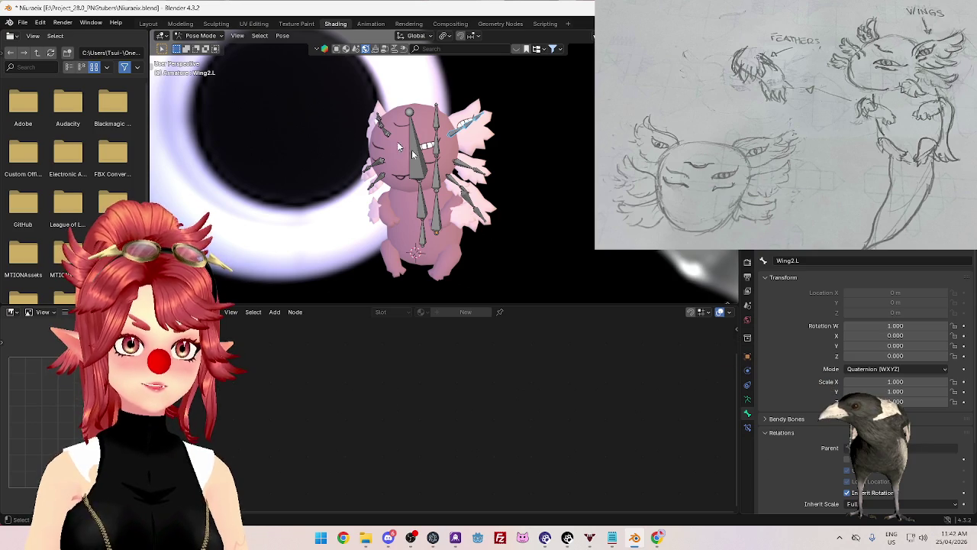
middle_drag(395, 146, 475, 133)
key(r)
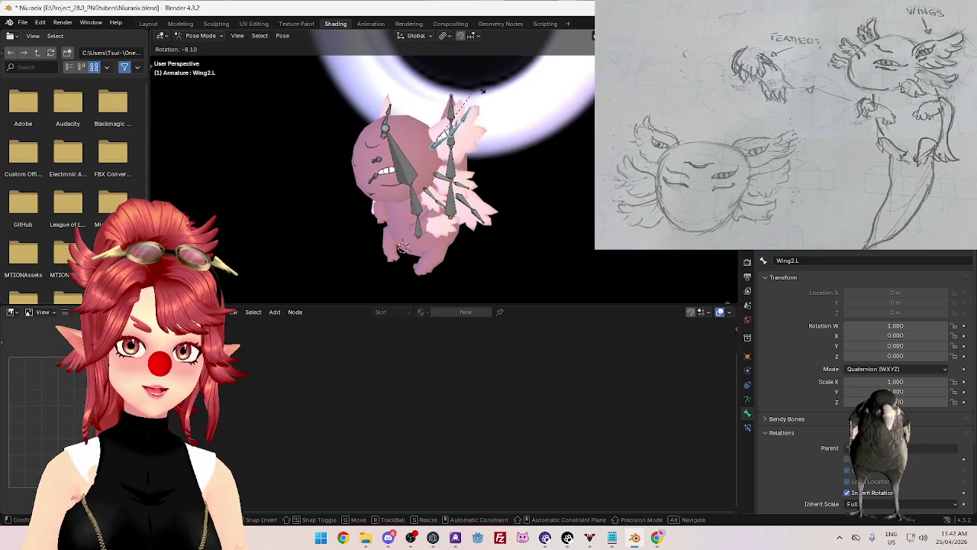
click(452, 111)
scroll(453, 111, up, 1)
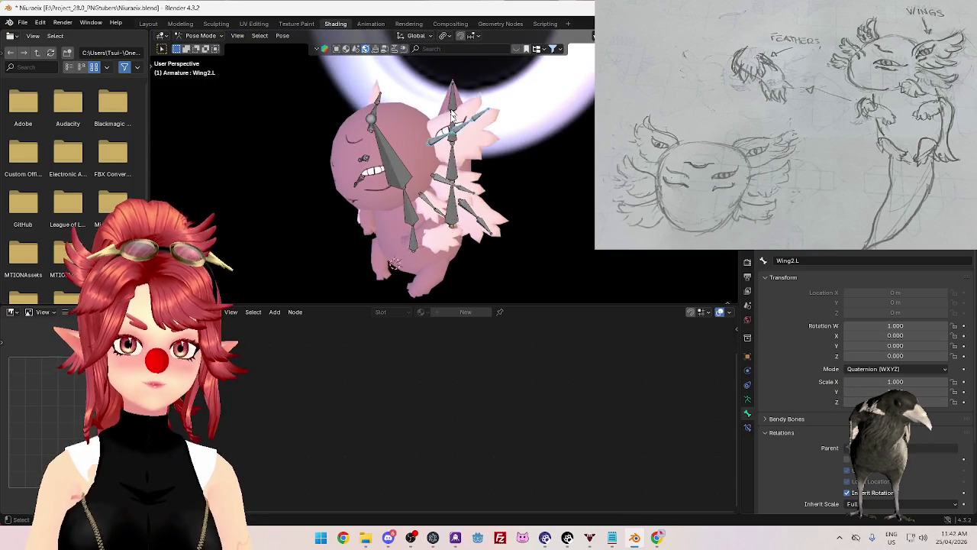
middle_drag(452, 111, 353, 135)
Step: Box-select the left wing bones and rotate them together
drag(317, 75, 388, 147)
key(r)
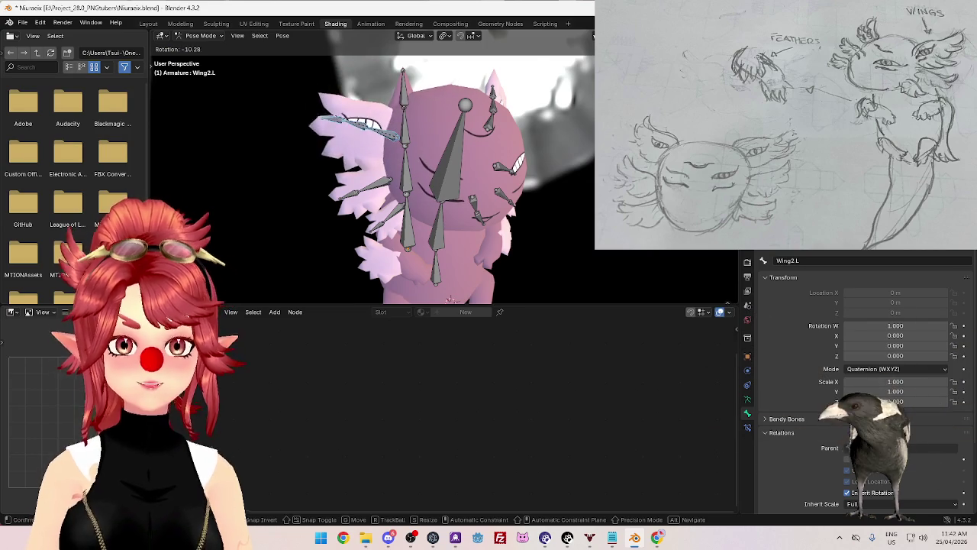
click(468, 138)
middle_drag(469, 138, 404, 130)
Step: Test-rotate the Head bone twice, cancelling each back to its rest rotation
click(404, 126)
key(r)
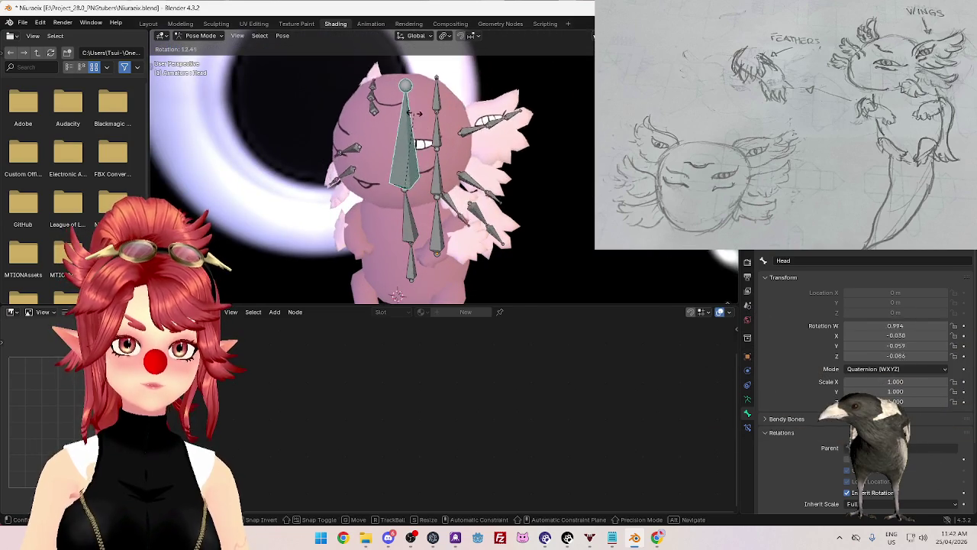
key(Escape)
mouse_move(428, 122)
middle_down()
mouse_move(473, 142)
mouse_move(549, 93)
middle_up()
key(r)
key(Escape)
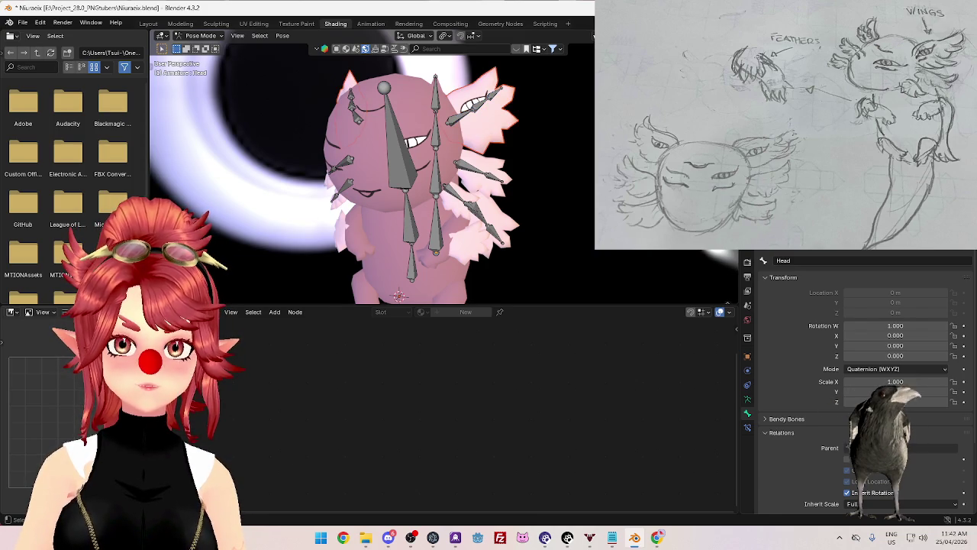
Step: In Object Mode, select the HeadWing mesh and show its vertex groups
click(200, 35)
click(196, 48)
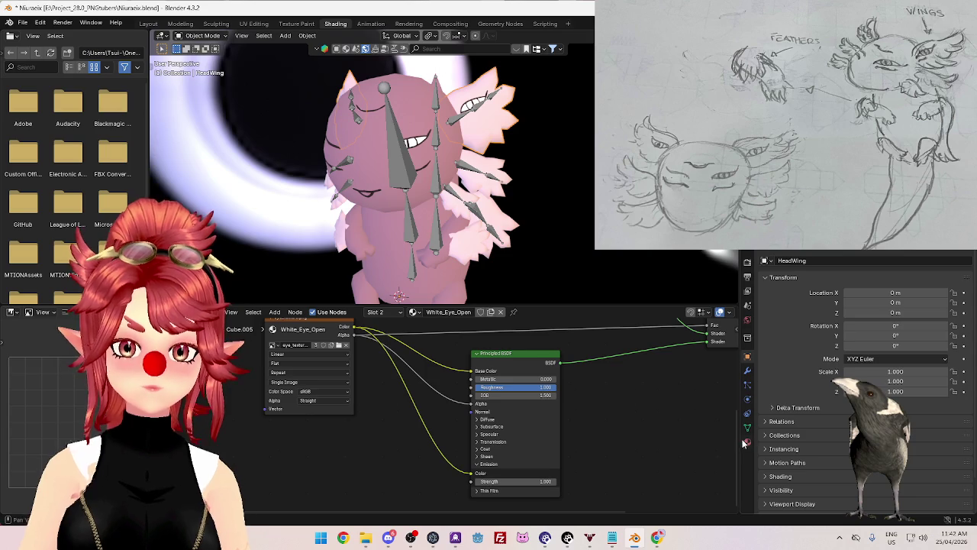
click(747, 428)
scroll(887, 308, up, 2)
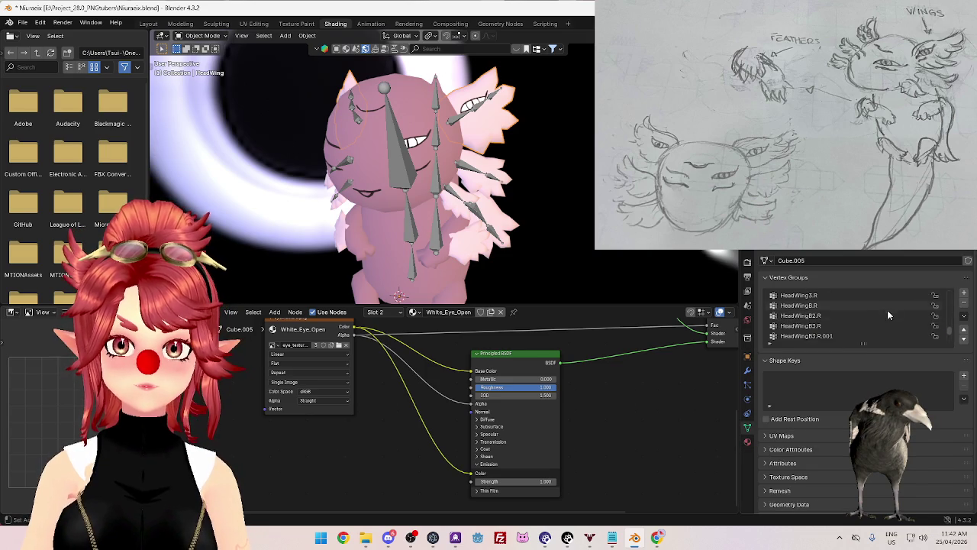
scroll(925, 328, down, 2)
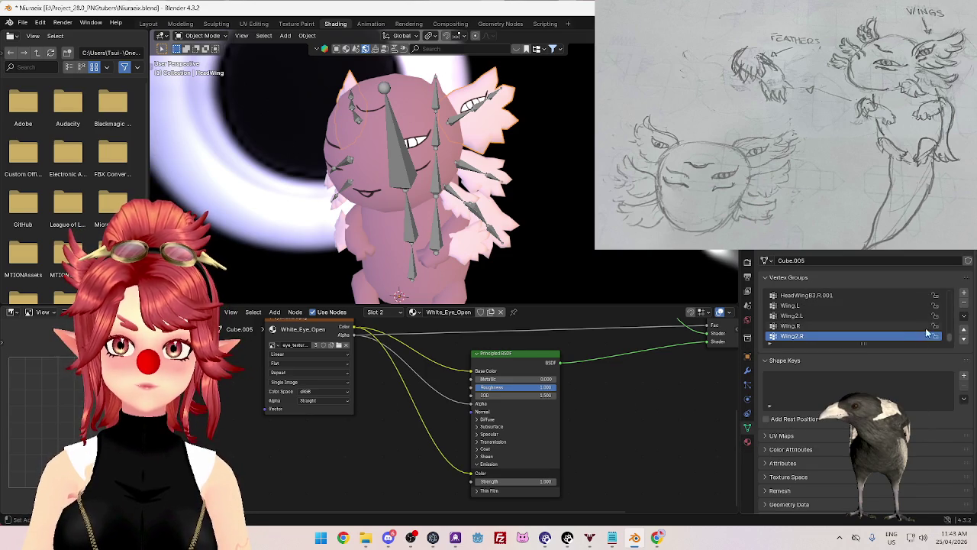
Step: Delete all five vertex groups from Cube.005, then reselect the armature
click(964, 304)
click(963, 304)
click(963, 304)
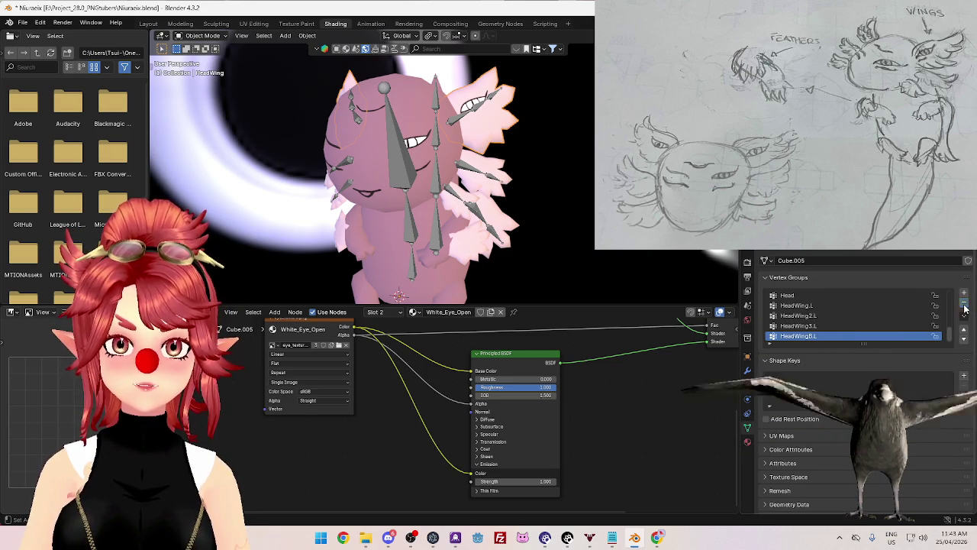
click(963, 304)
click(963, 304)
click(964, 304)
click(963, 304)
click(964, 304)
click(964, 304)
click(963, 304)
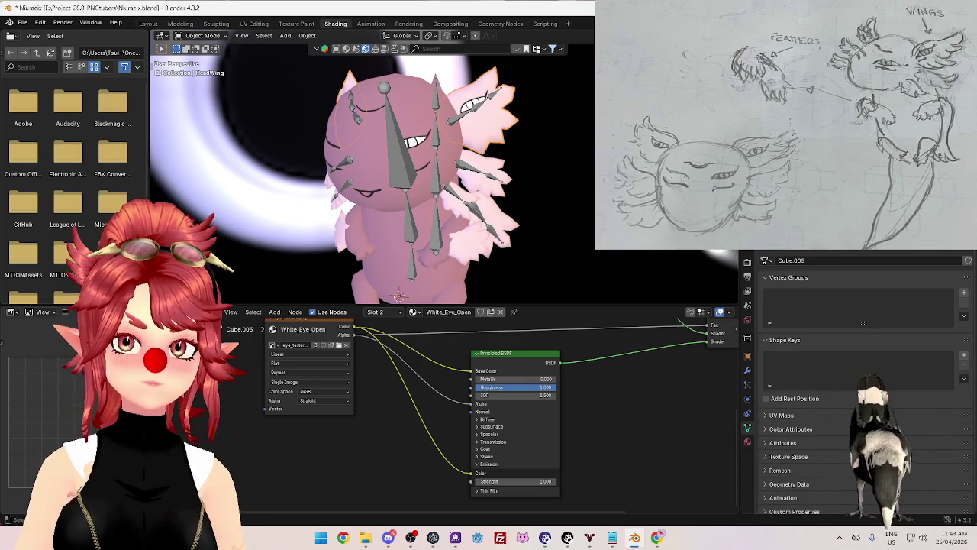
click(411, 153)
Step: In Pose Mode, select HeadWing3.R and parent the mesh with automatic weights
click(200, 36)
click(200, 70)
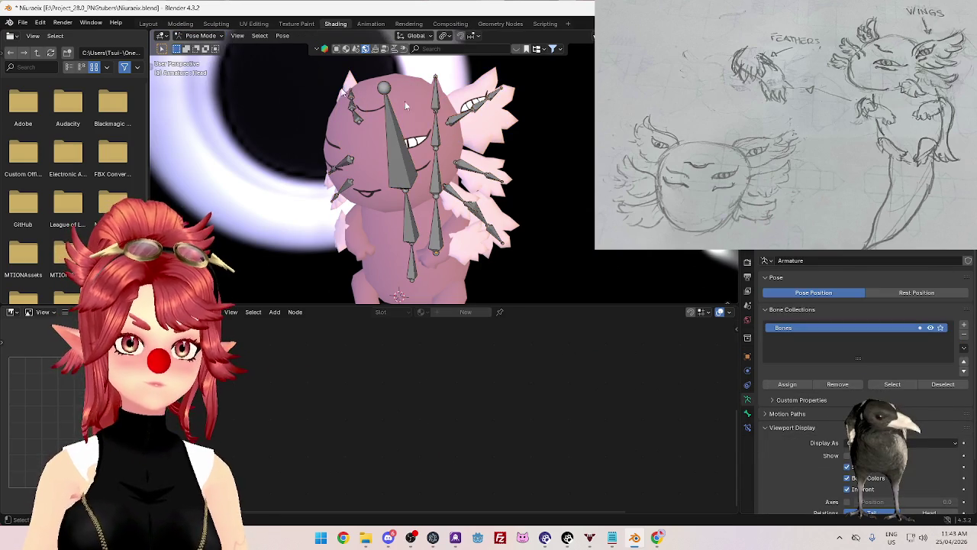
middle_drag(467, 128, 400, 132)
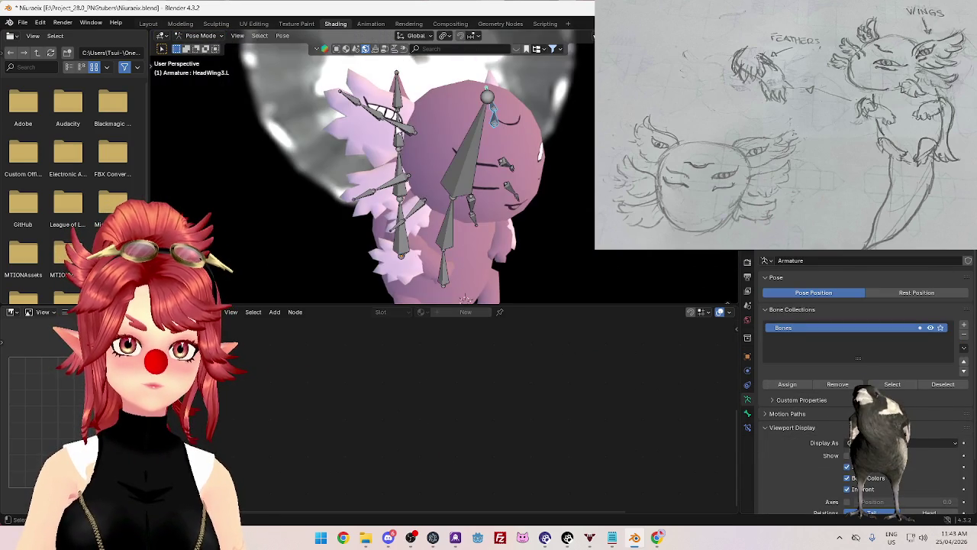
click(350, 103)
middle_drag(350, 103, 428, 107)
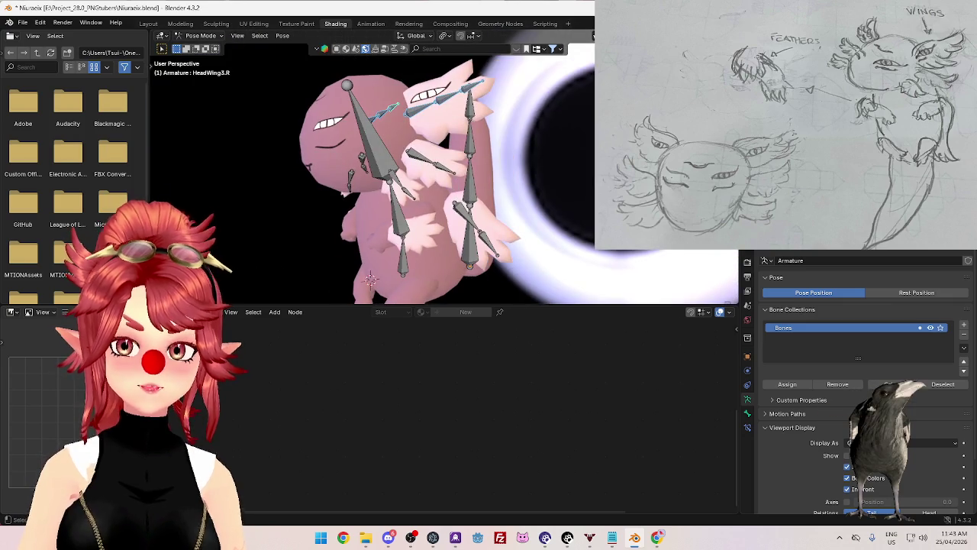
key(ctrl+p)
click(552, 152)
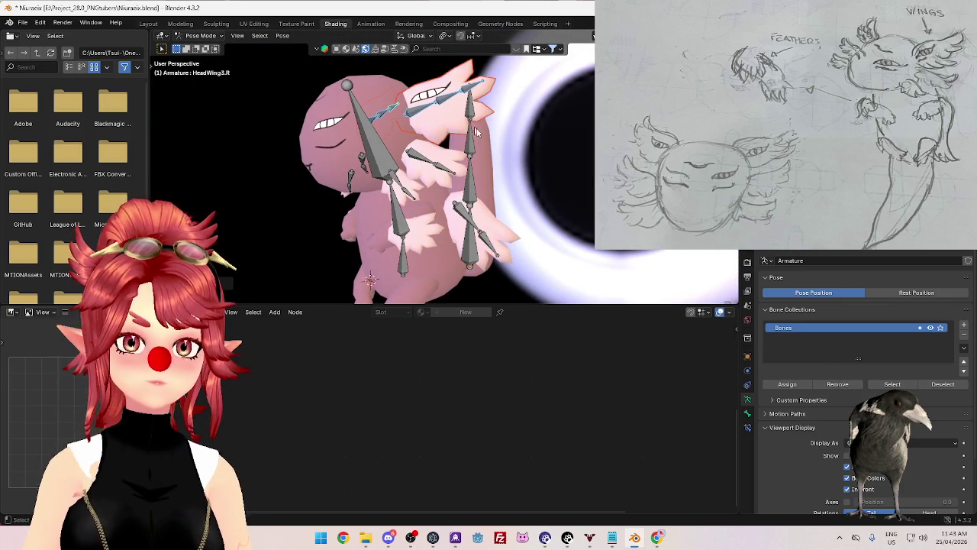
Step: Rotate the right head-wing bones to point up-right, then return to Object Mode
middle_drag(493, 127, 502, 127)
drag(526, 131, 526, 131)
key(r)
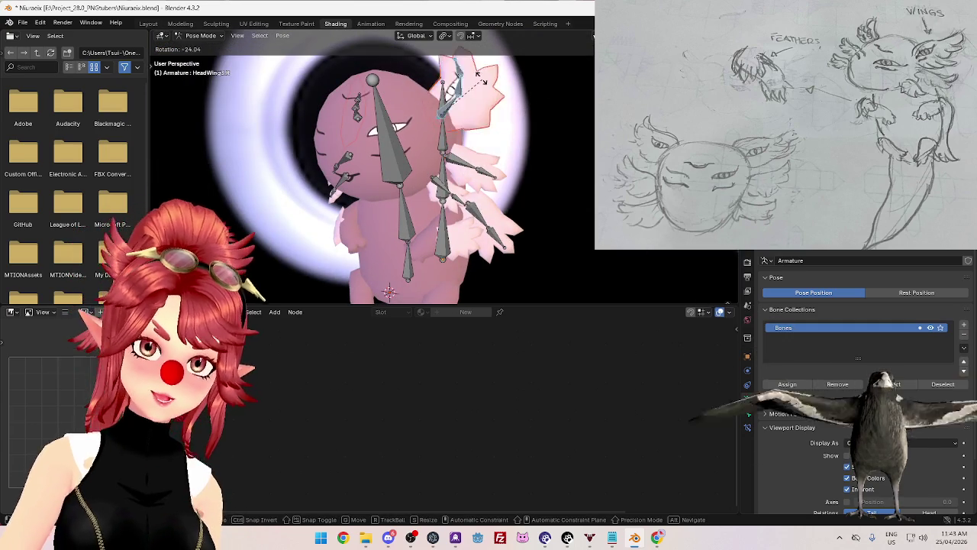
click(504, 86)
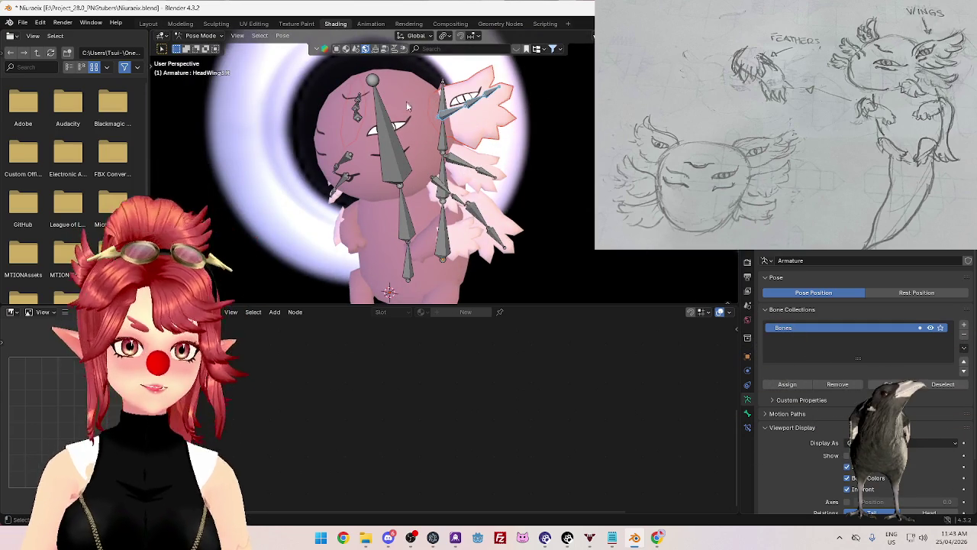
click(200, 36)
click(200, 48)
click(390, 157)
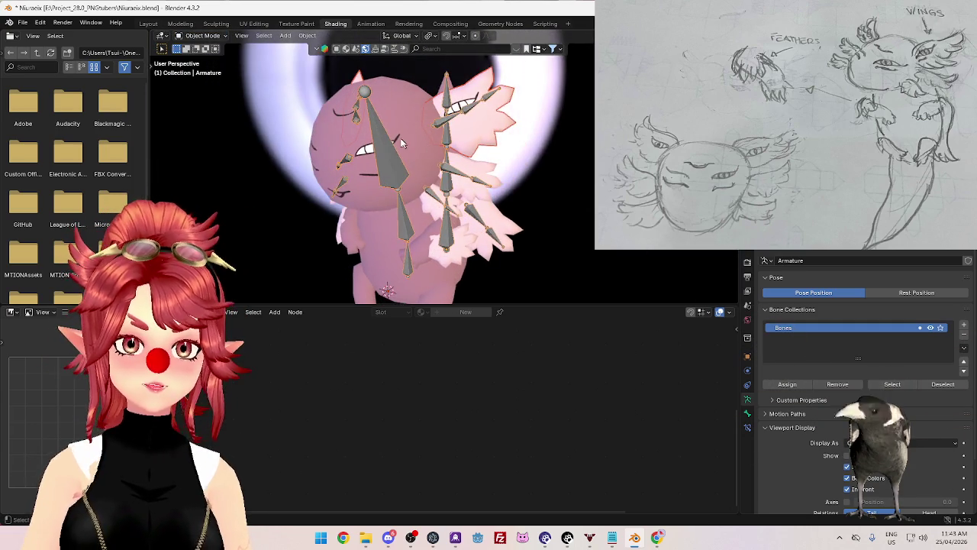
Step: Put the armature in Pose Mode, inspect the Head bone, then deselect all bones
click(342, 145)
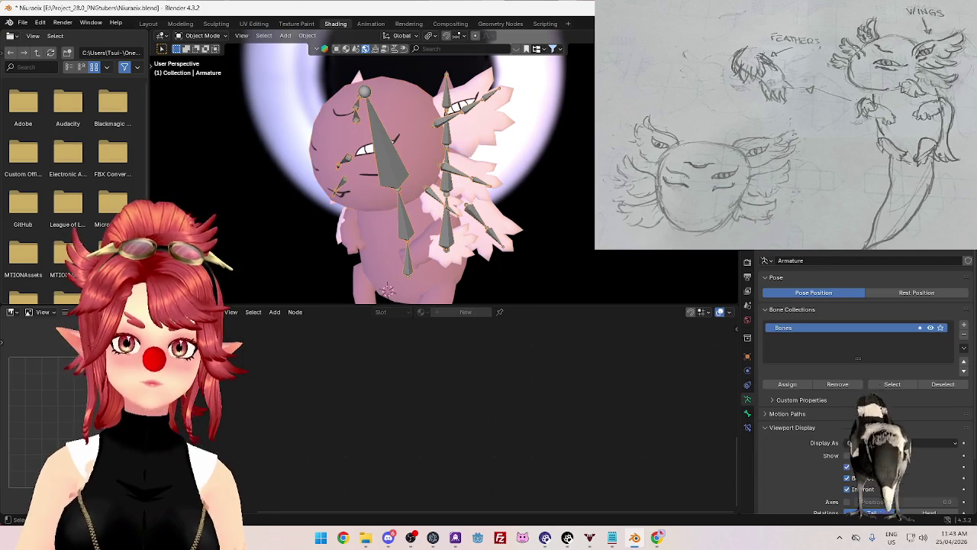
click(200, 36)
click(200, 68)
click(391, 174)
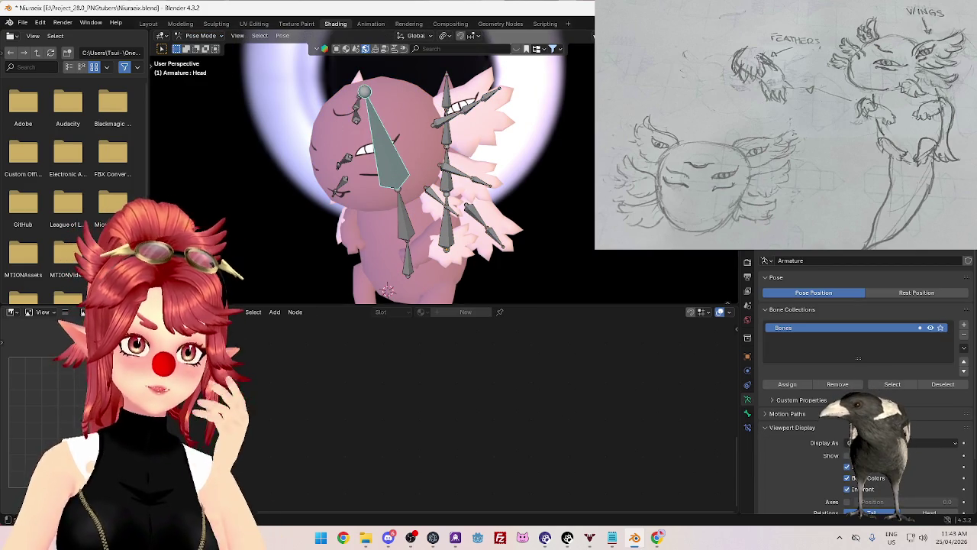
mouse_move(391, 174)
middle_down()
mouse_move(626, 206)
mouse_move(540, 229)
mouse_move(560, 230)
middle_up()
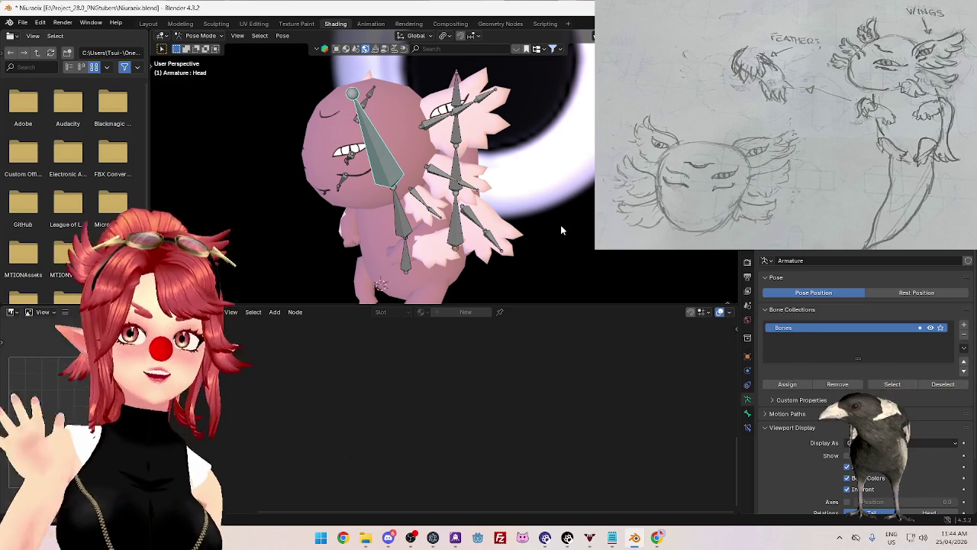
mouse_move(397, 191)
middle_down()
mouse_move(428, 191)
mouse_move(329, 183)
mouse_move(367, 187)
middle_up()
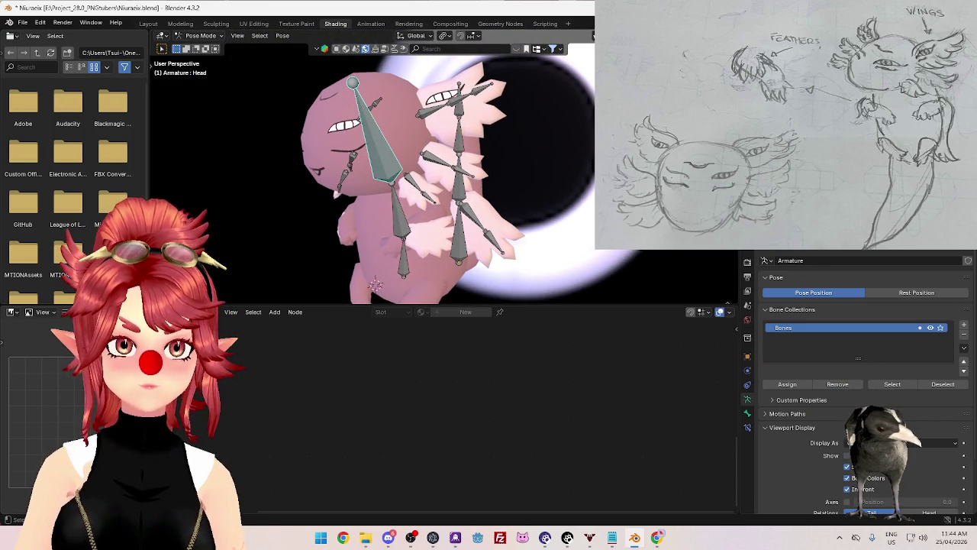
key(alt+a)
click(200, 36)
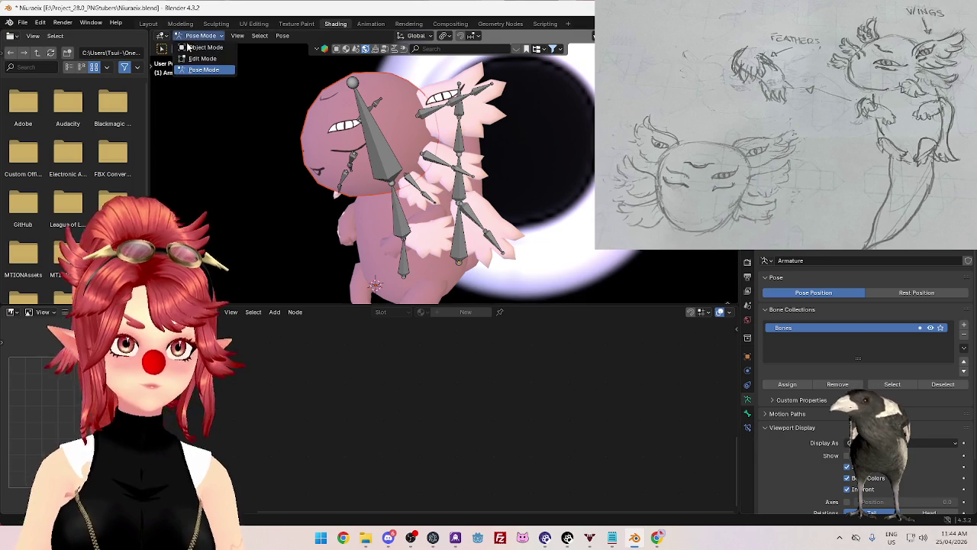
Step: In Object Mode, delete two wing vertex groups from the head mesh
click(200, 49)
click(347, 141)
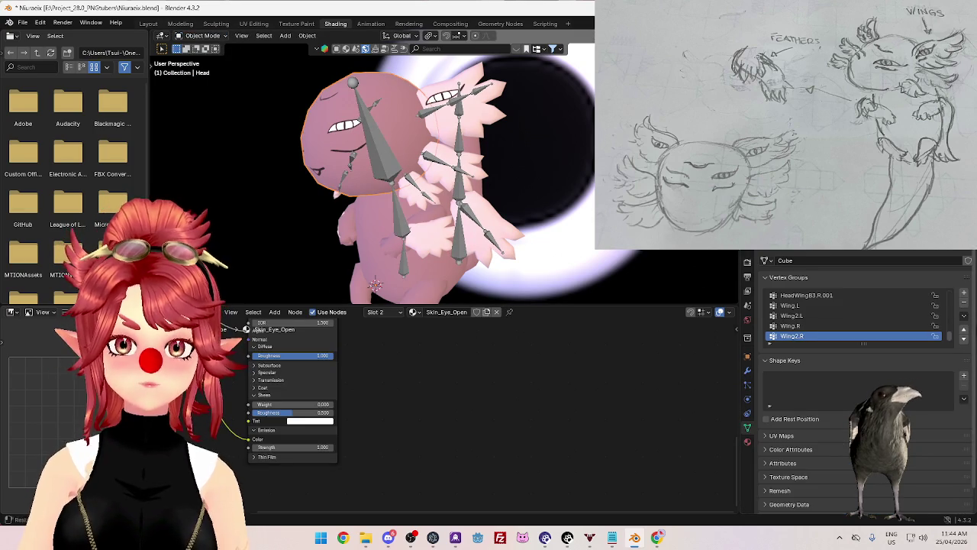
click(963, 304)
click(963, 304)
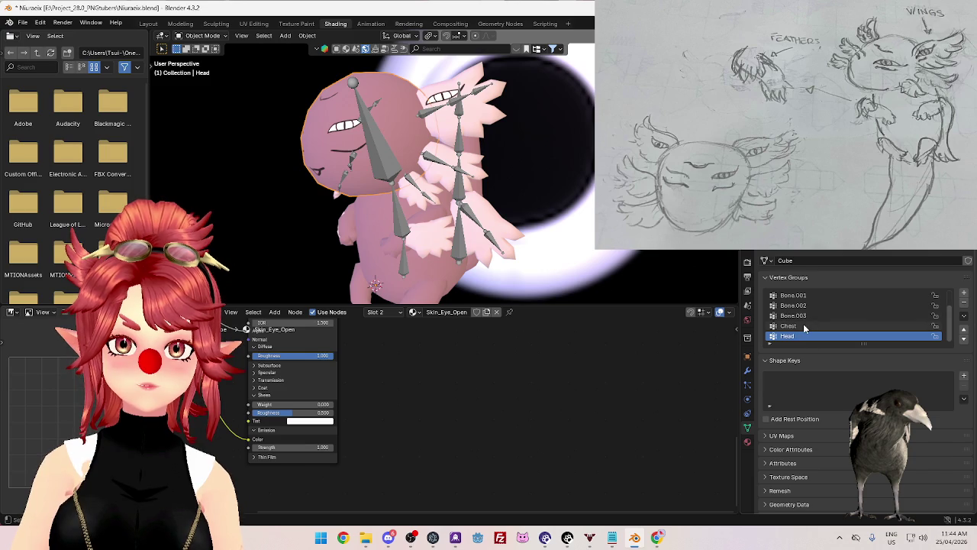
Step: Return the armature to Pose Mode and test-rotate the Head bone twice, cancelling both
click(353, 96)
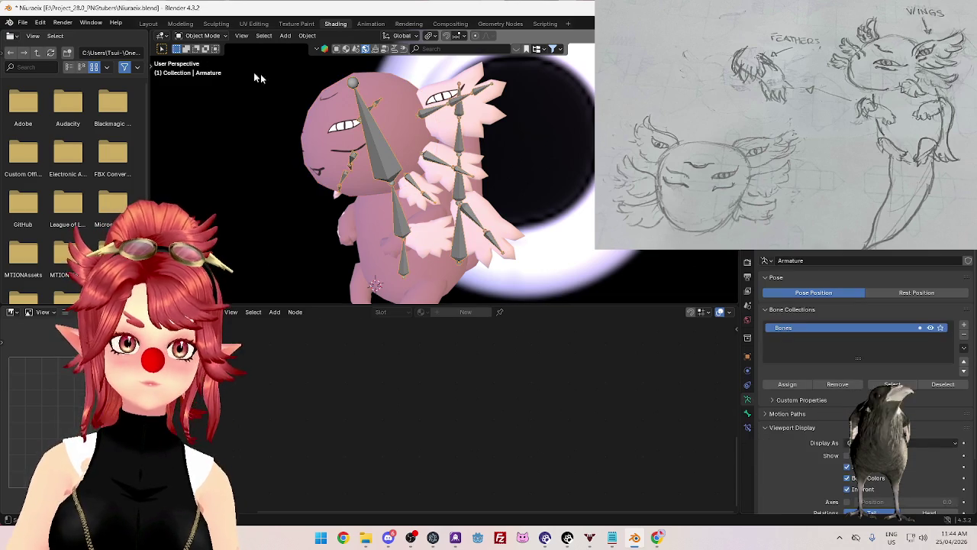
click(202, 36)
click(200, 66)
key(r)
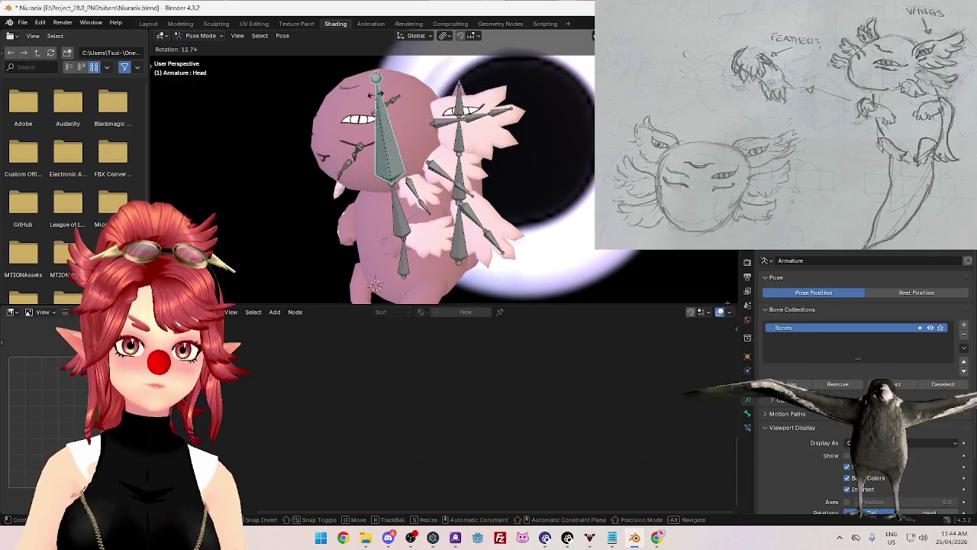
key(Escape)
middle_drag(428, 95, 473, 114)
key(r)
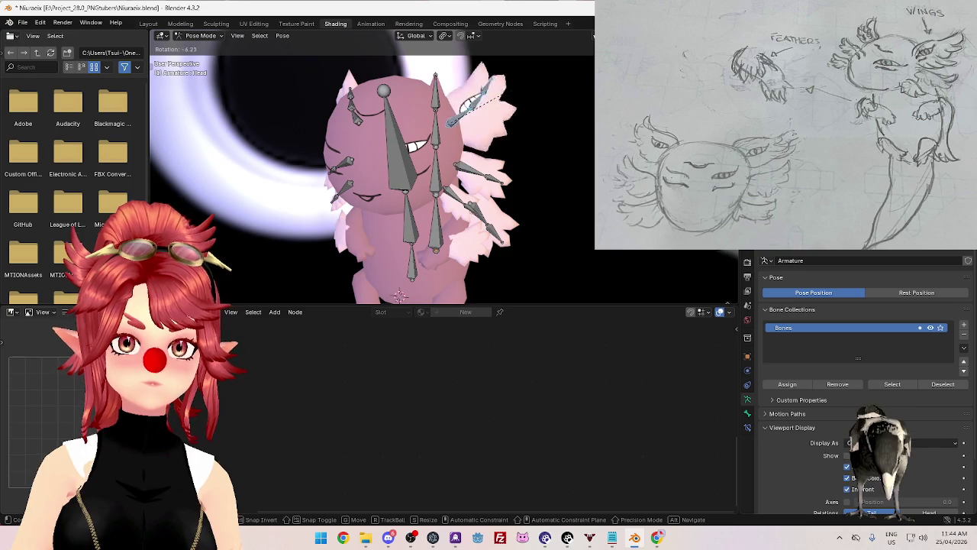
key(Escape)
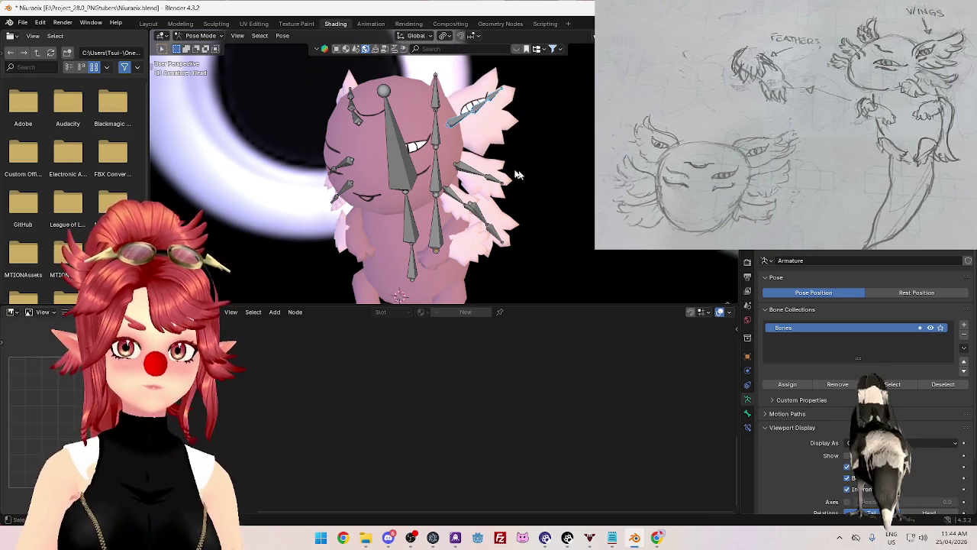
middle_drag(470, 160, 536, 195)
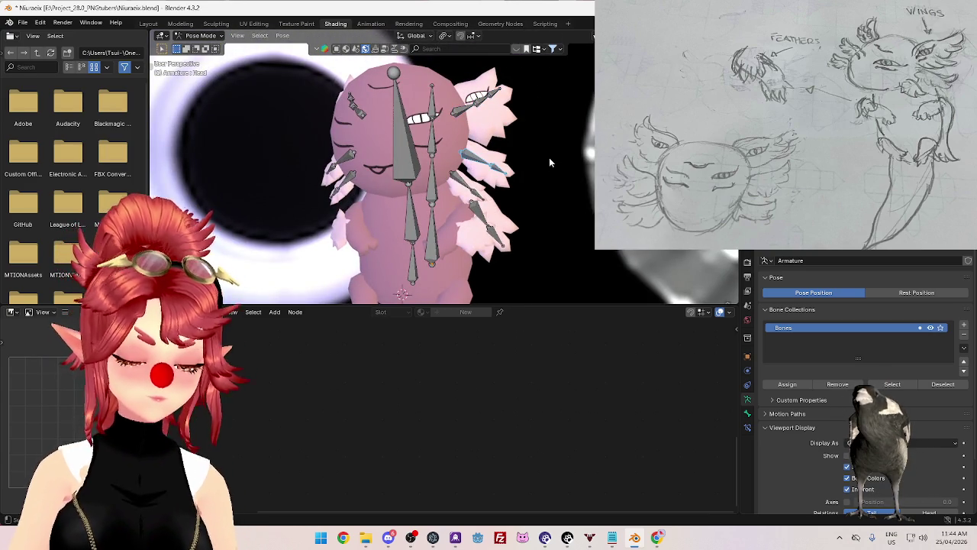
middle_drag(461, 188, 382, 177)
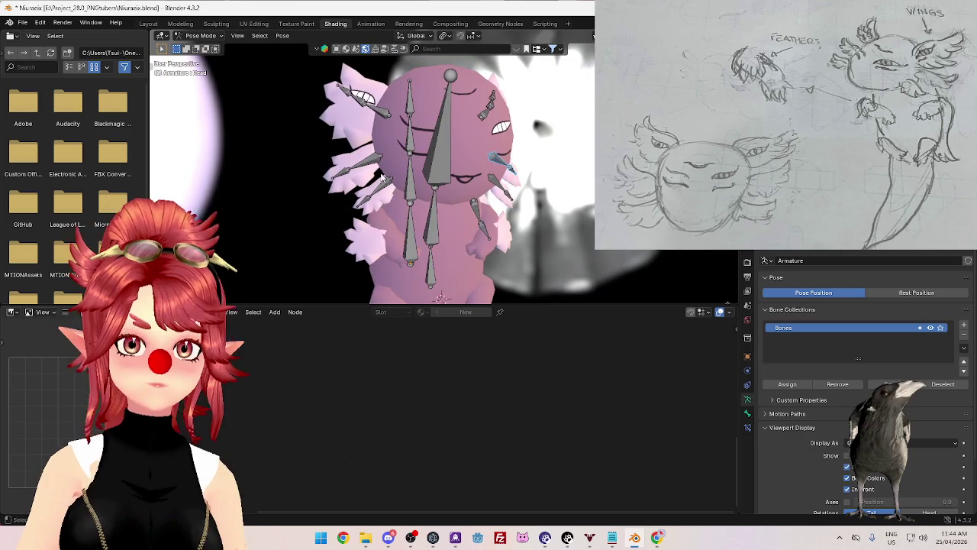
click(366, 166)
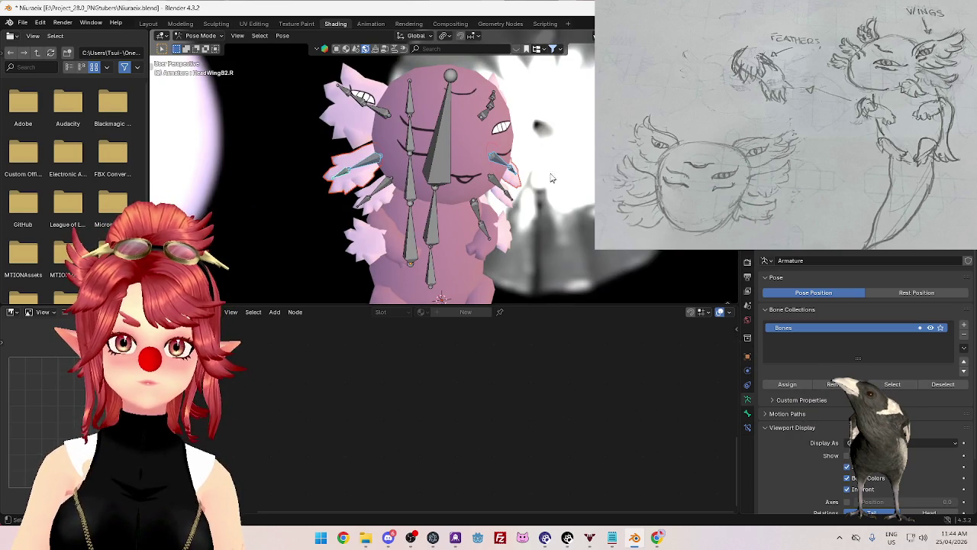
Step: Rotate the selected left wing bone to a new angle
middle_drag(552, 179, 570, 153)
right_click(576, 149)
key(Escape)
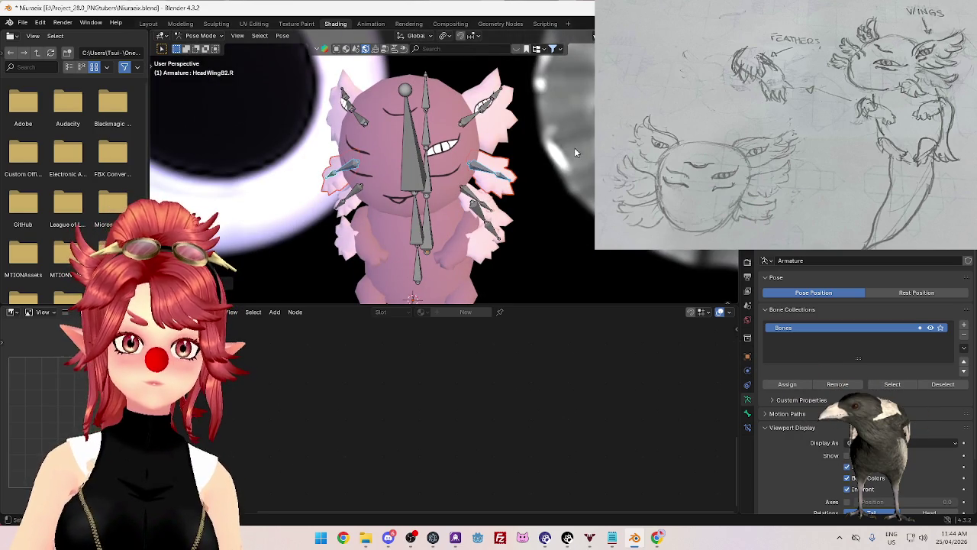
key(r)
click(563, 175)
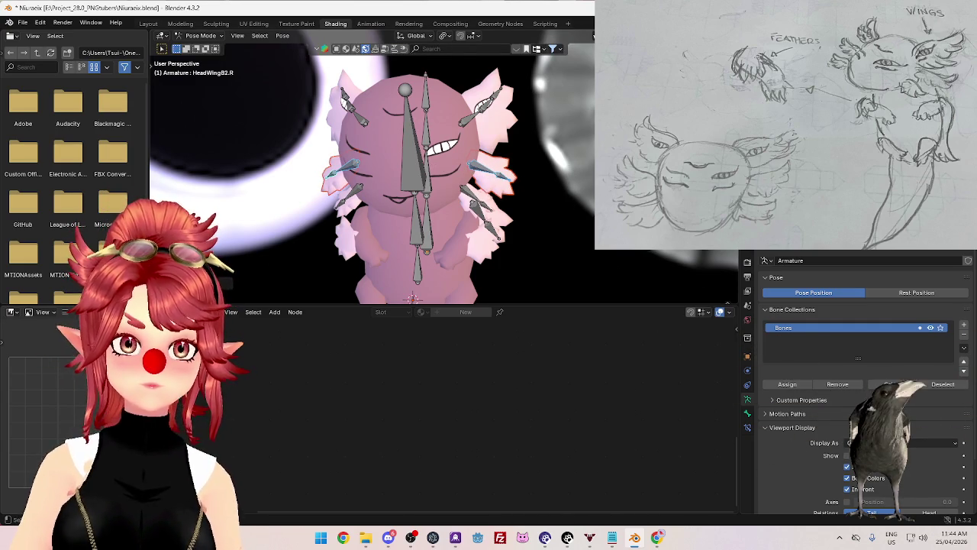
Step: Try selecting the Head bone, a head-wing bone and the body mesh, then undo back to the wing pieces selection
click(406, 163)
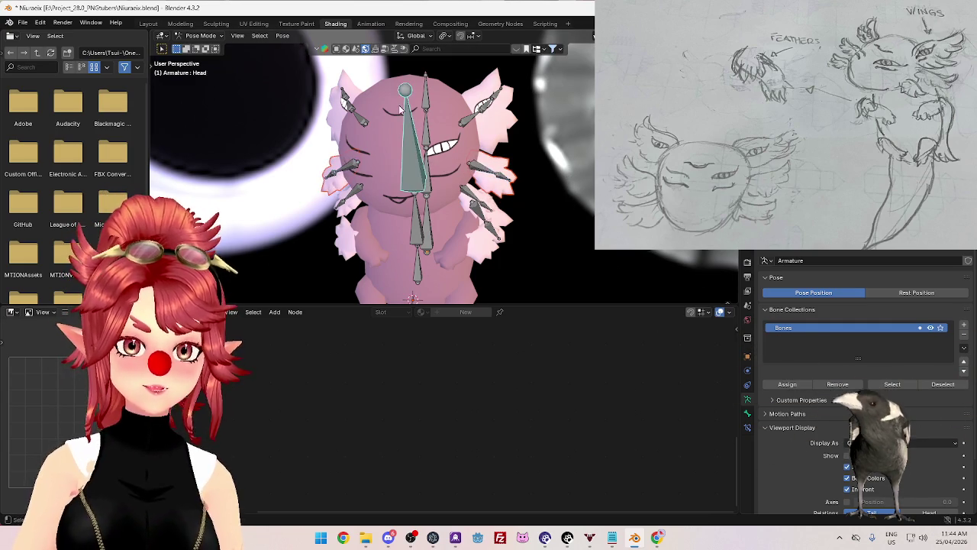
click(496, 199)
middle_drag(453, 205, 357, 189)
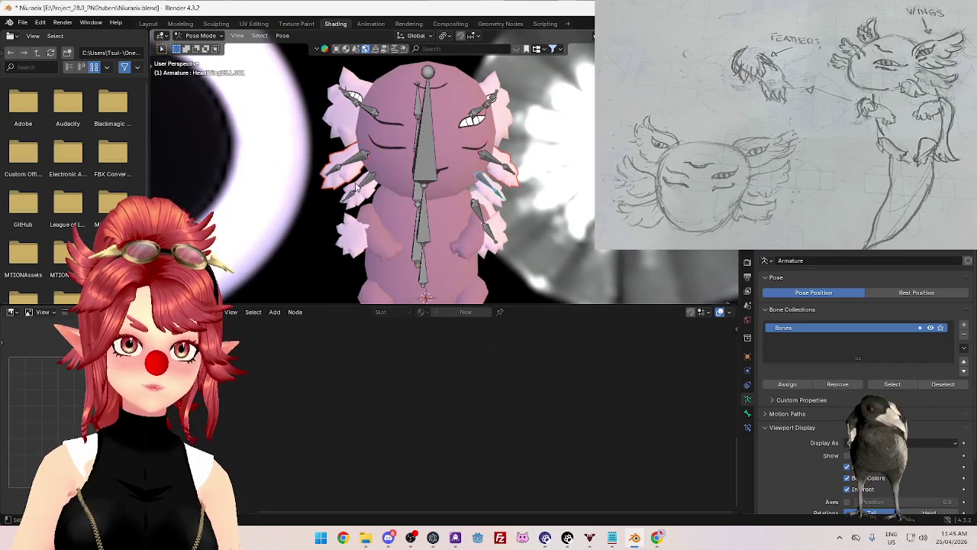
click(421, 145)
key(ctrl+z)
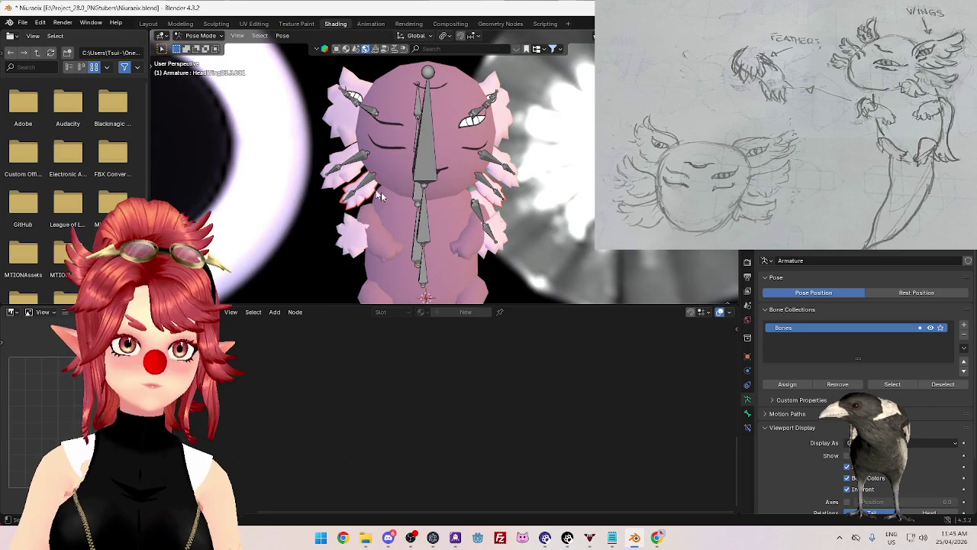
Step: Add bone HeadWingB3.L.001 and parent the wing pieces to it with automatic weights
shift+click(488, 191)
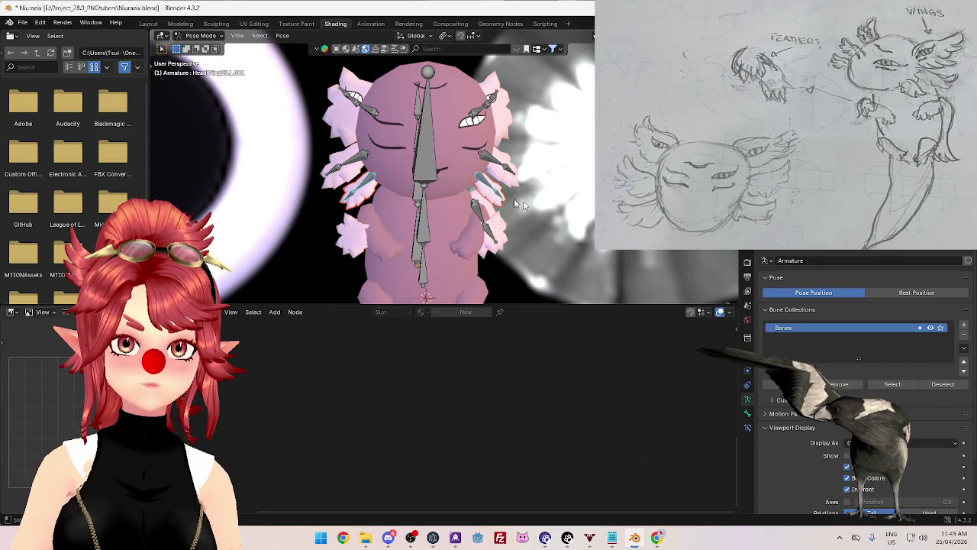
middle_drag(489, 191, 588, 218)
right_click(563, 196)
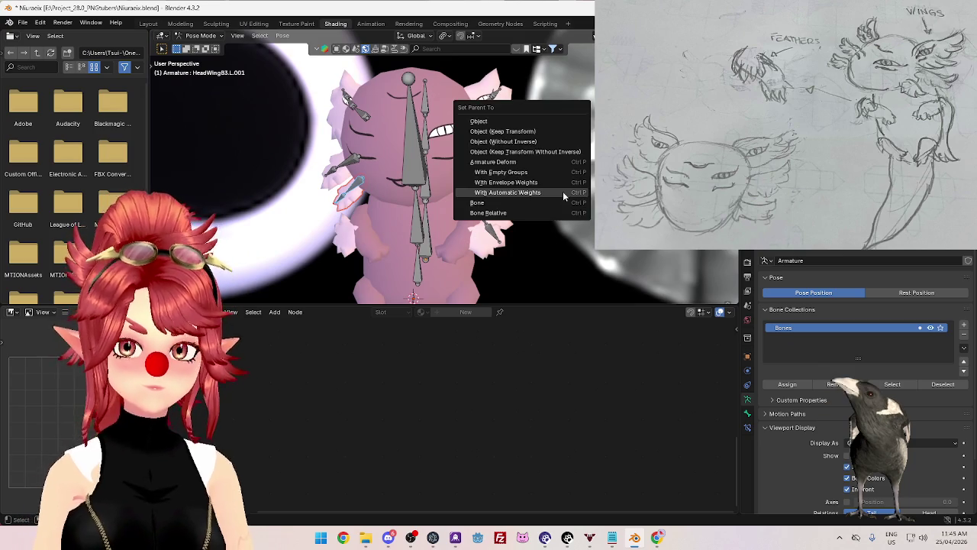
key(Escape)
middle_drag(531, 196, 490, 196)
scroll(489, 196, down, 2)
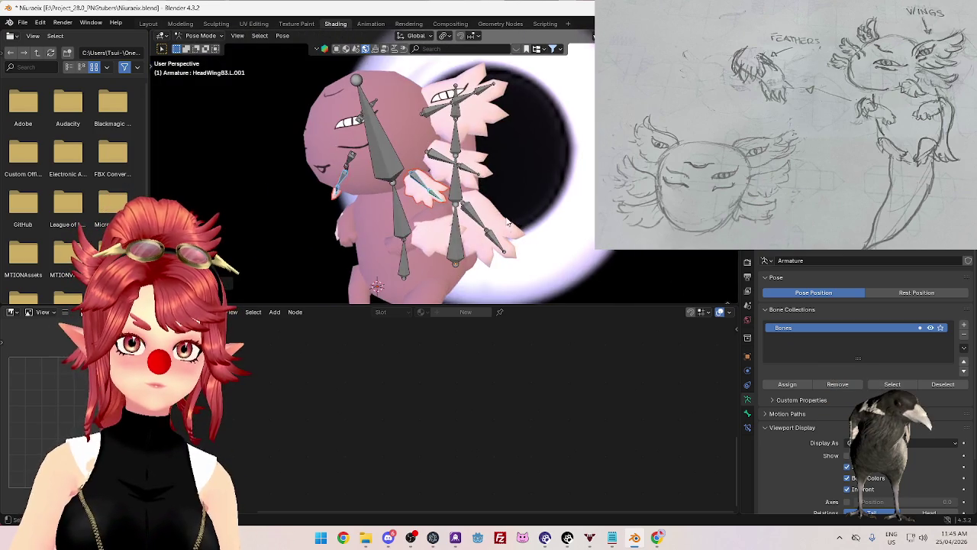
scroll(496, 209, down, 2)
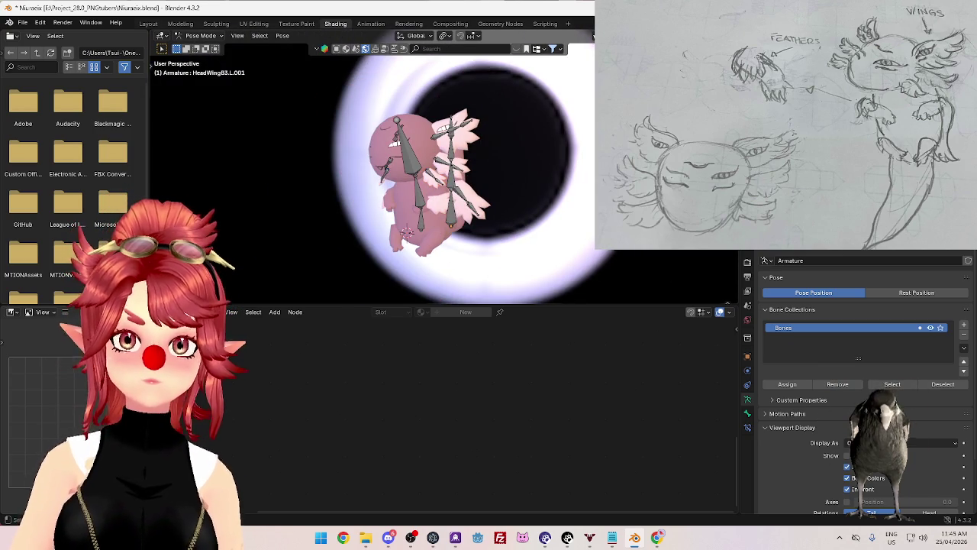
Step: Test-rotate the Head bone several times, cancelling each rotation
click(416, 191)
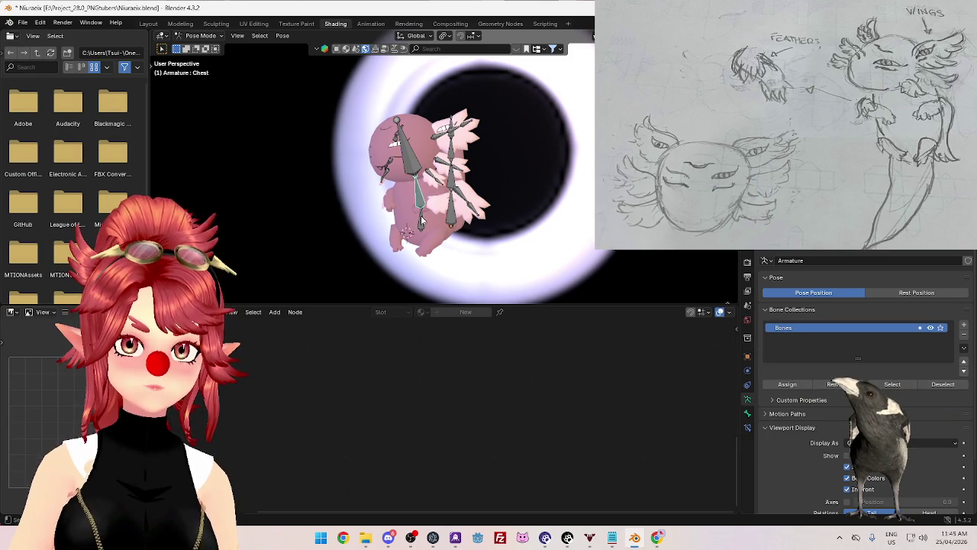
click(419, 169)
key(r)
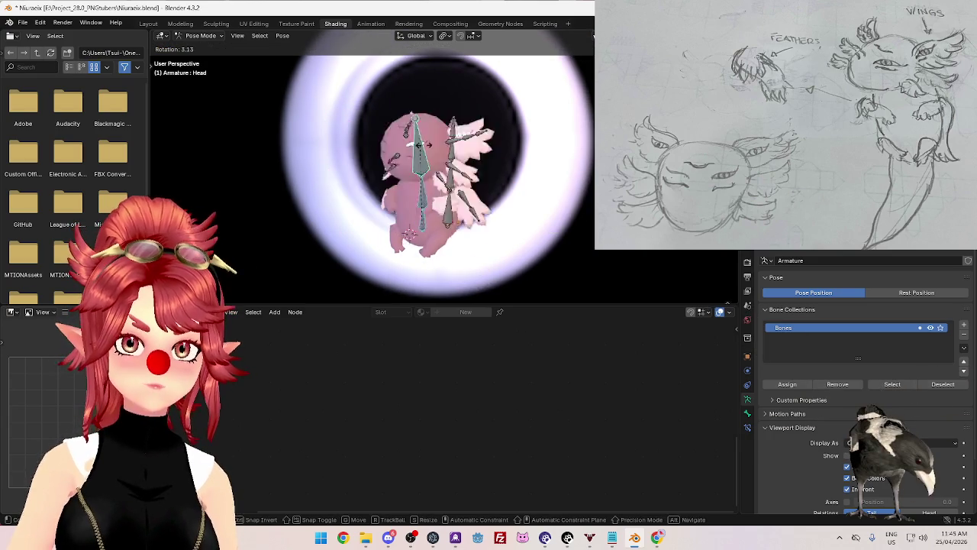
key(Escape)
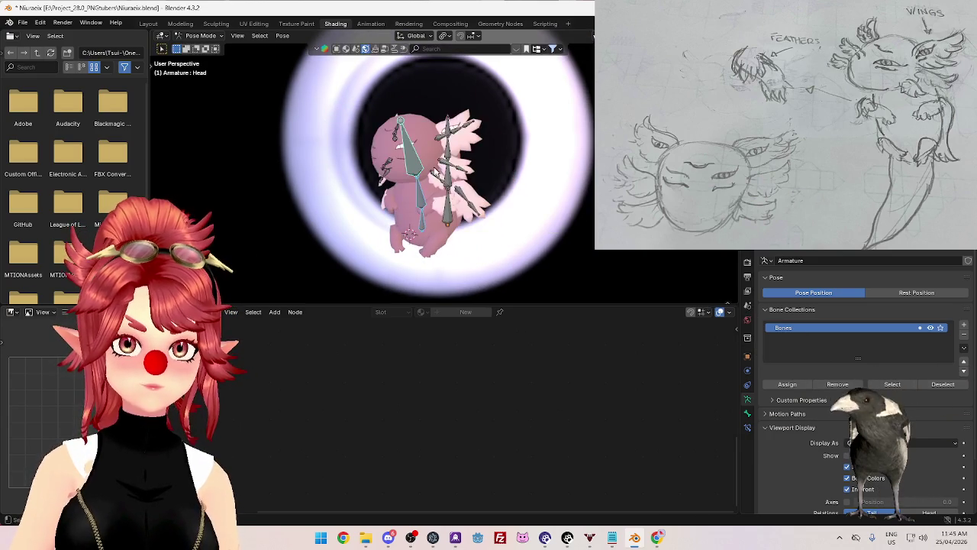
key(r)
middle_drag(445, 153, 488, 149)
key(r)
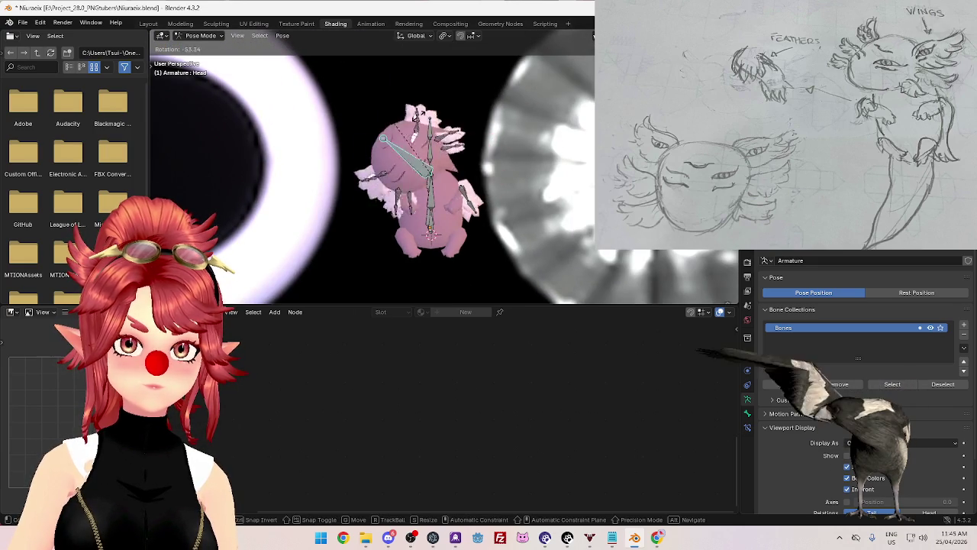
key(Escape)
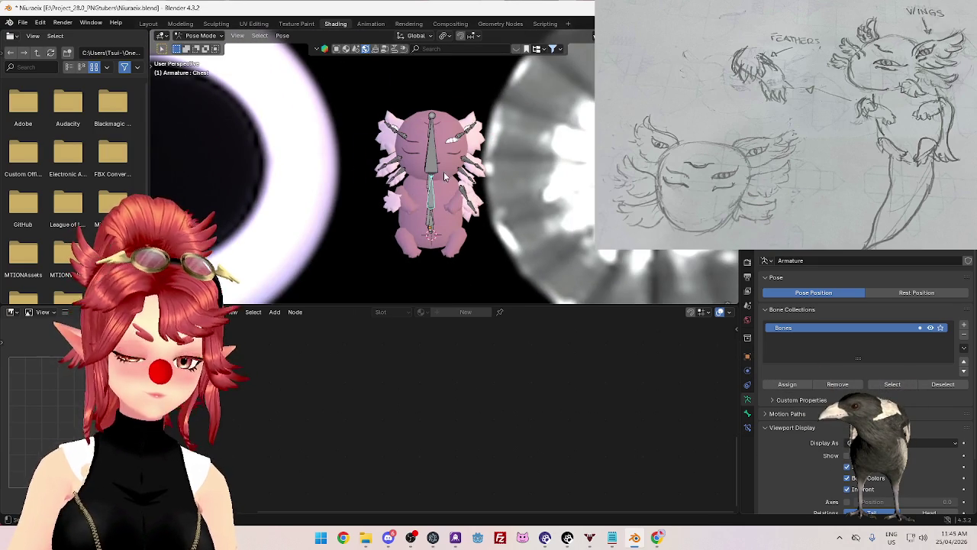
Step: Test-rotate the Chest bone, cancel it, and show the active bone's properties
key(r)
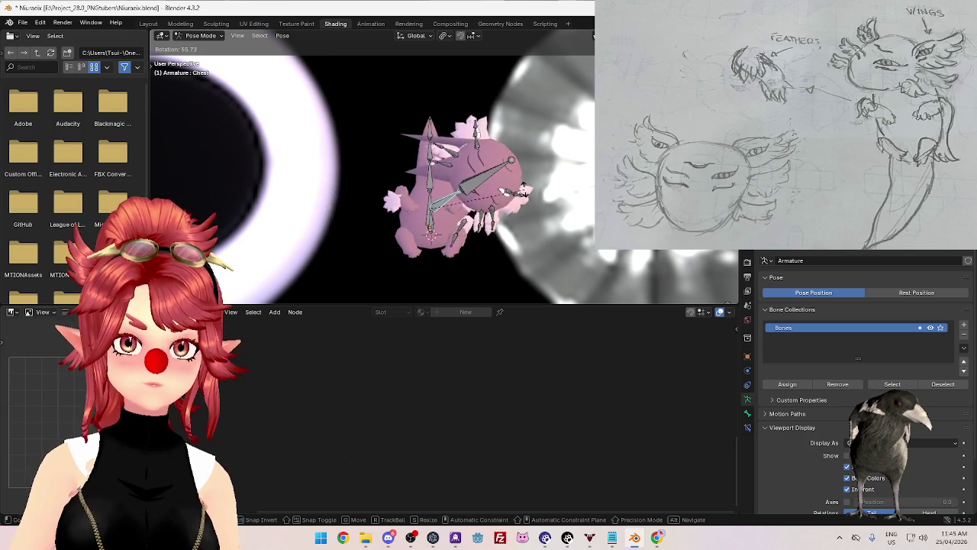
key(Escape)
scroll(524, 188, up, 3)
middle_drag(523, 188, 466, 221)
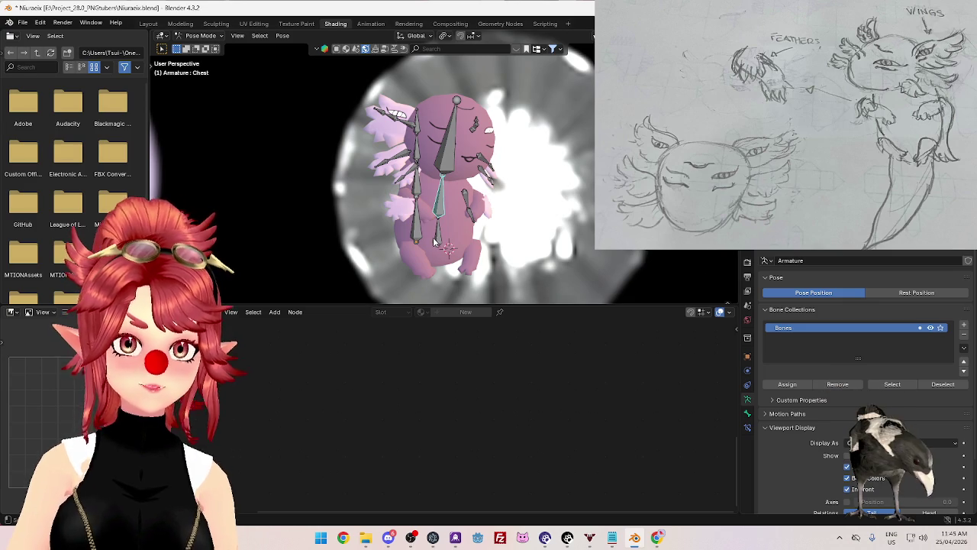
click(747, 413)
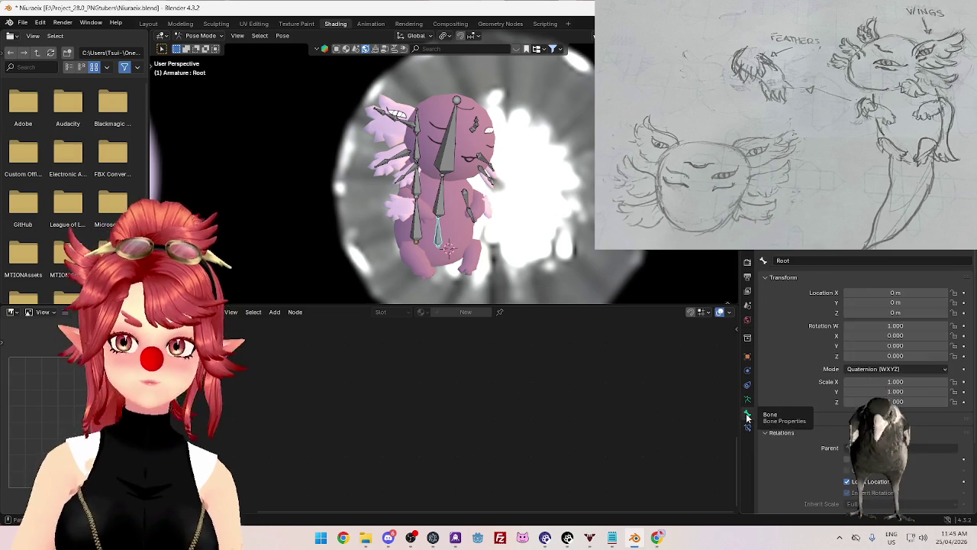
Step: Check the Root bone in both the Armature and Bone property tabs
scroll(823, 370, down, 3)
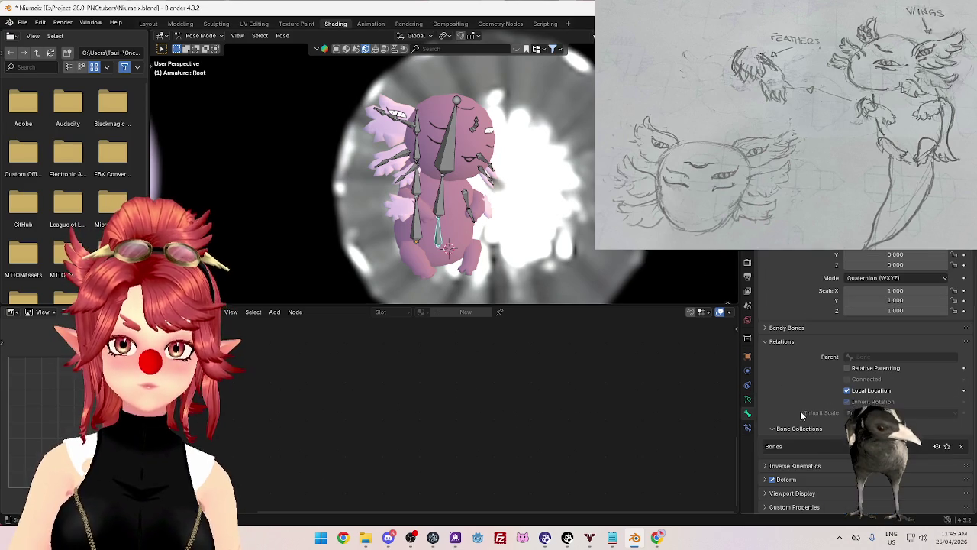
click(748, 398)
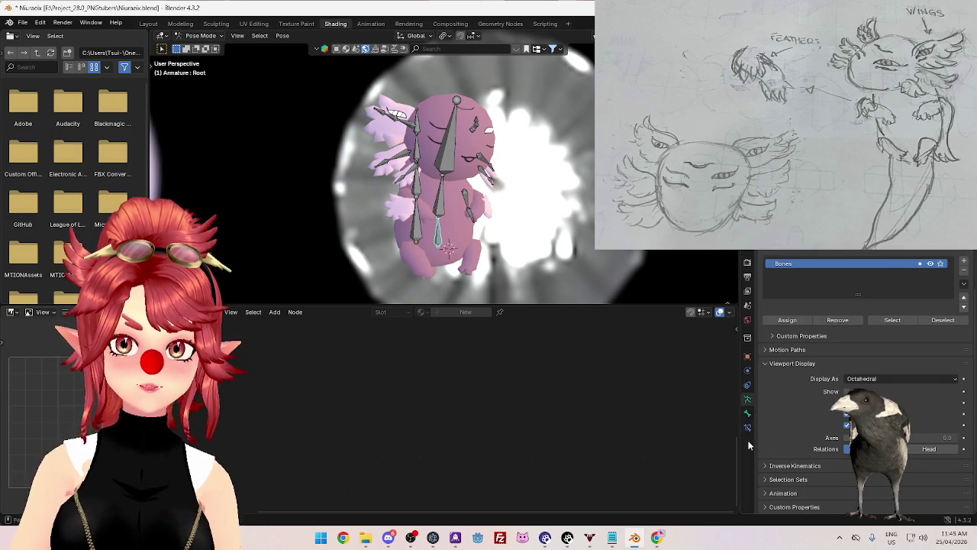
click(748, 413)
middle_drag(557, 226, 534, 210)
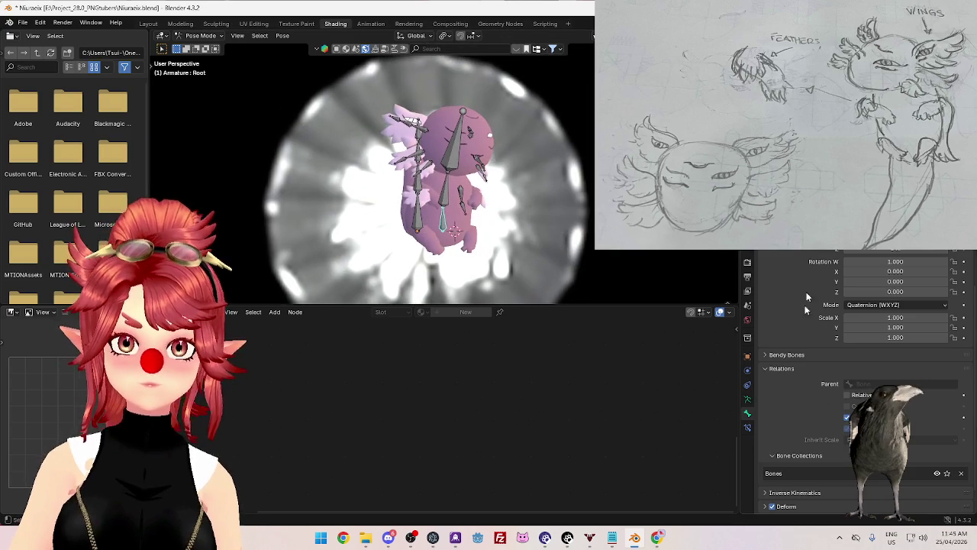
scroll(810, 258, down, 1)
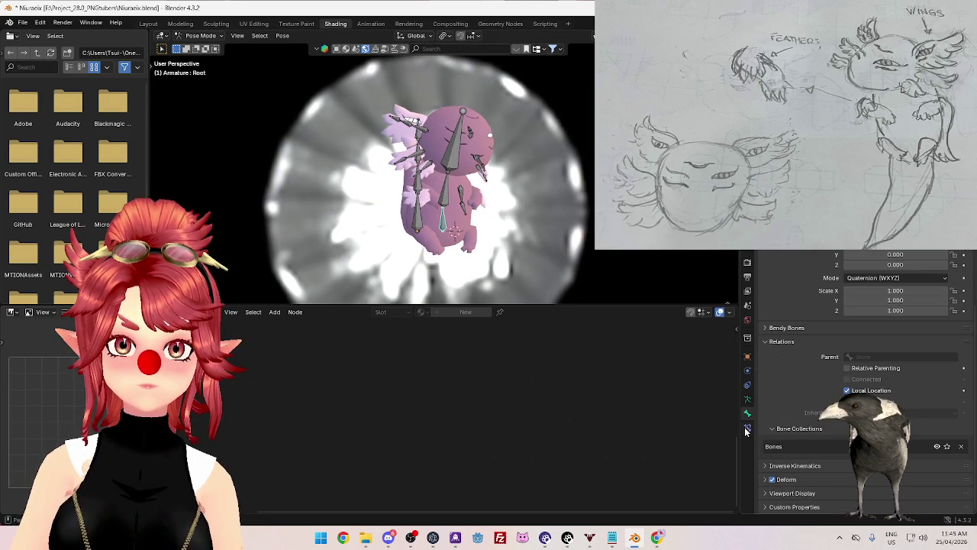
scroll(752, 404, up, 1)
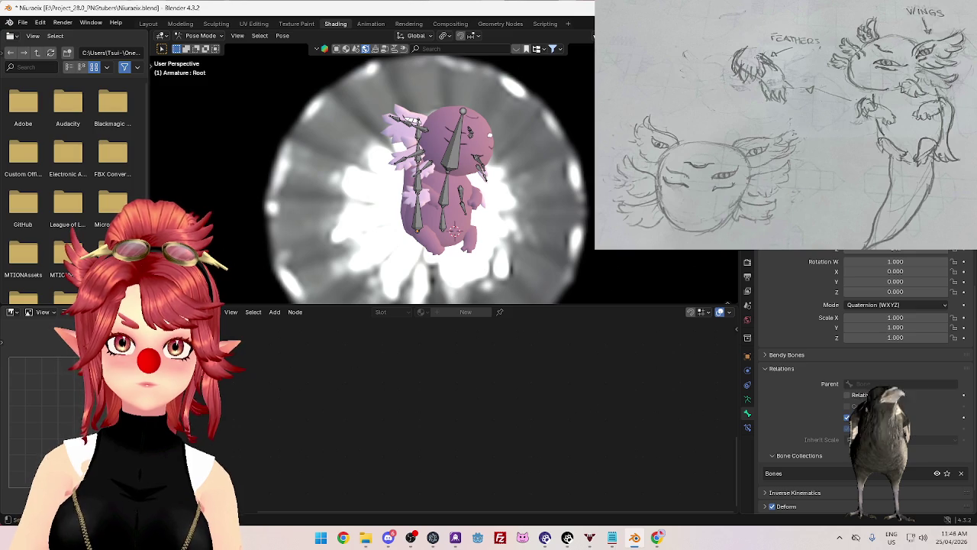
Step: Select the lower bone named Bone and review its armature and bone properties
click(418, 210)
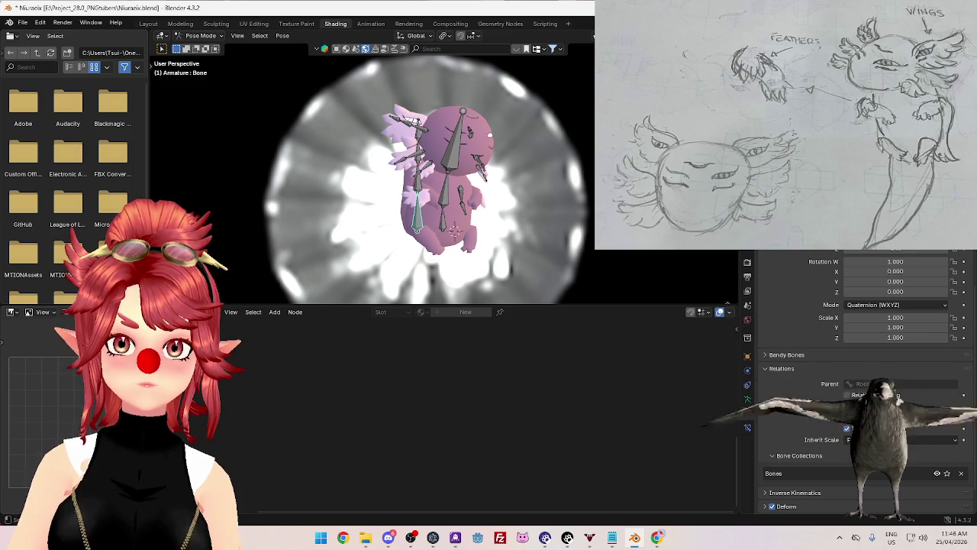
scroll(820, 429, down, 1)
scroll(778, 406, up, 3)
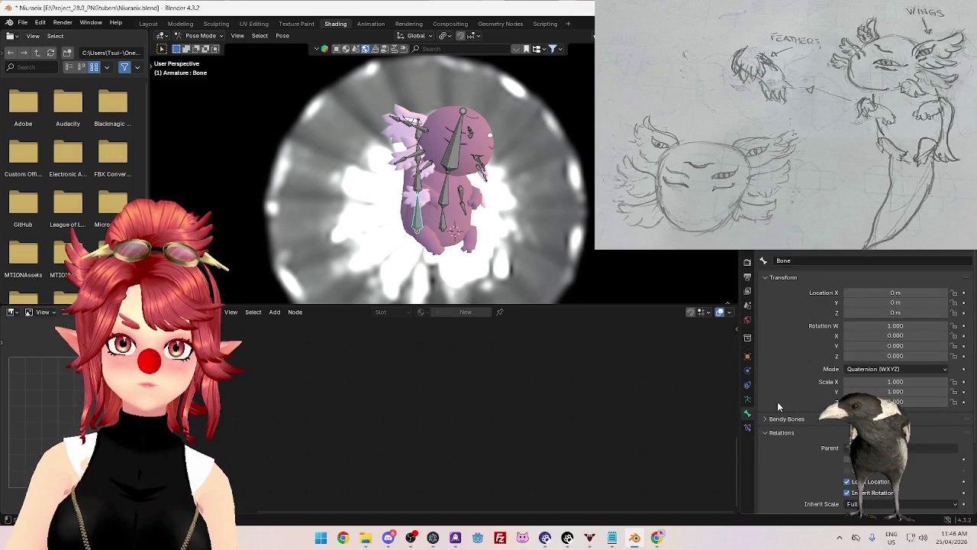
click(747, 400)
click(747, 413)
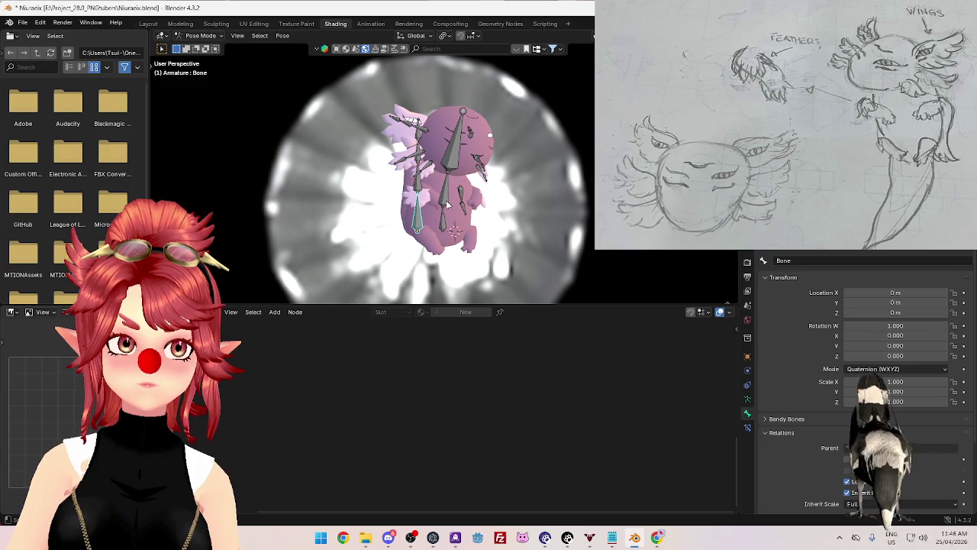
Step: Select the Chest bone and collapse its Relations and Transform sections
click(446, 205)
click(770, 432)
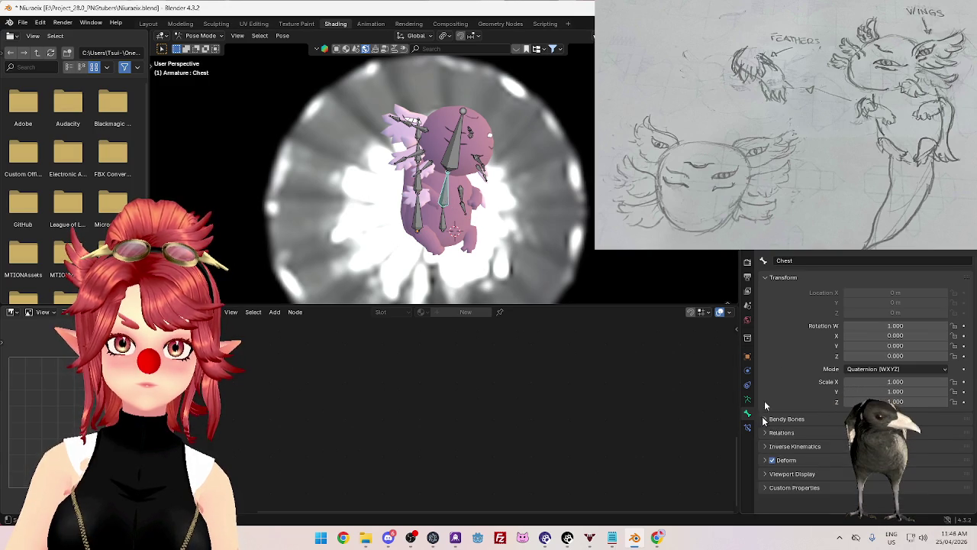
click(771, 278)
click(200, 35)
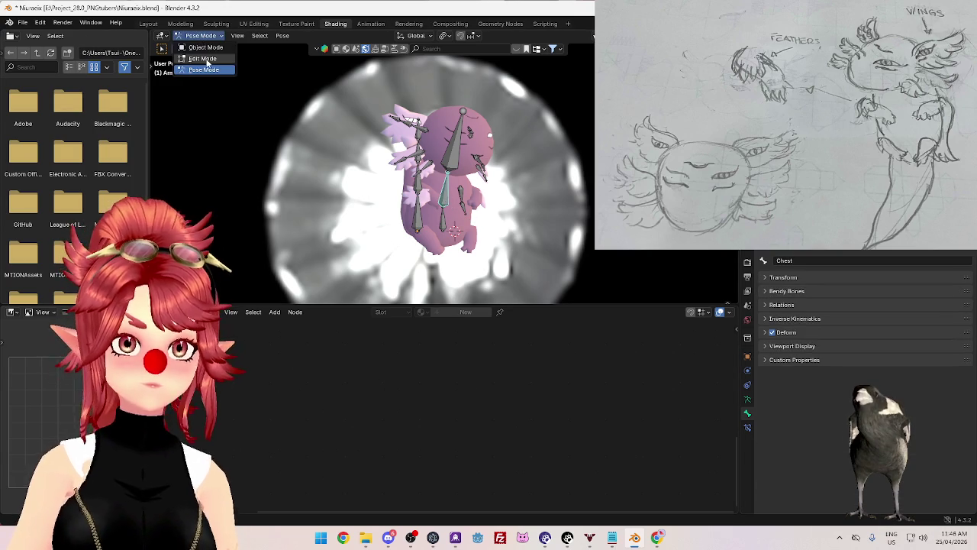
Step: In Edit Mode, select Bone and inspect its Bendy Bones, Relations and armature settings
click(210, 60)
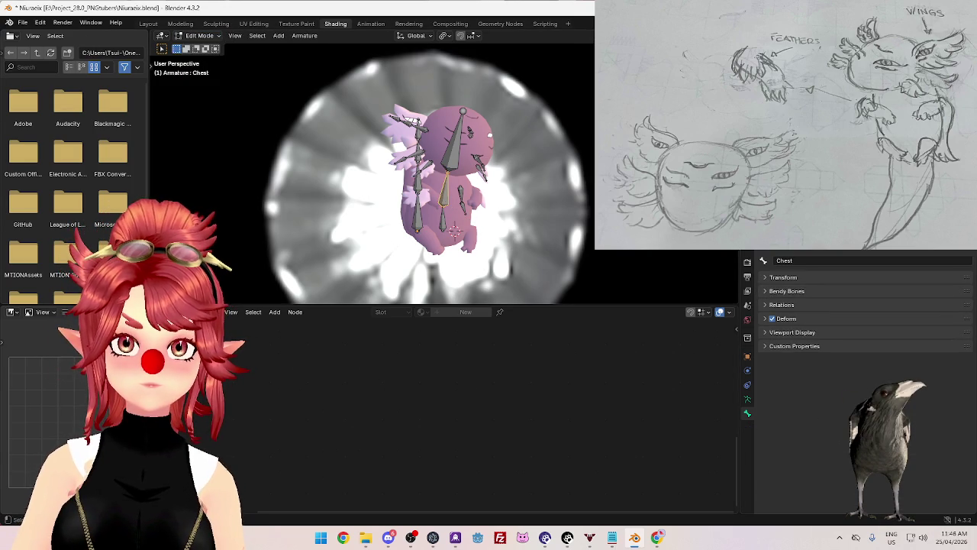
click(416, 214)
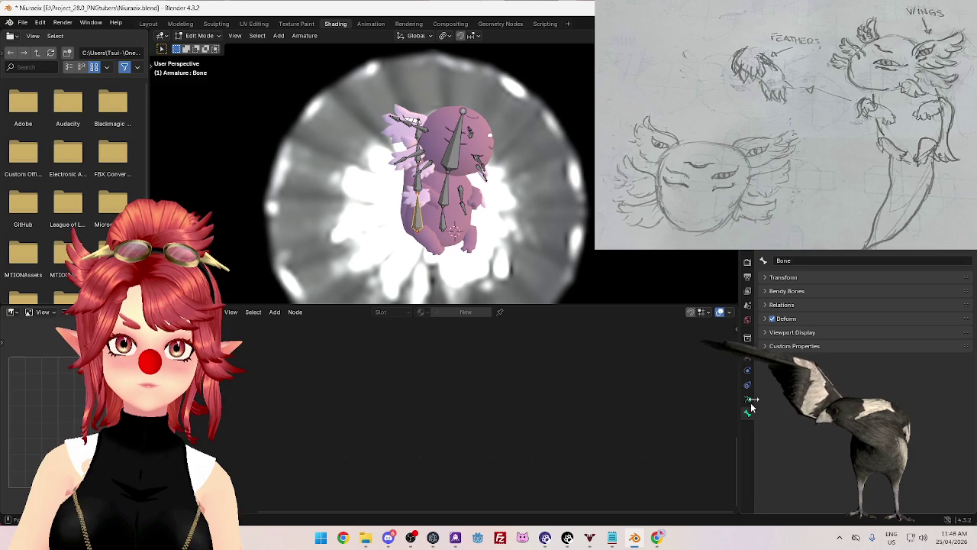
click(783, 294)
click(783, 294)
click(780, 305)
click(781, 305)
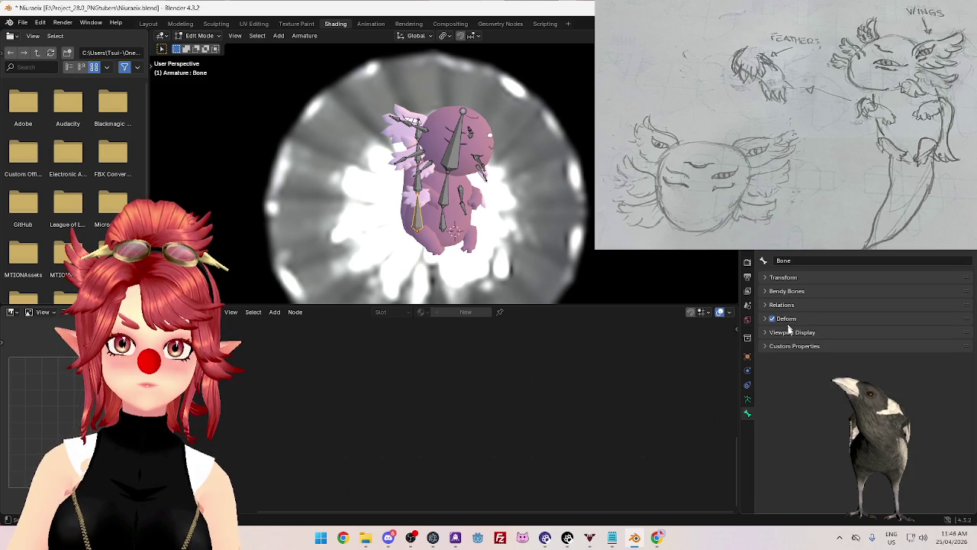
click(748, 398)
click(748, 412)
click(747, 399)
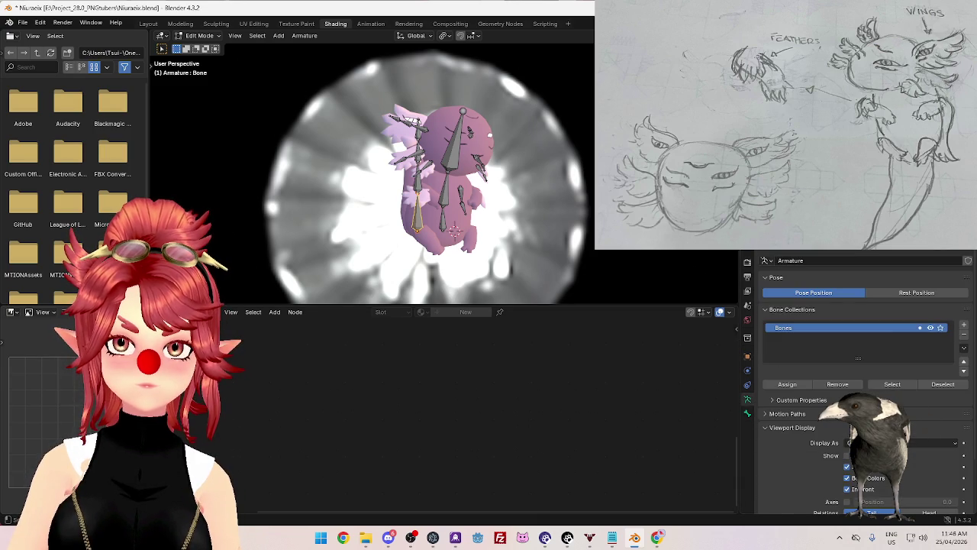
Step: Return to Object Mode and select the axolotl body mesh
click(200, 36)
click(202, 47)
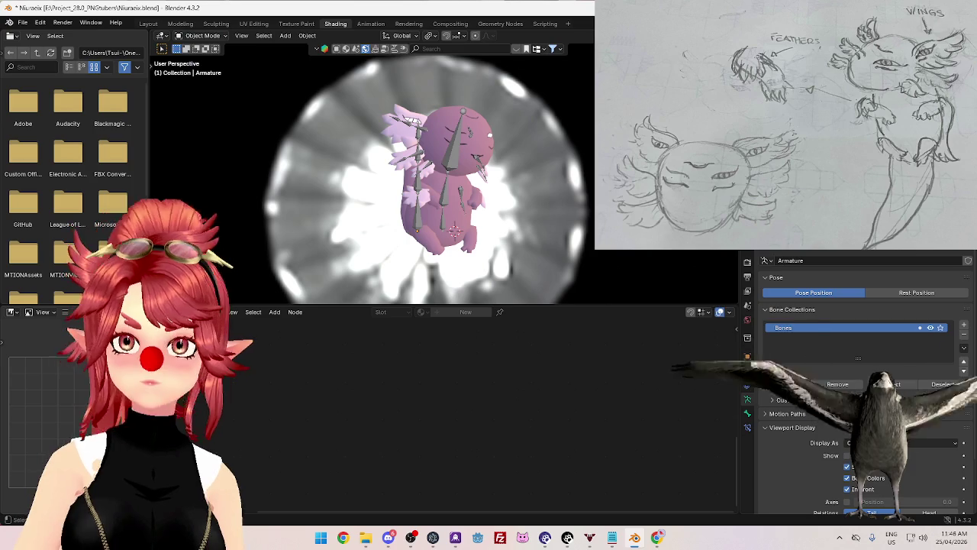
click(451, 221)
mouse_move(451, 221)
middle_down()
mouse_move(572, 219)
mouse_move(569, 258)
mouse_move(600, 277)
middle_up()
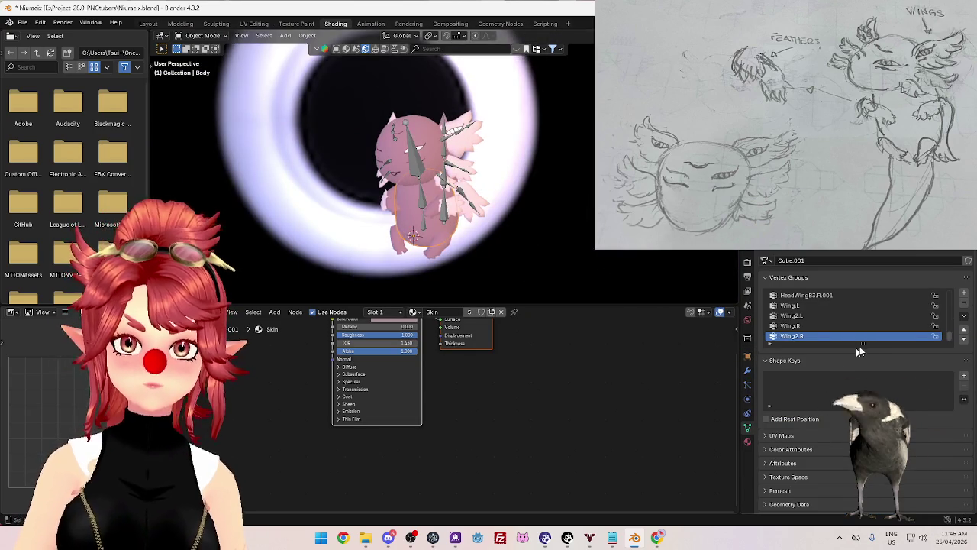
Step: Enlarge the body mesh's Vertex Groups list and make the Bone group active
drag(863, 343, 863, 416)
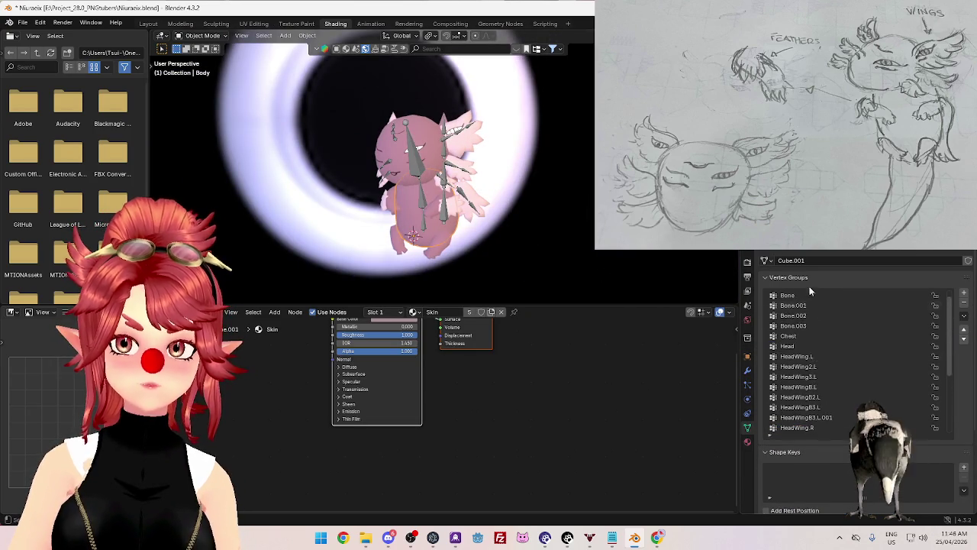
scroll(854, 359, down, 1)
scroll(828, 359, up, 5)
mouse_move(580, 275)
middle_down()
mouse_move(450, 229)
mouse_move(416, 205)
mouse_move(412, 169)
middle_up()
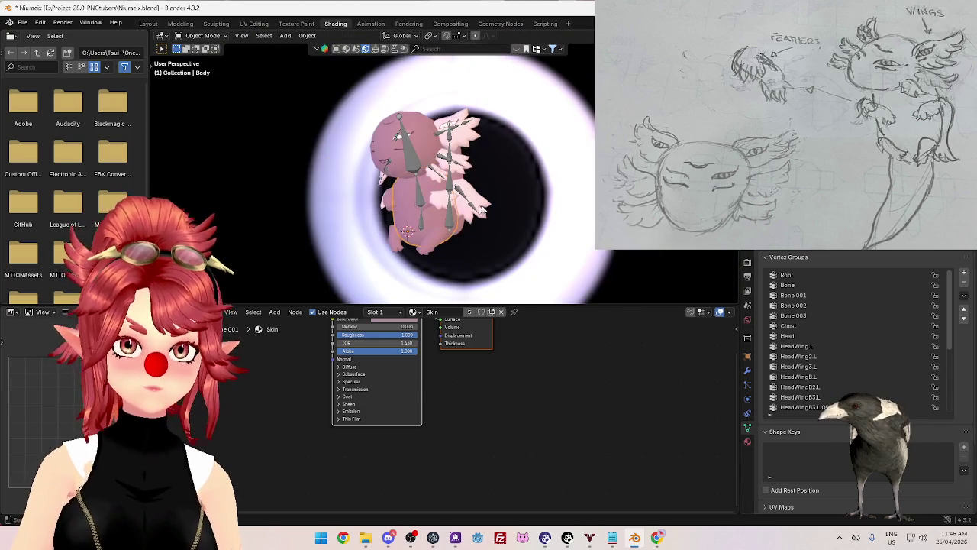
click(789, 285)
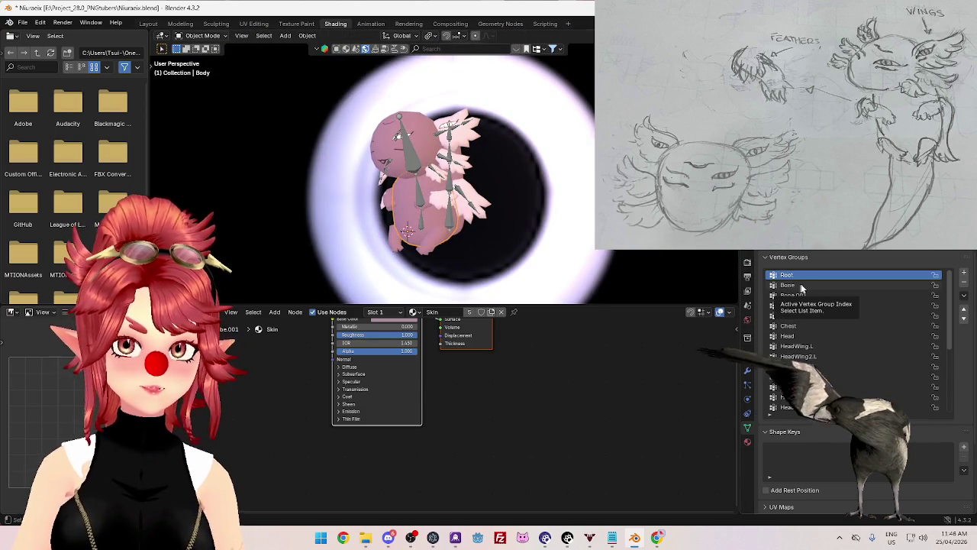
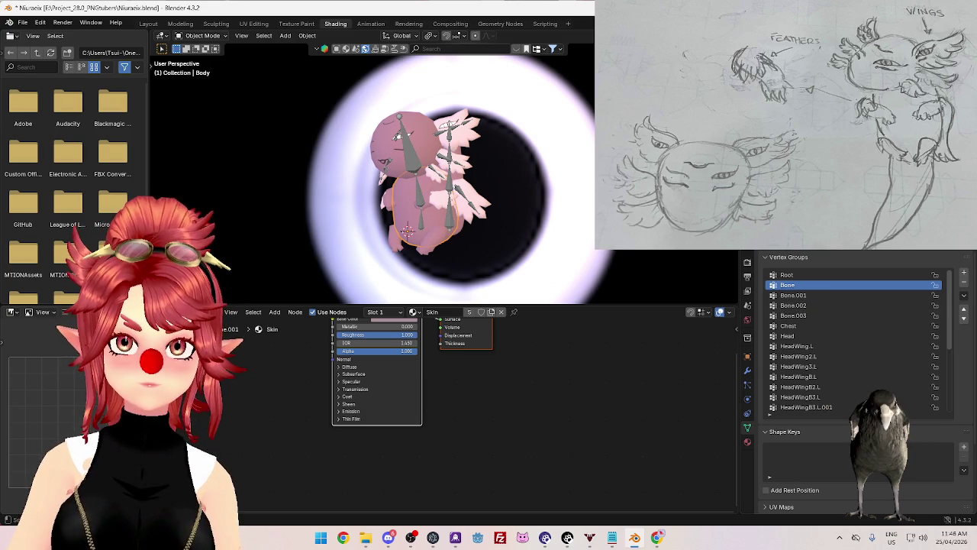
Step: In Edit Mode, rename the spine bones Bone–Bone.003 to Tail, Tail1, Tail2 and Tail3, then return to Object Mode
click(418, 184)
click(203, 36)
click(200, 53)
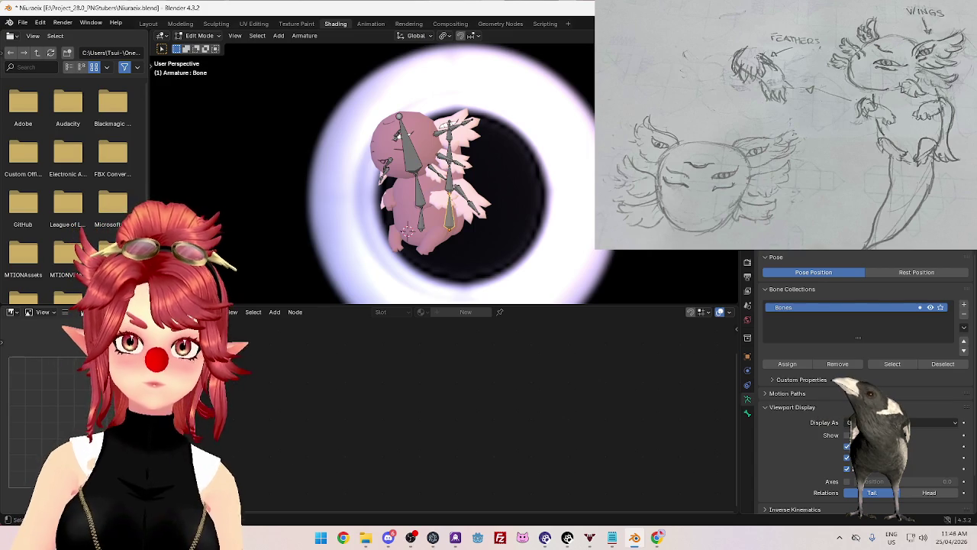
click(449, 213)
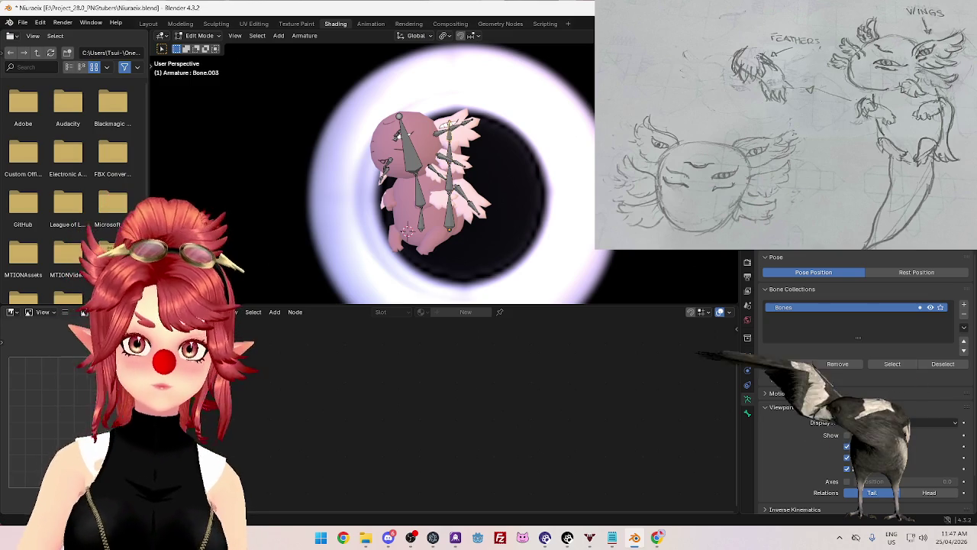
click(450, 124)
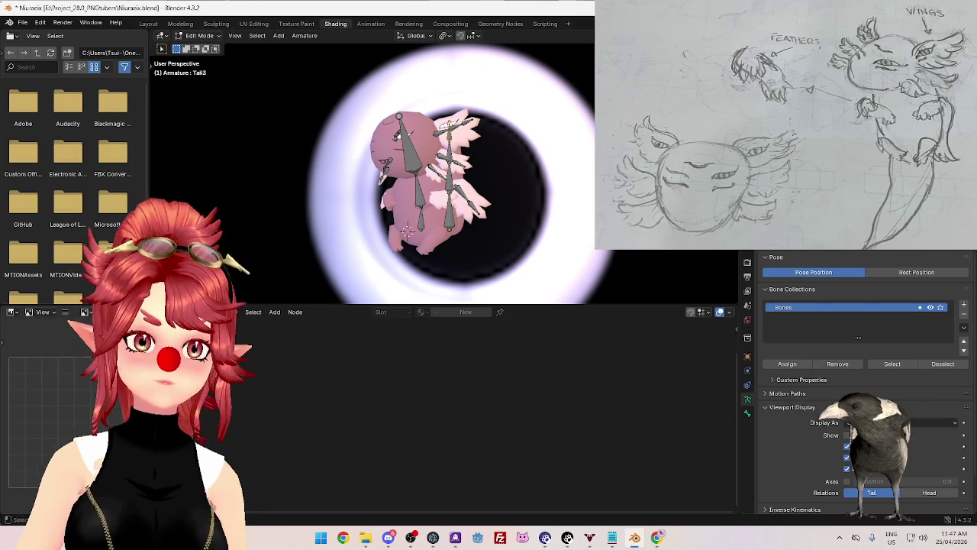
click(200, 36)
click(195, 48)
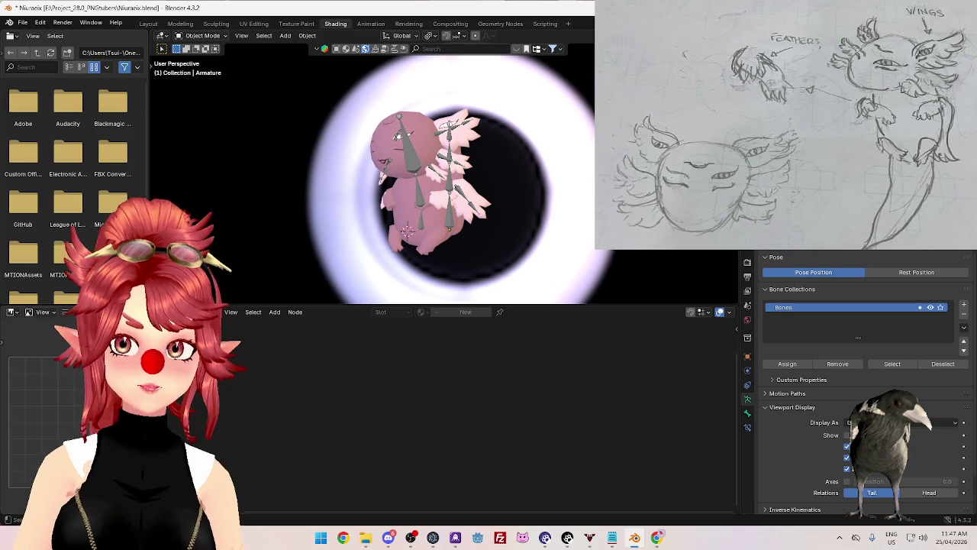
Step: Select the Body mesh and delete its Tail vertex groups
click(412, 221)
click(815, 284)
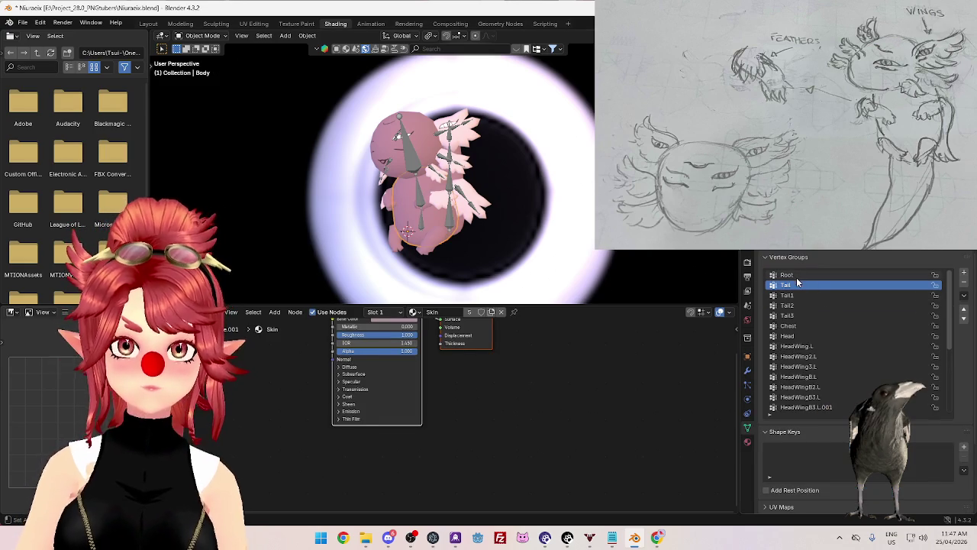
click(794, 275)
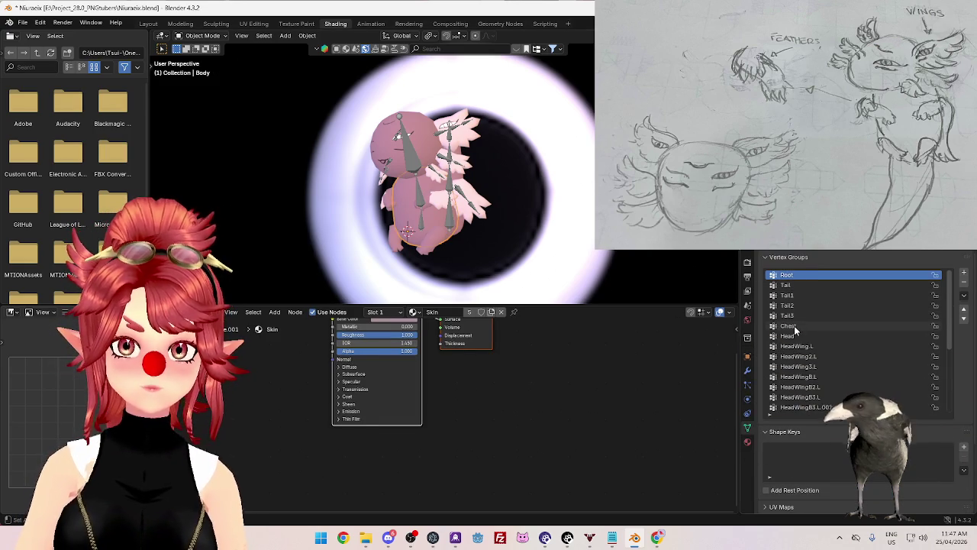
click(791, 285)
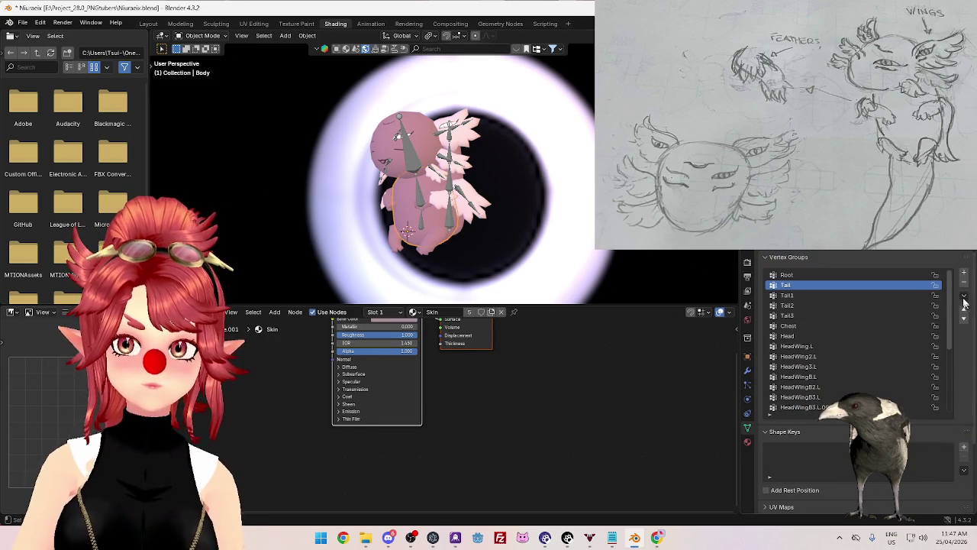
click(963, 284)
click(805, 306)
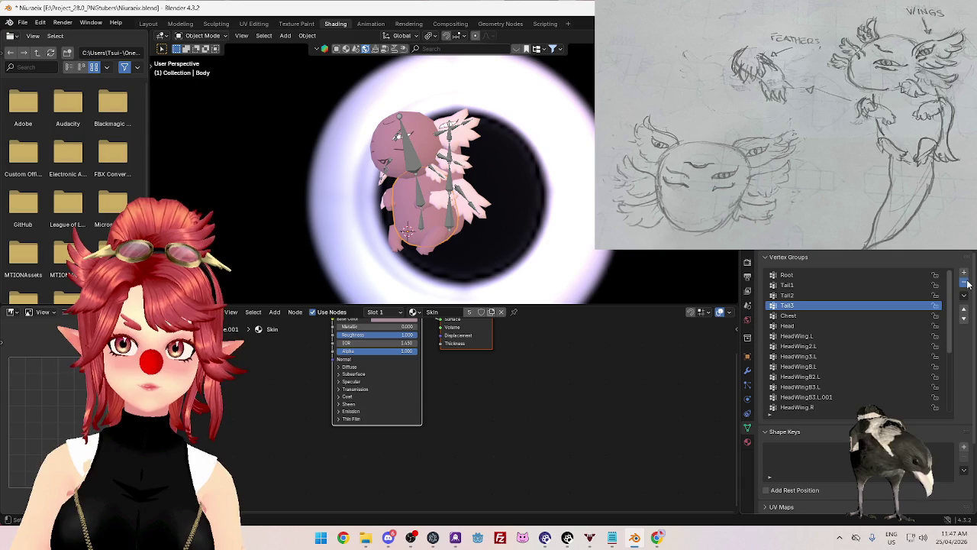
click(965, 284)
click(965, 284)
Step: Delete the Body's wing and head vertex groups, leaving only Root and Chest
scroll(828, 344, down, 3)
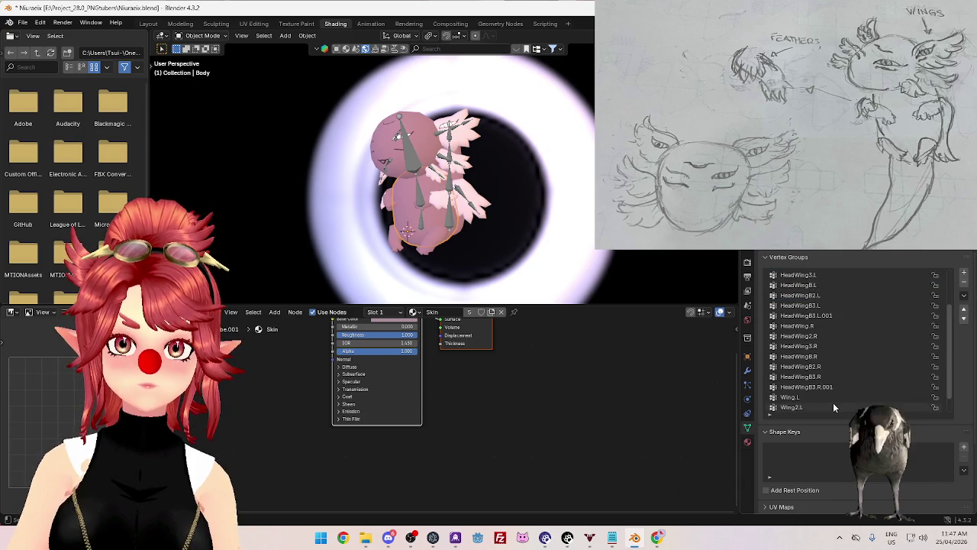
click(832, 402)
click(964, 284)
click(964, 284)
click(963, 284)
click(964, 284)
click(964, 284)
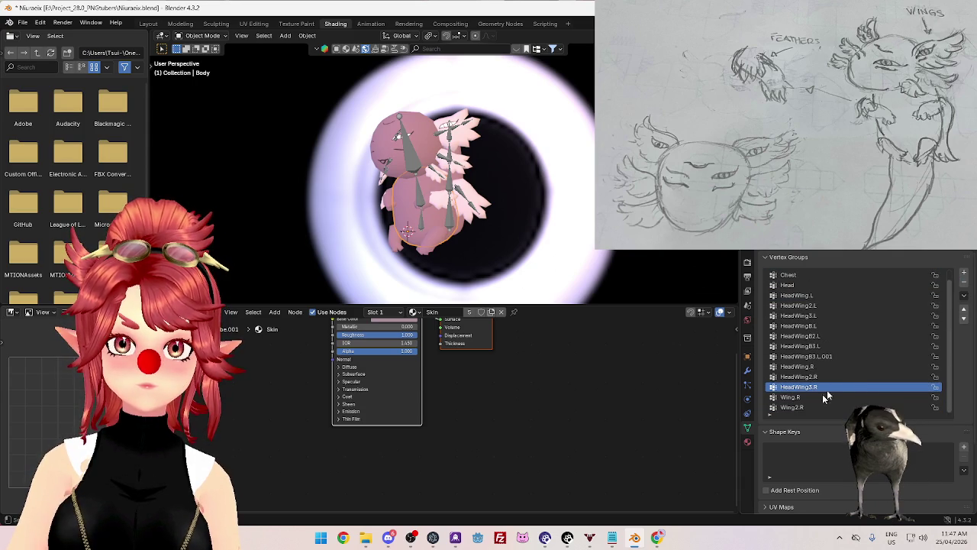
click(814, 406)
click(964, 284)
click(964, 284)
click(963, 284)
click(964, 284)
click(963, 284)
click(964, 284)
click(964, 284)
click(964, 284)
click(964, 284)
click(964, 284)
click(964, 284)
click(965, 284)
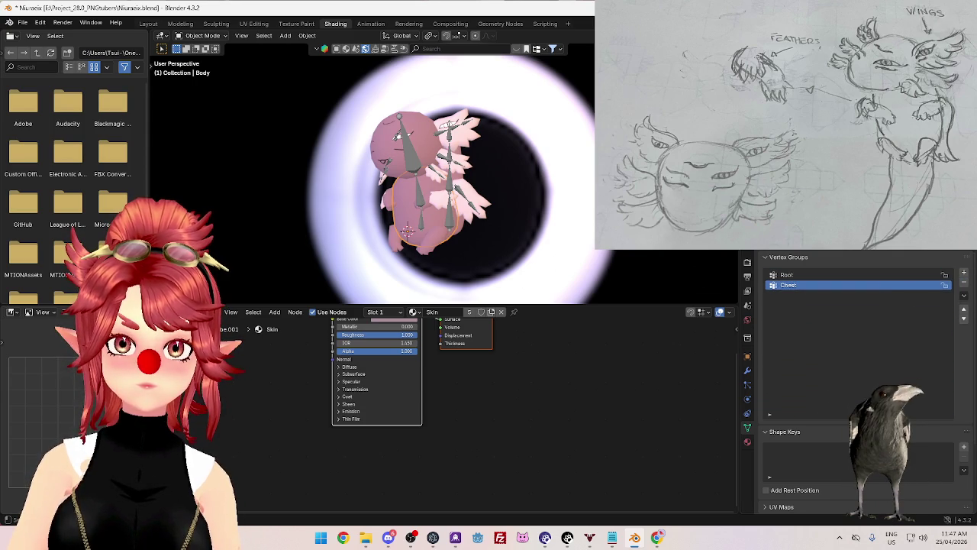
Step: Select the Head mesh and delete its Tail, Tail1, Tail2 and Tail3 vertex groups
click(393, 153)
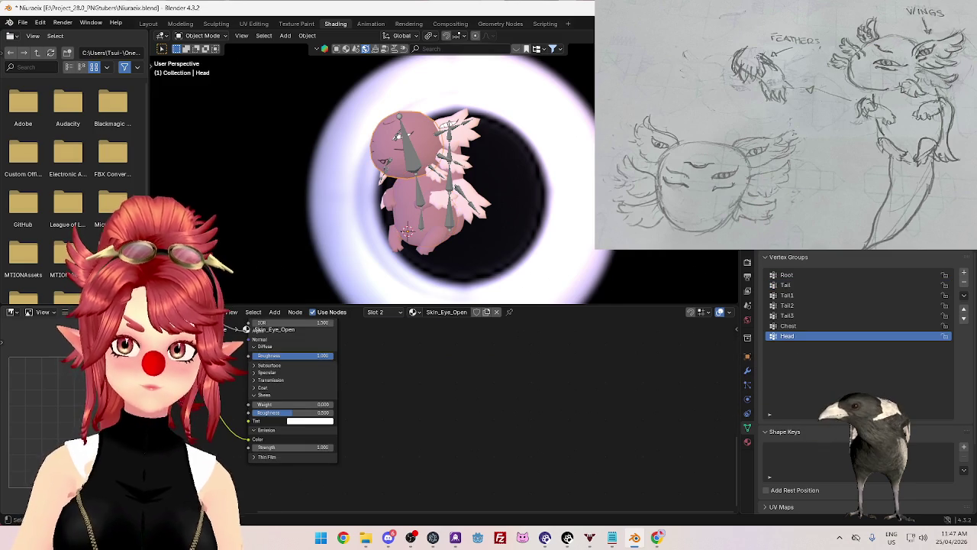
click(794, 316)
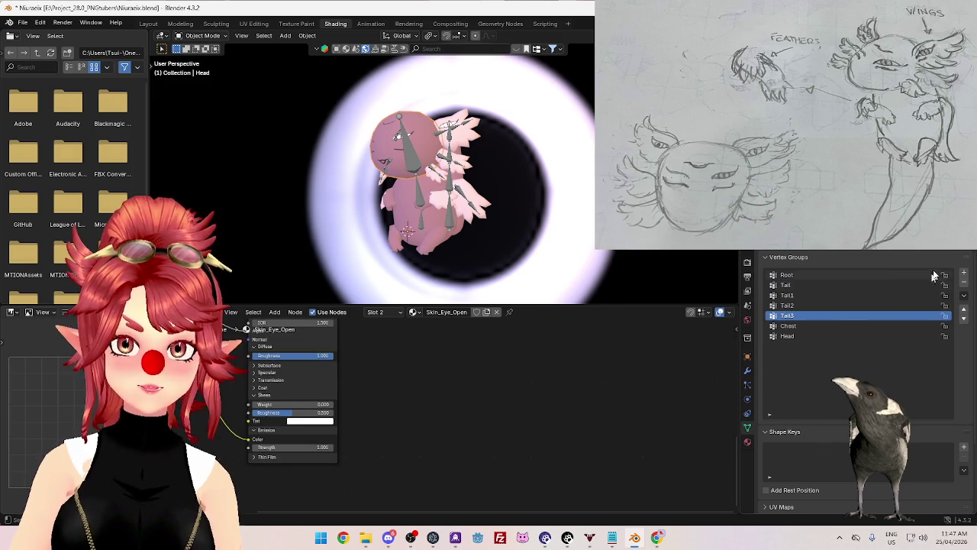
click(964, 284)
click(964, 284)
click(964, 284)
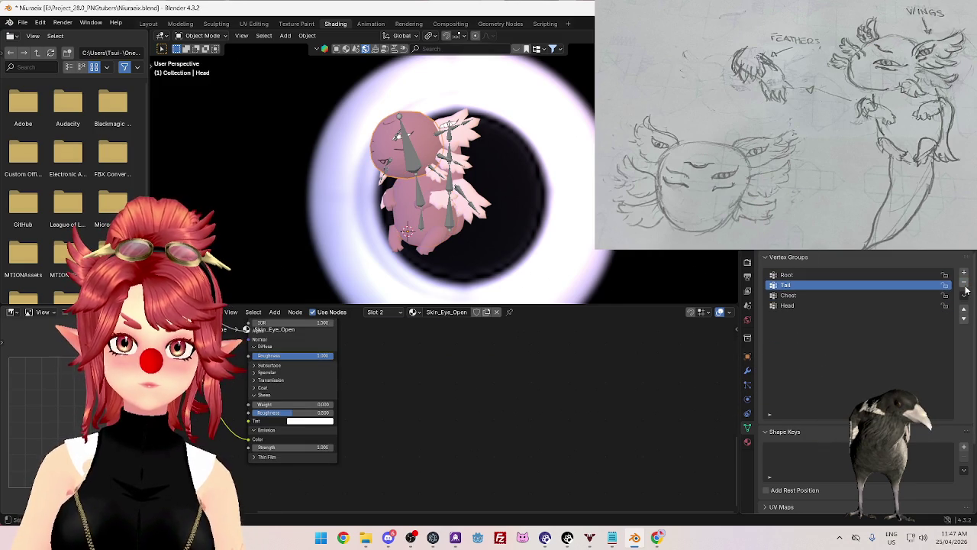
click(964, 284)
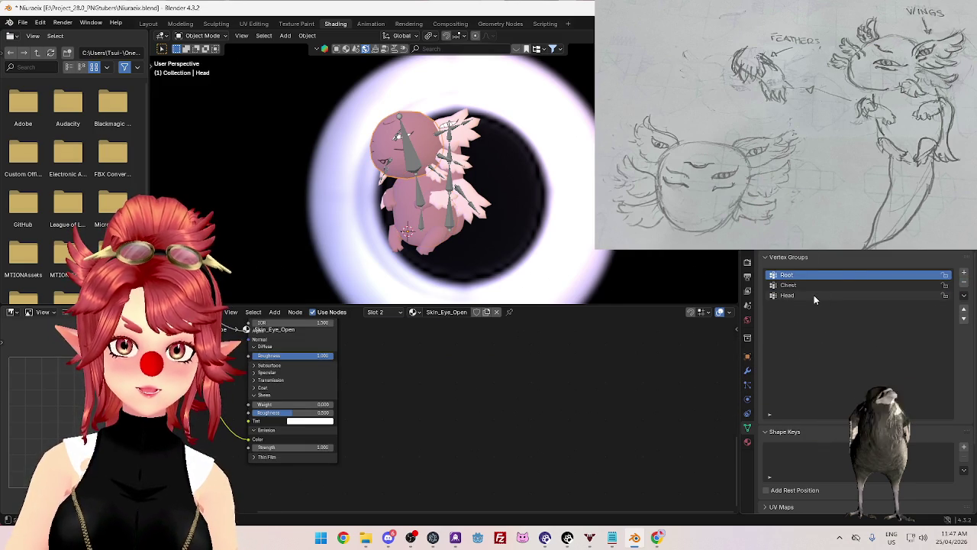
Step: Inspect the Head's remaining Root, Chest and Head vertex groups, then reselect the armature
click(814, 295)
click(802, 274)
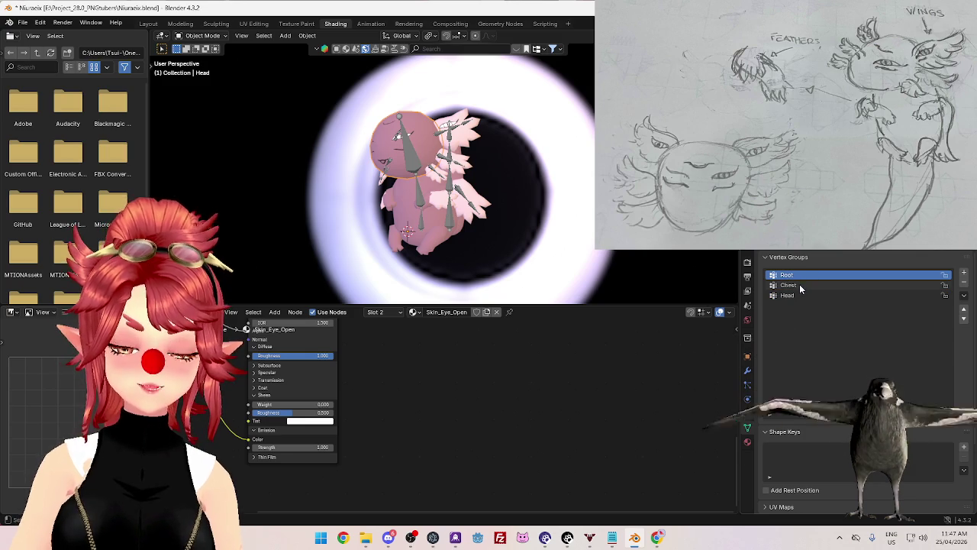
click(800, 297)
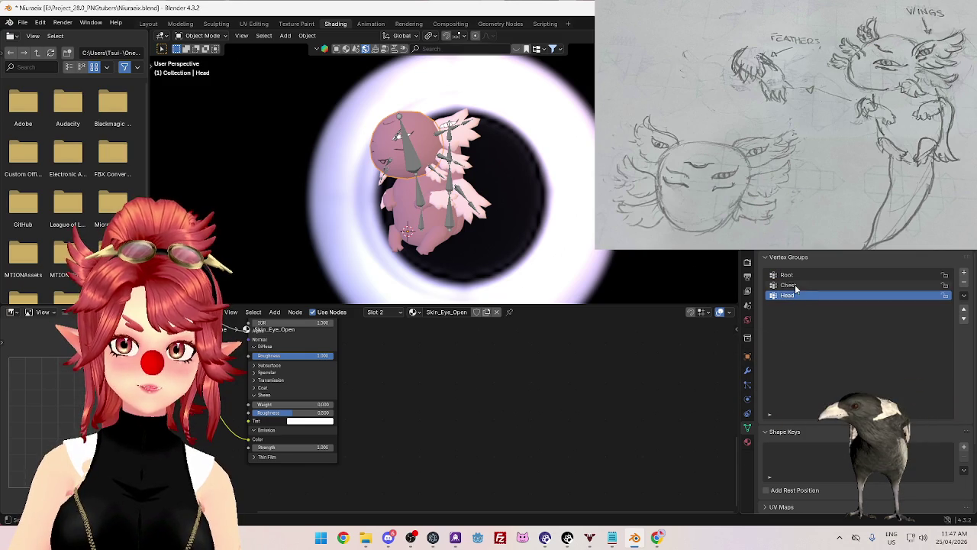
click(794, 284)
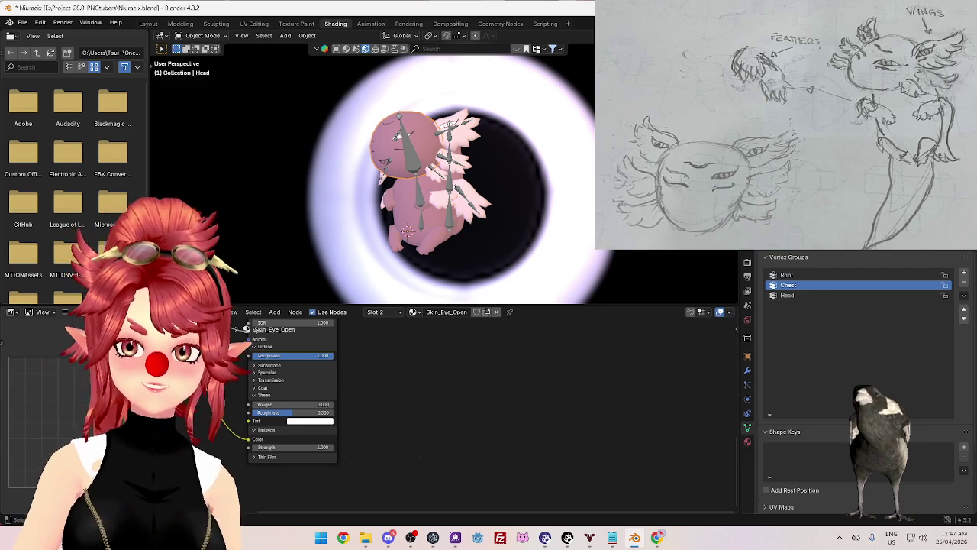
mouse_move(546, 207)
middle_down()
mouse_move(540, 234)
mouse_move(572, 219)
mouse_move(552, 233)
middle_up()
click(801, 297)
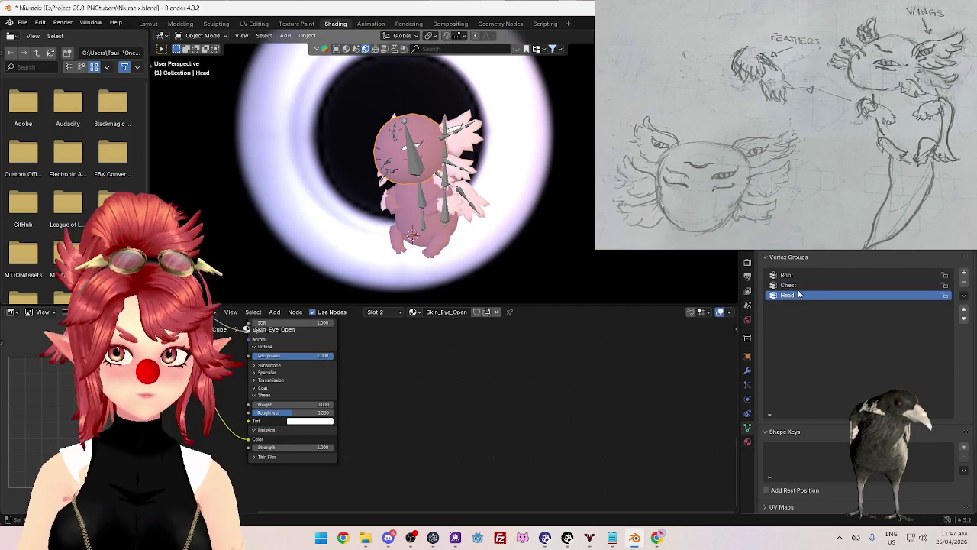
click(797, 276)
click(796, 287)
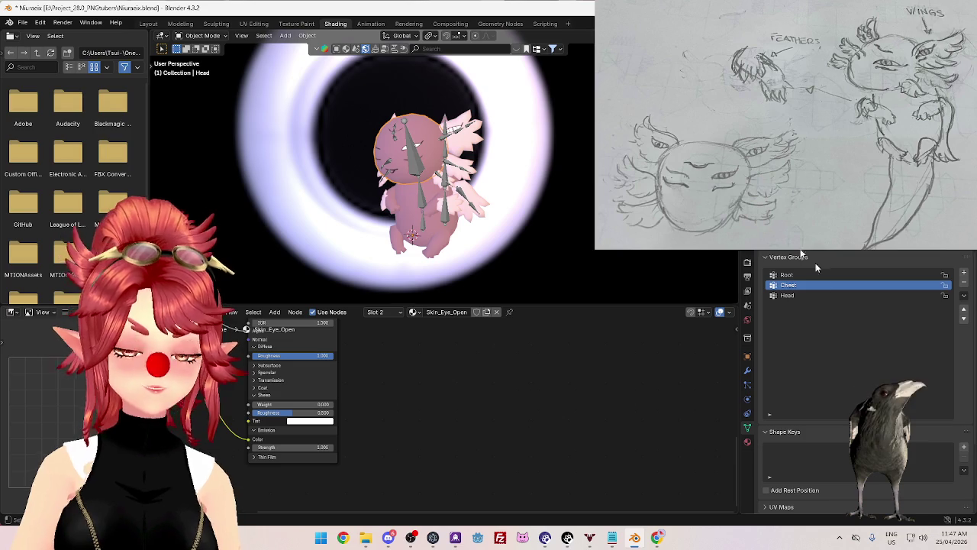
middle_drag(709, 198, 689, 185)
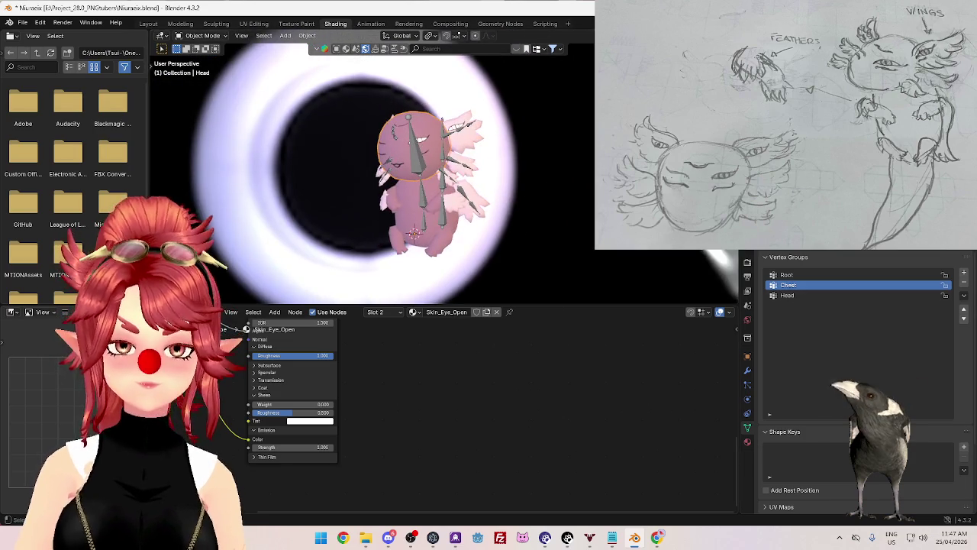
click(794, 296)
click(421, 168)
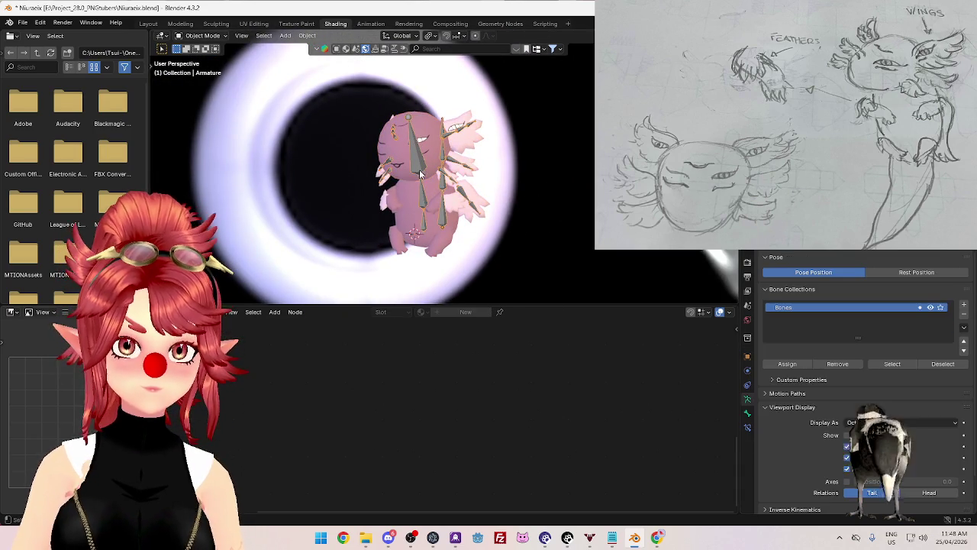
click(416, 221)
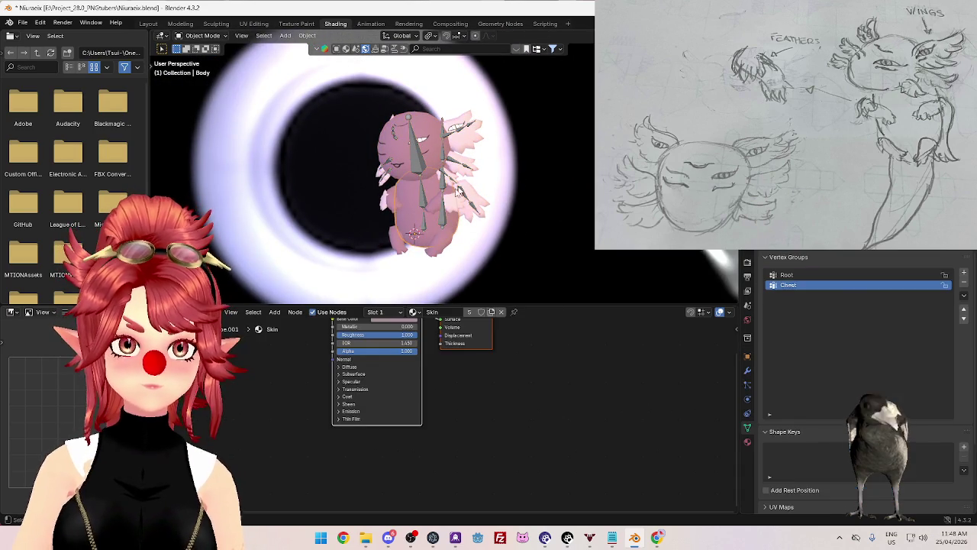
click(419, 169)
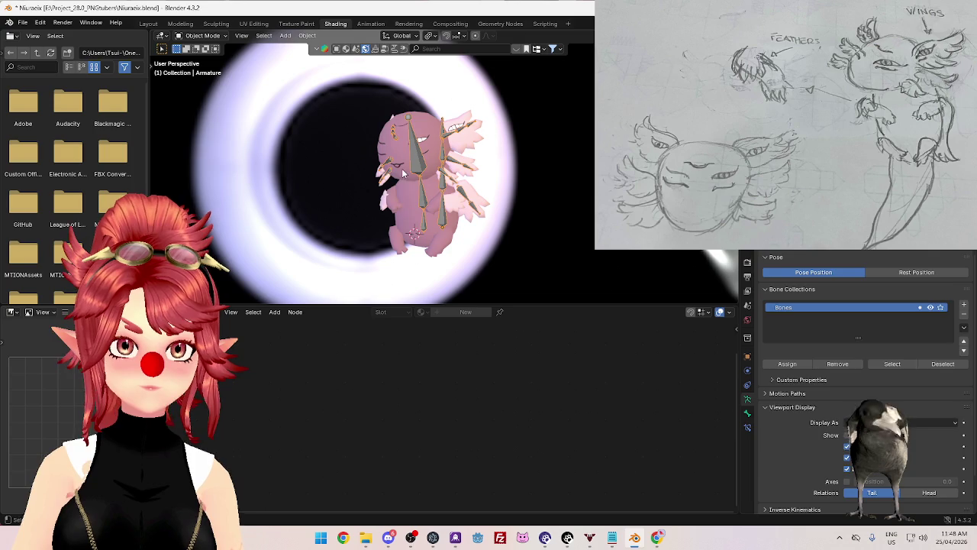
click(402, 168)
click(199, 36)
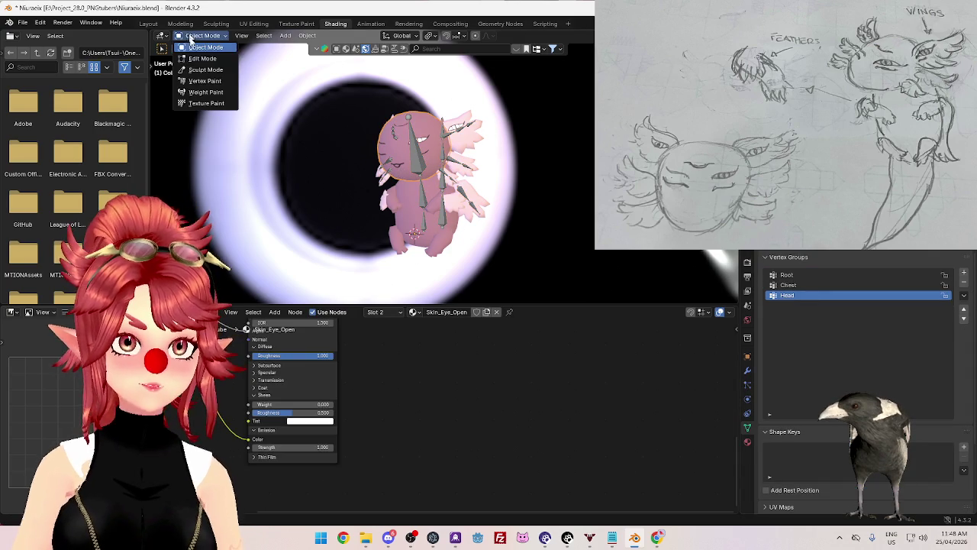
click(419, 170)
click(199, 36)
click(201, 69)
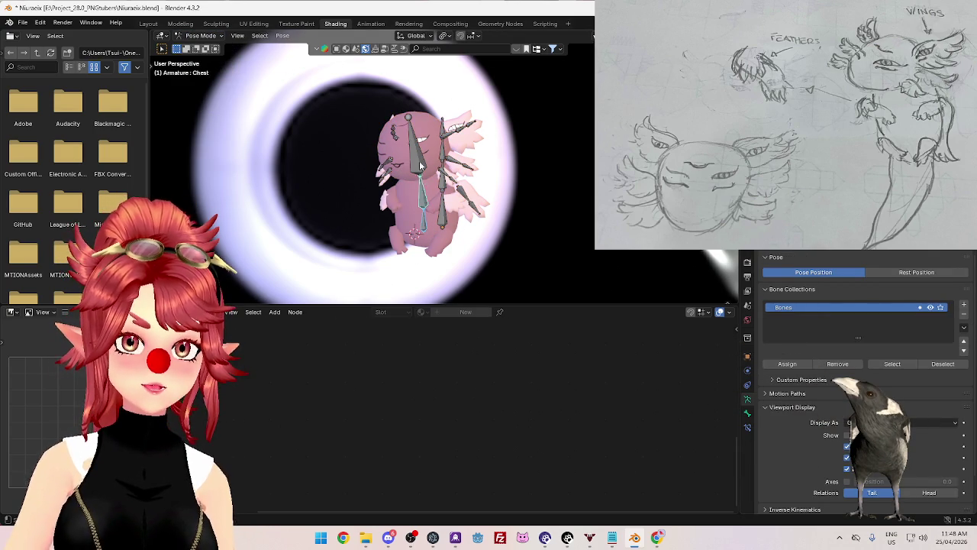
middle_drag(420, 166, 428, 138)
click(429, 124)
key(r)
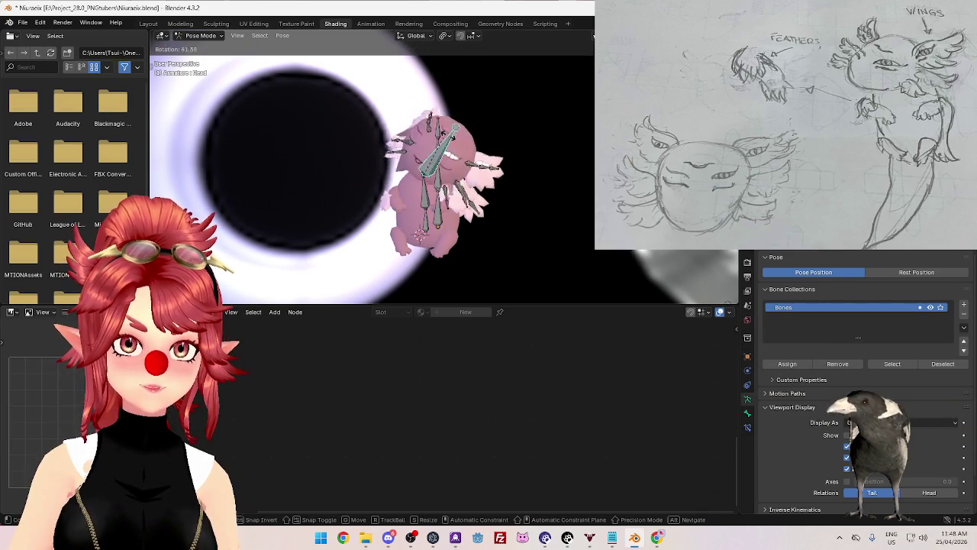
click(419, 193)
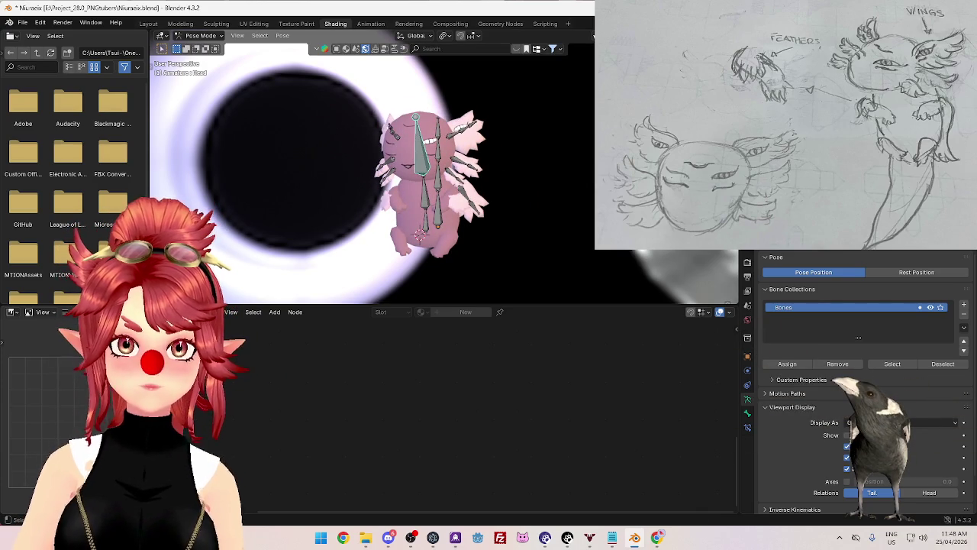
click(198, 36)
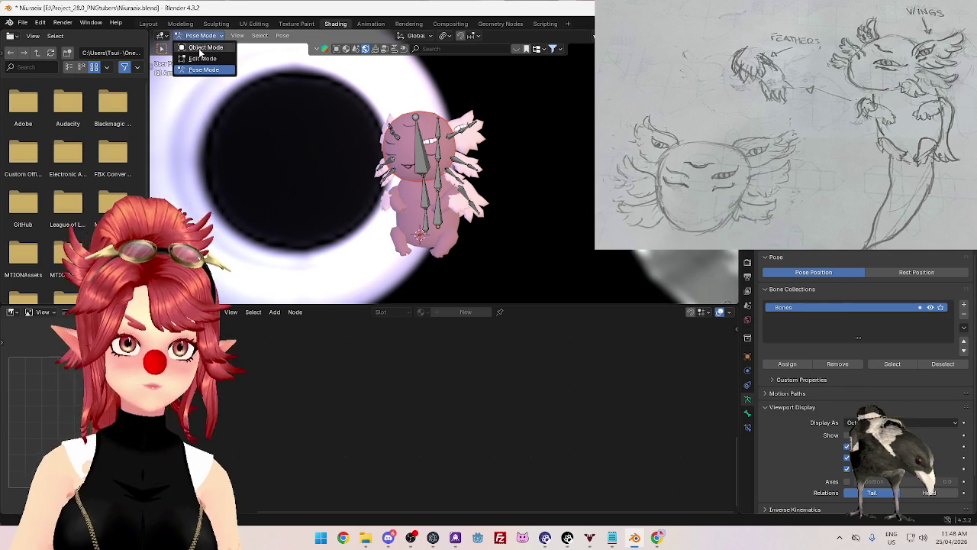
click(203, 34)
middle_drag(458, 206, 525, 220)
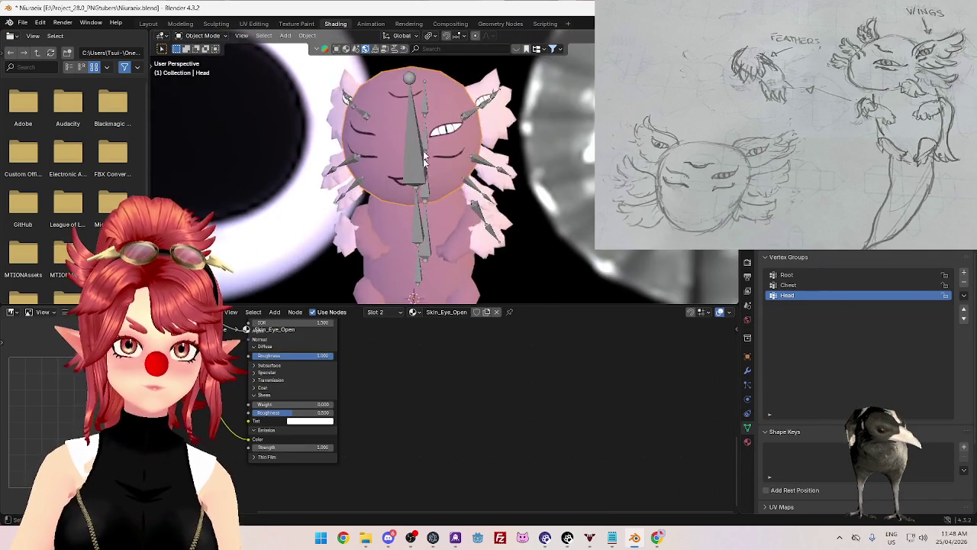
click(799, 284)
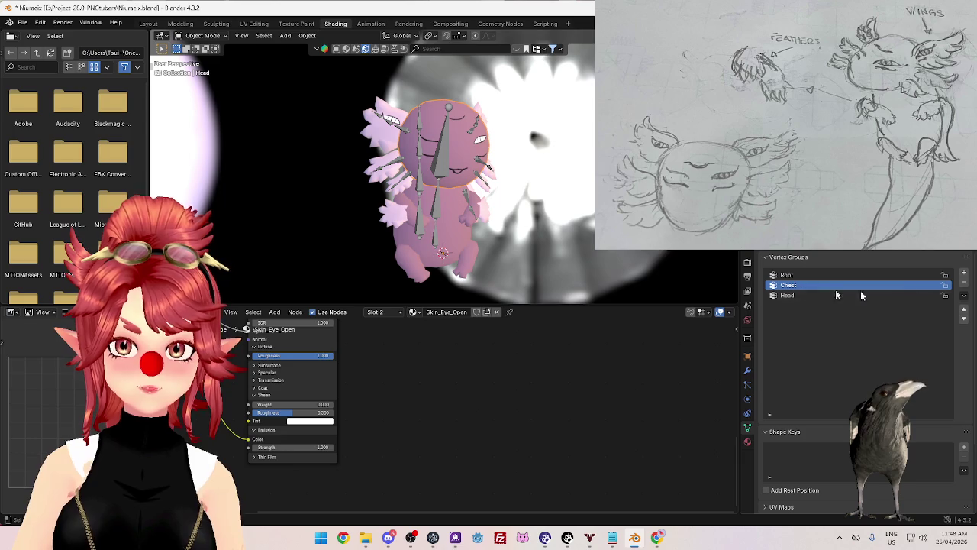
click(964, 284)
click(963, 283)
click(202, 36)
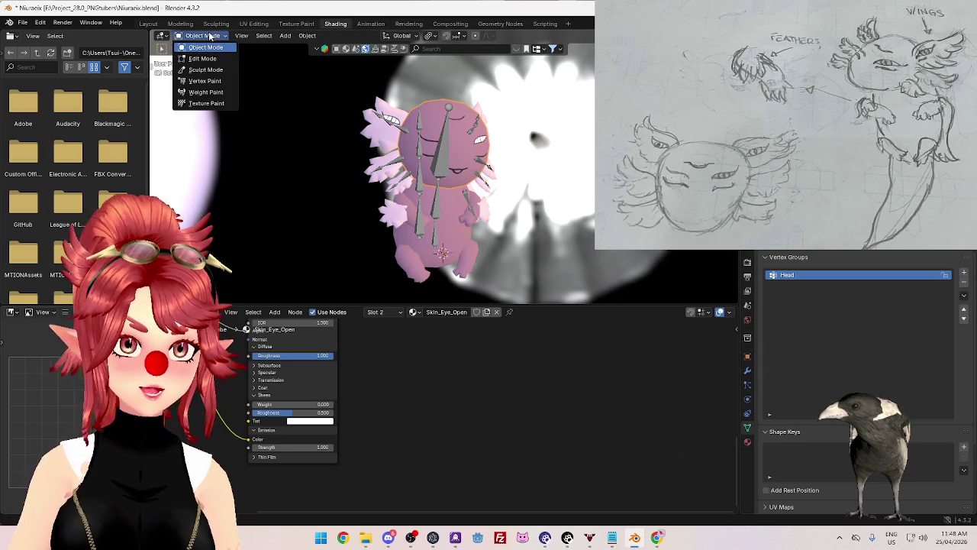
click(489, 168)
click(203, 36)
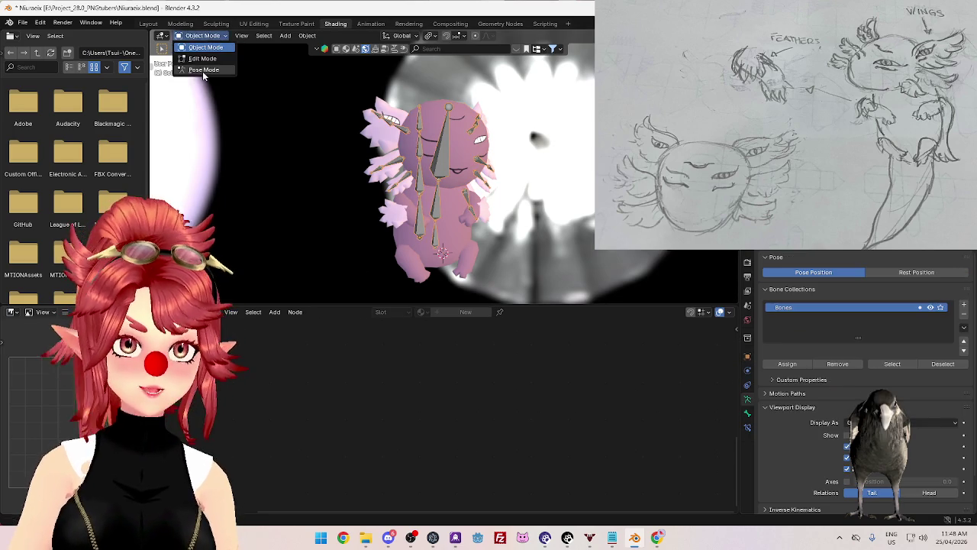
click(202, 72)
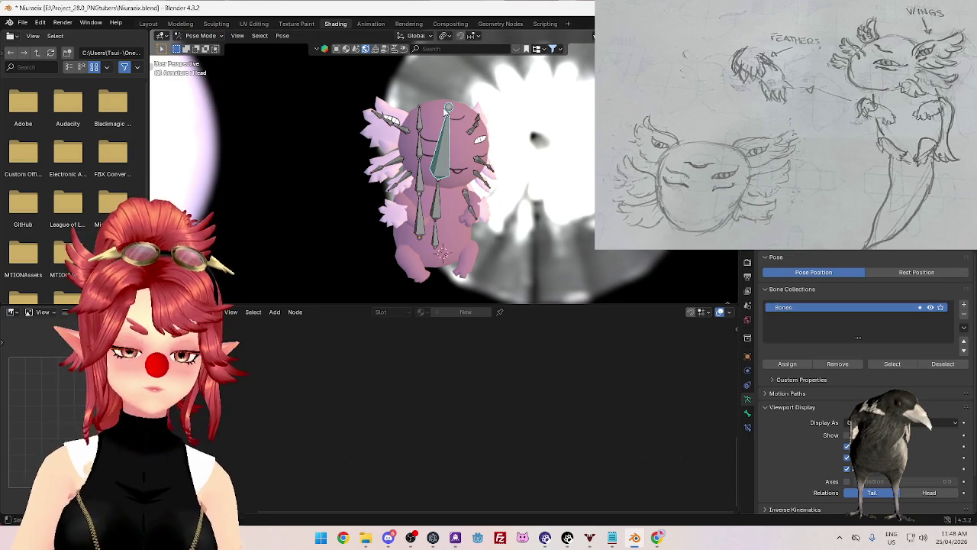
key(r)
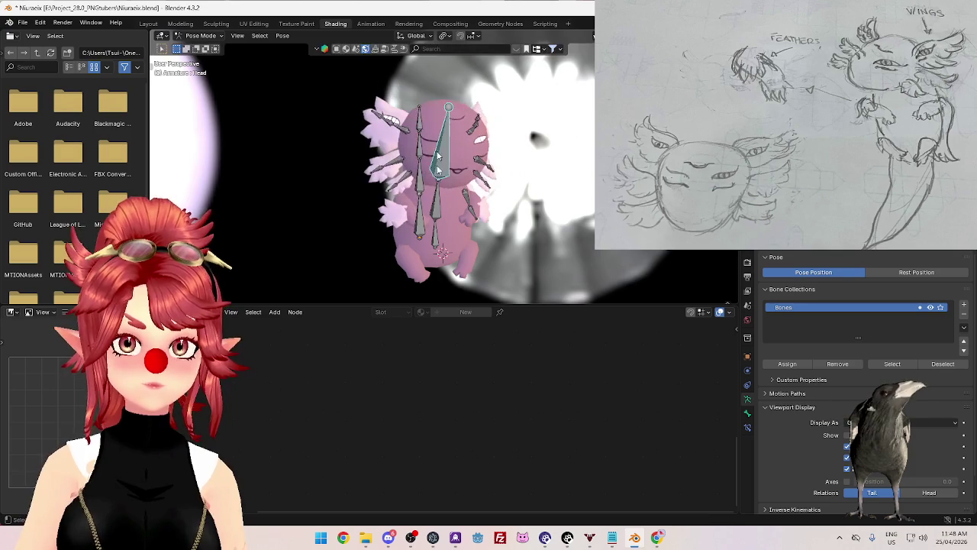
alt+middle_drag(439, 151, 428, 168)
key(Escape)
key(r)
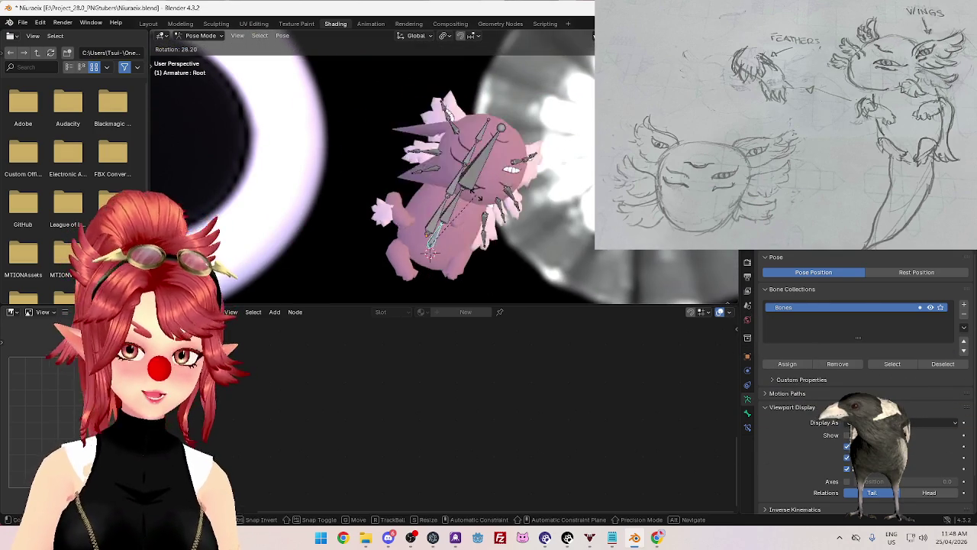
key(Escape)
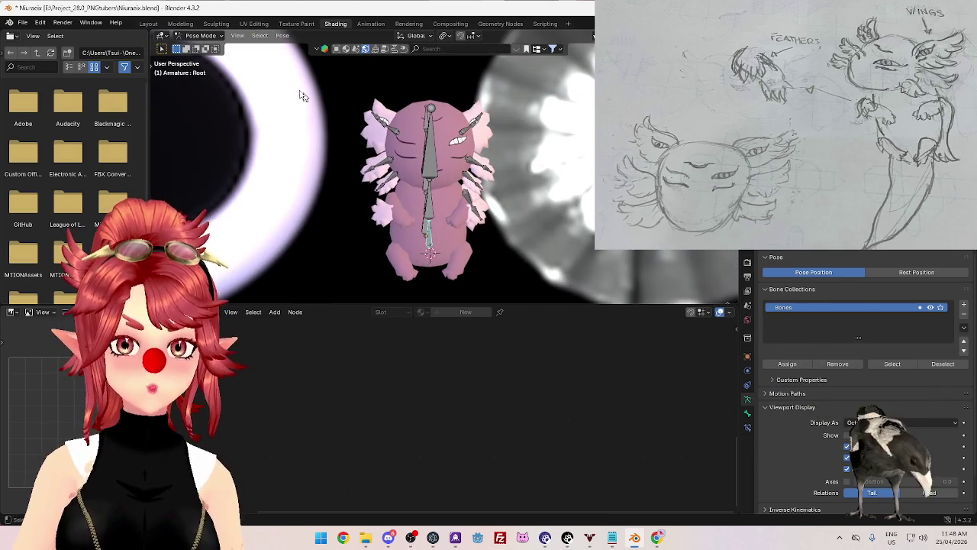
click(200, 36)
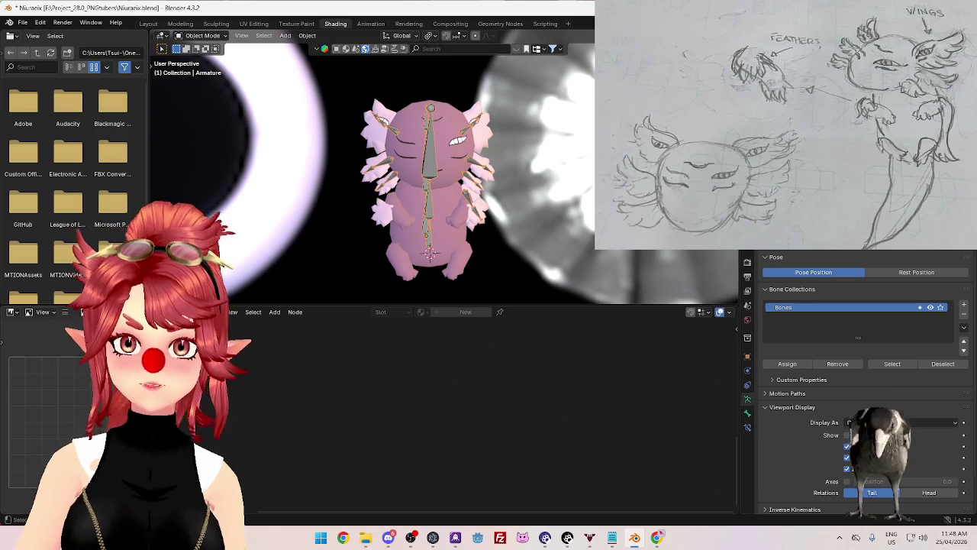
click(495, 124)
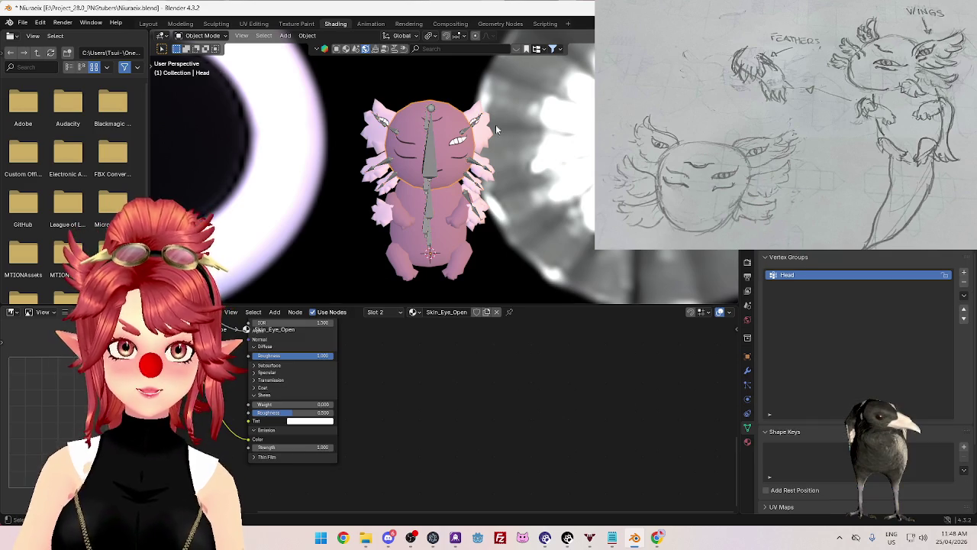
click(200, 35)
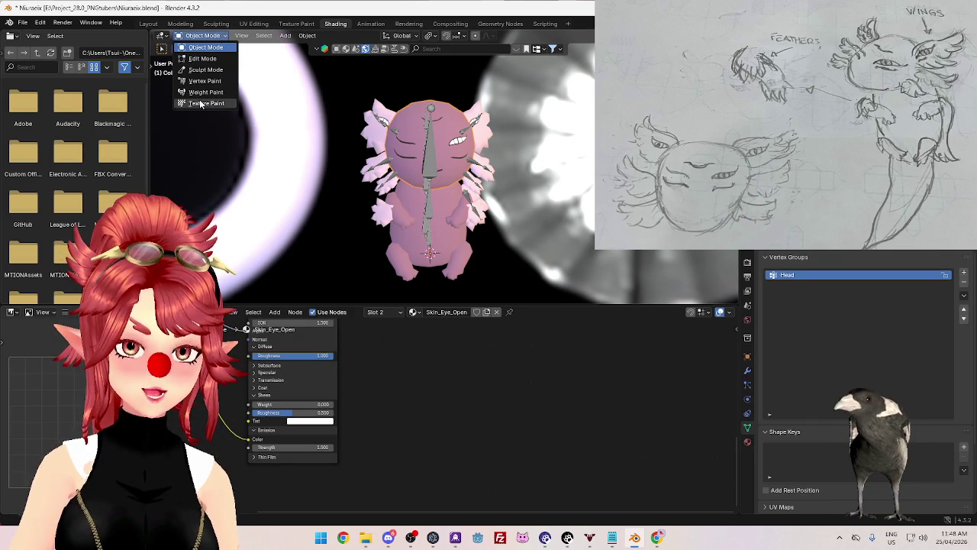
click(205, 91)
mouse_move(458, 175)
middle_down()
mouse_move(518, 173)
mouse_move(317, 185)
mouse_move(496, 168)
mouse_move(560, 38)
mouse_move(318, 159)
mouse_move(343, 93)
mouse_move(545, 163)
mouse_move(451, 148)
mouse_move(447, 168)
mouse_move(561, 175)
mouse_move(480, 198)
mouse_move(481, 158)
middle_up()
scroll(496, 168, up, 3)
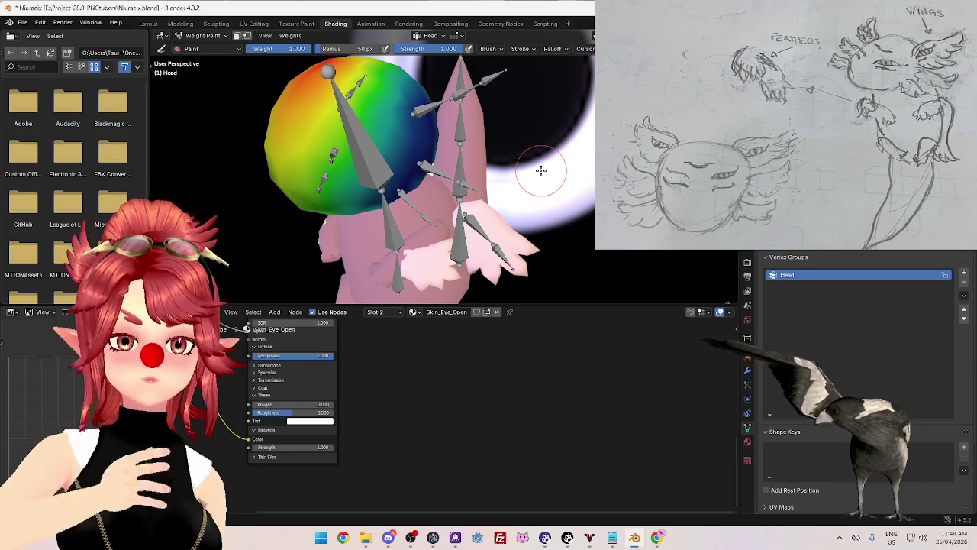
key(ctrl+Tab)
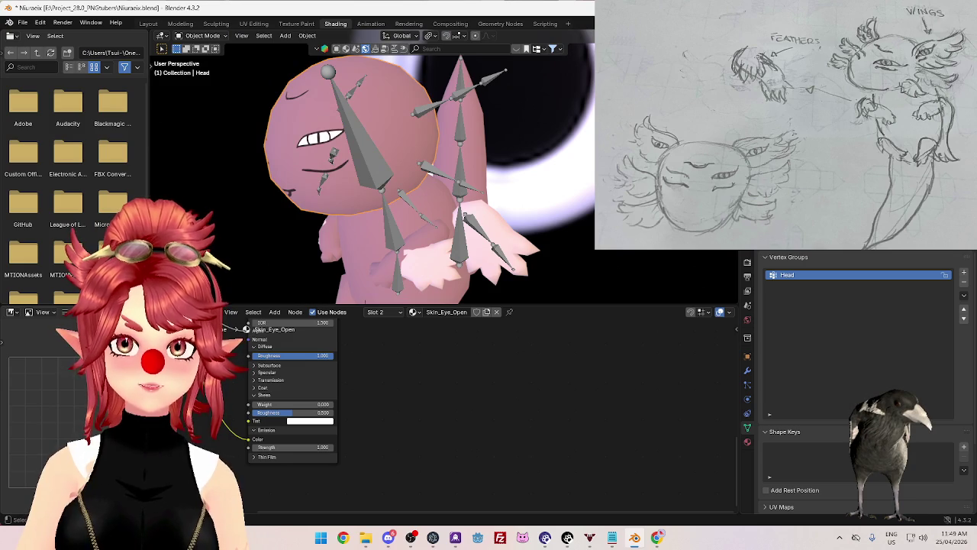
click(460, 137)
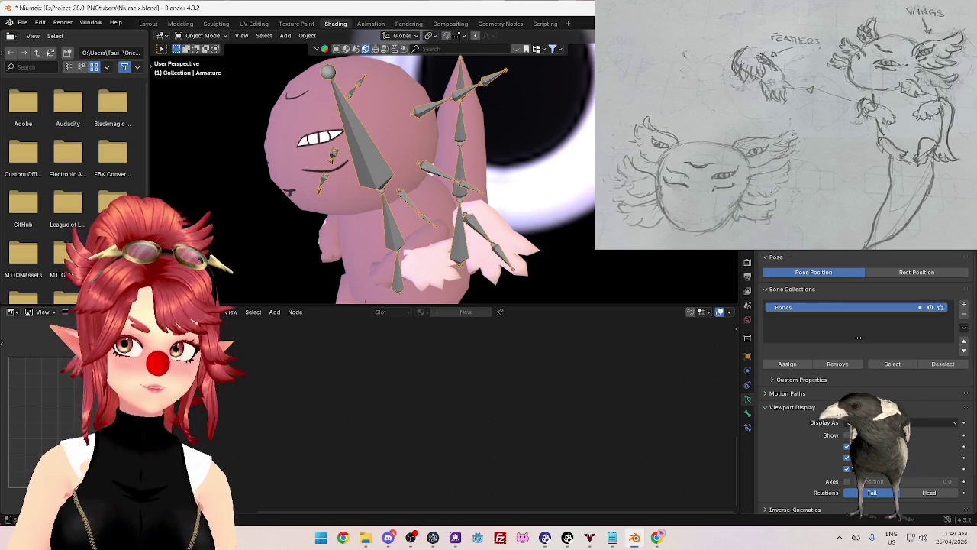
click(200, 36)
click(205, 72)
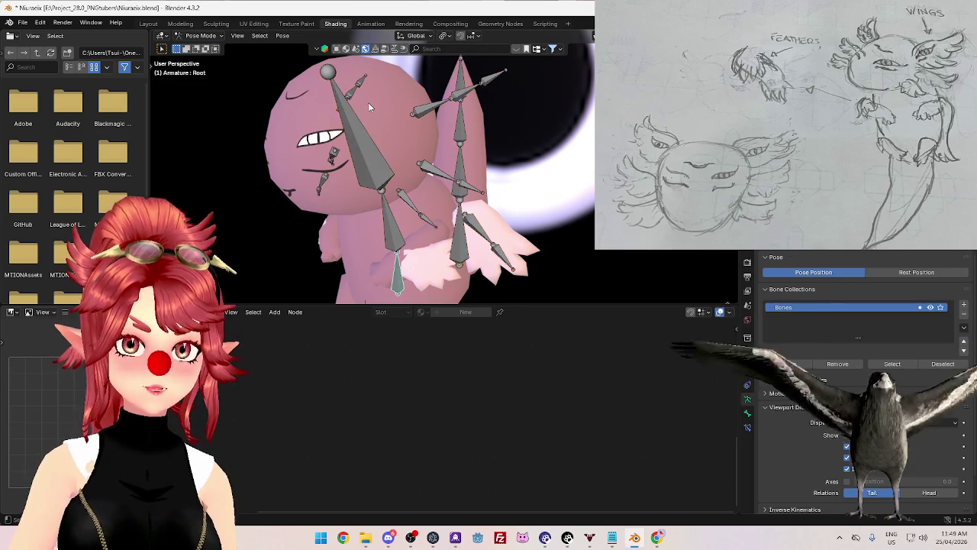
click(366, 171)
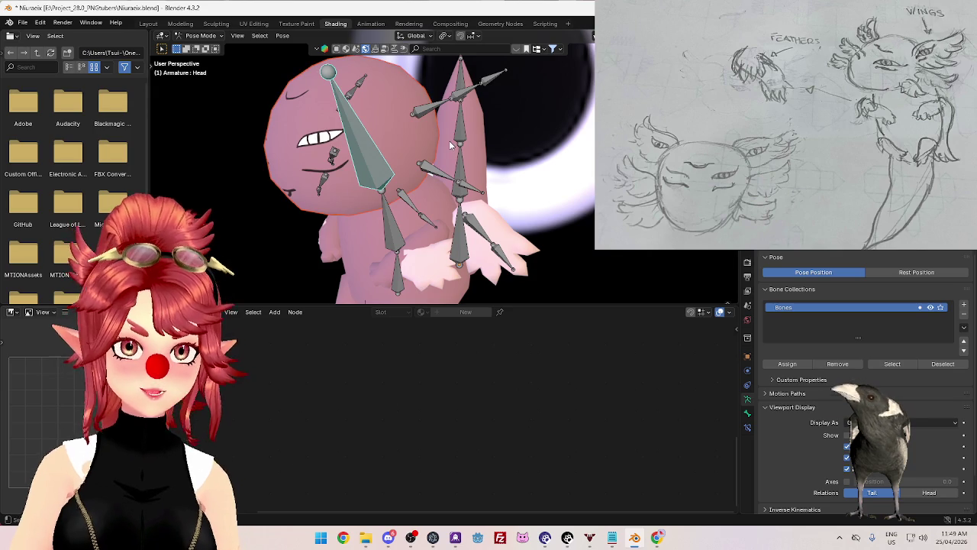
key(ctrl+p)
key(Escape)
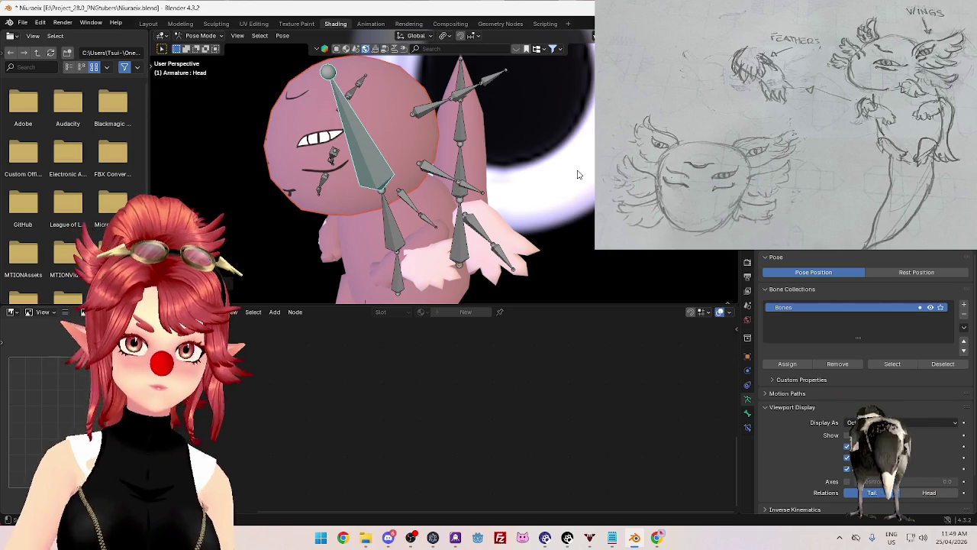
key(alt+a)
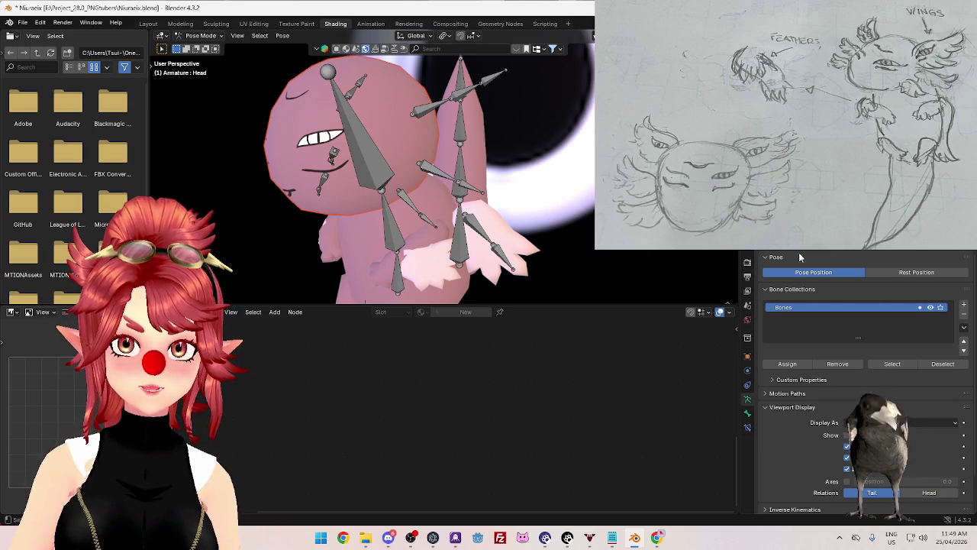
click(200, 36)
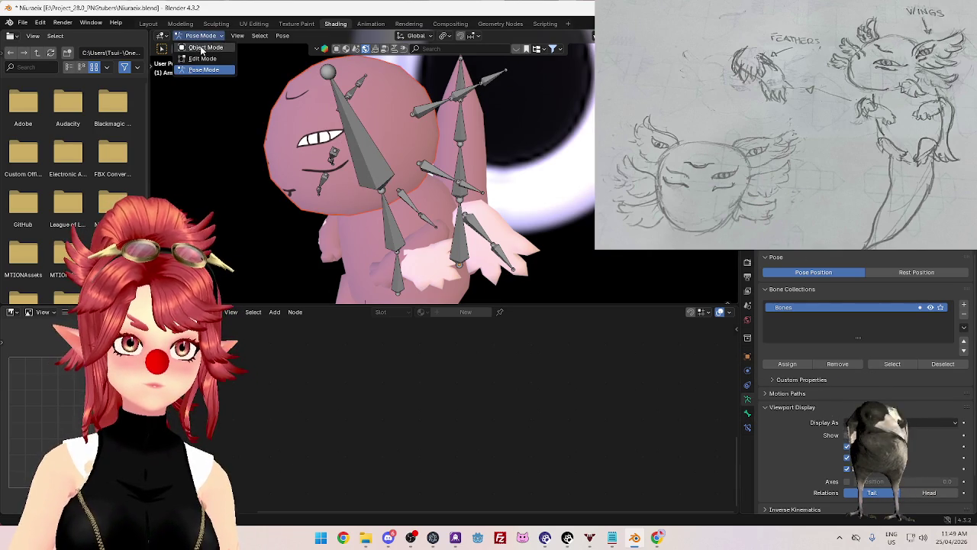
click(200, 49)
click(359, 122)
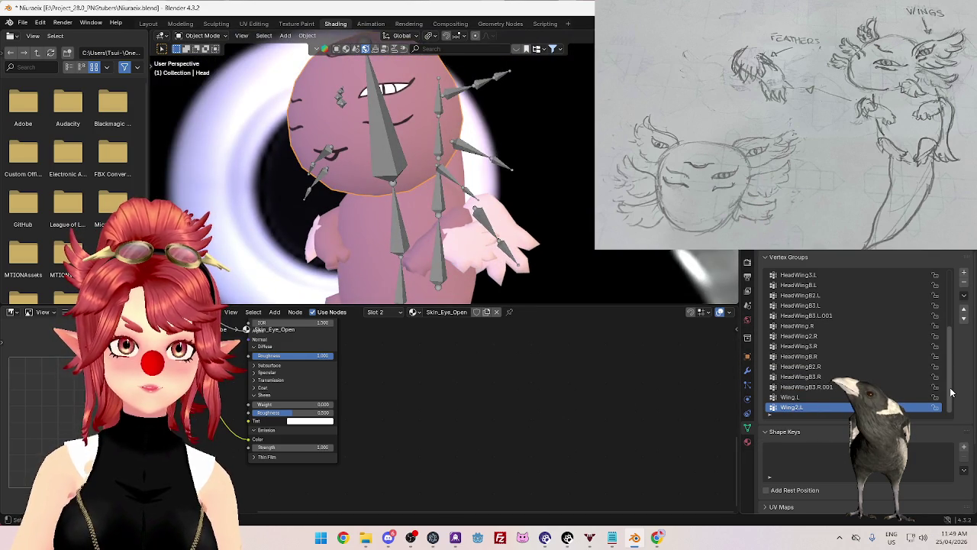
mouse_move(952, 391)
mouse_down()
mouse_move(944, 306)
mouse_move(947, 397)
mouse_up()
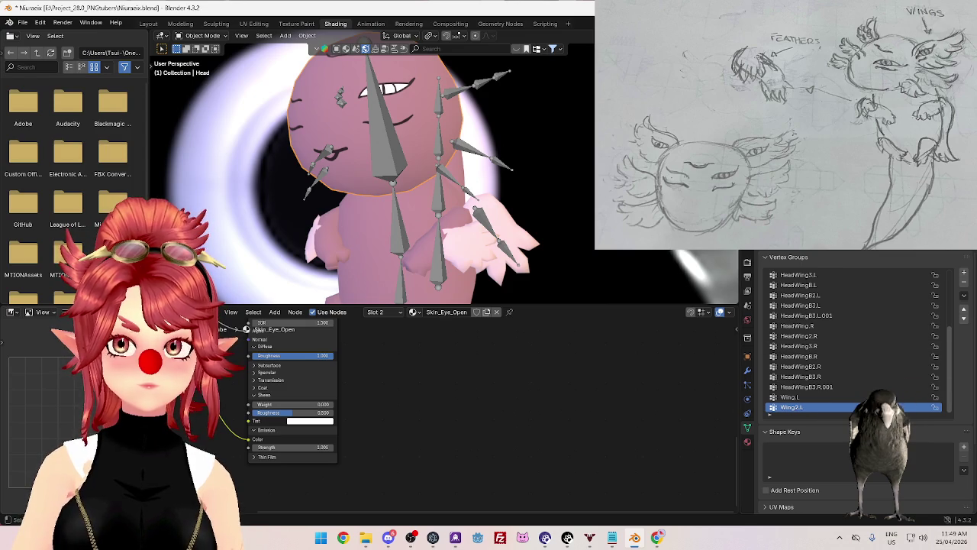
click(389, 137)
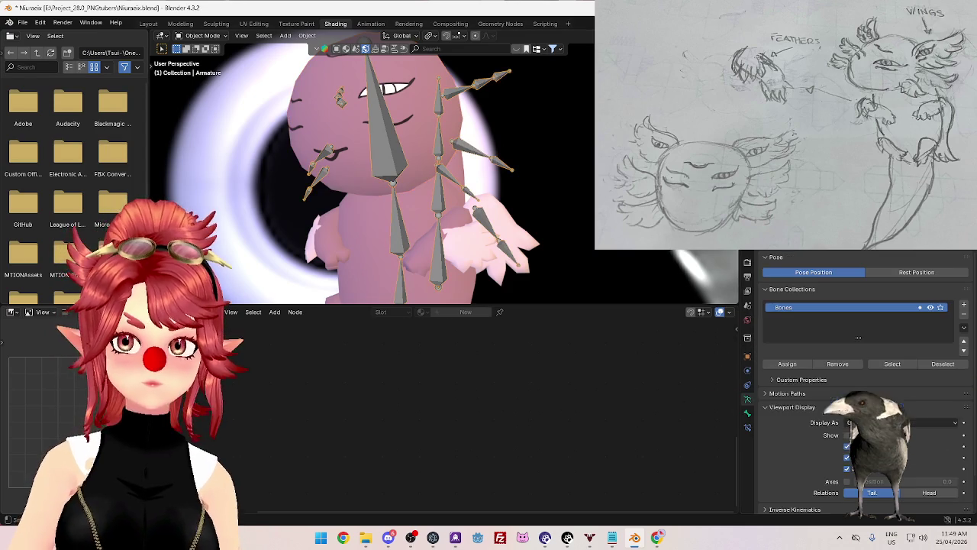
click(202, 36)
click(202, 68)
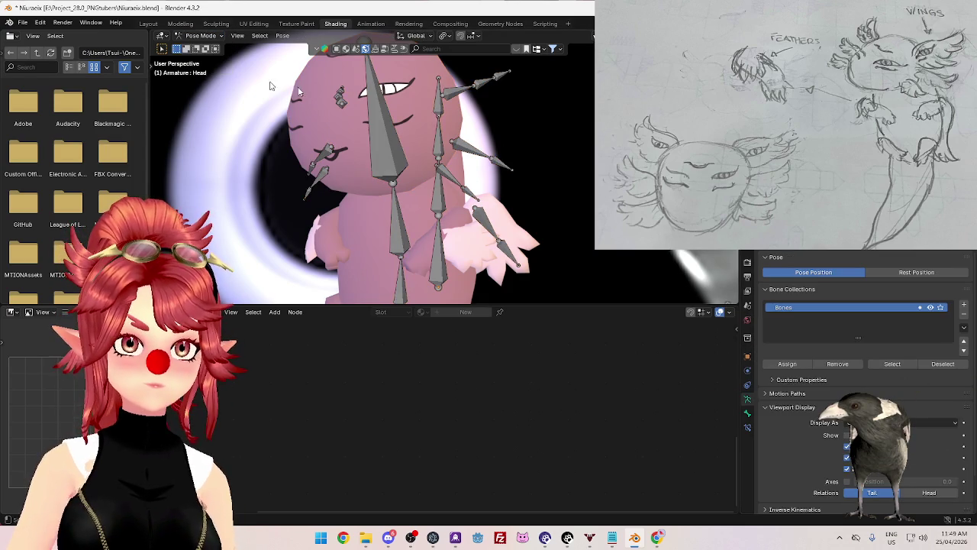
click(456, 95)
key(r)
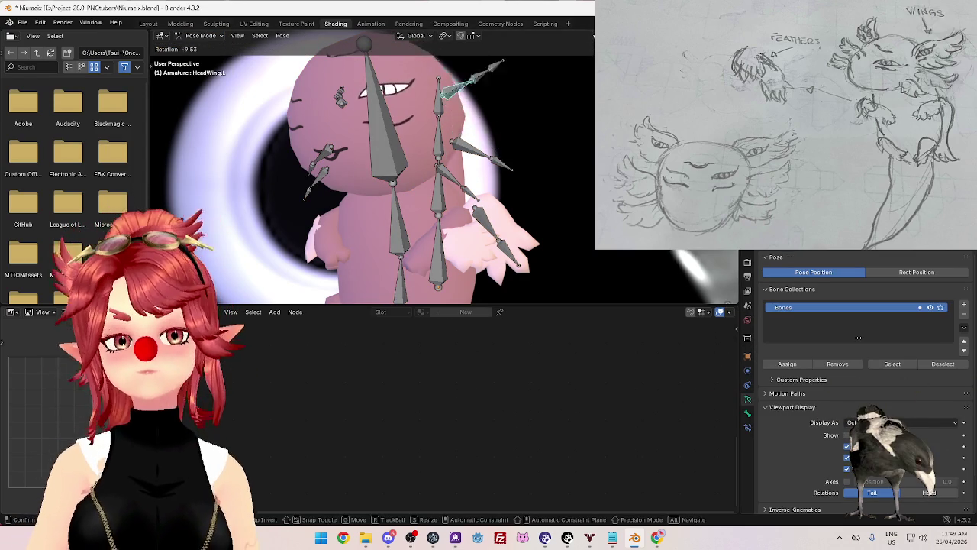
key(Return)
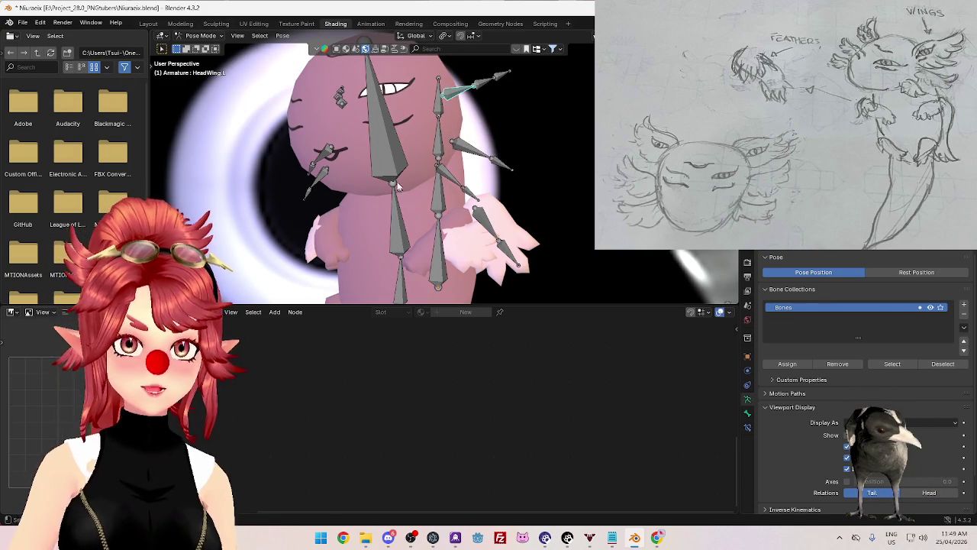
click(39, 23)
mouse_move(65, 54)
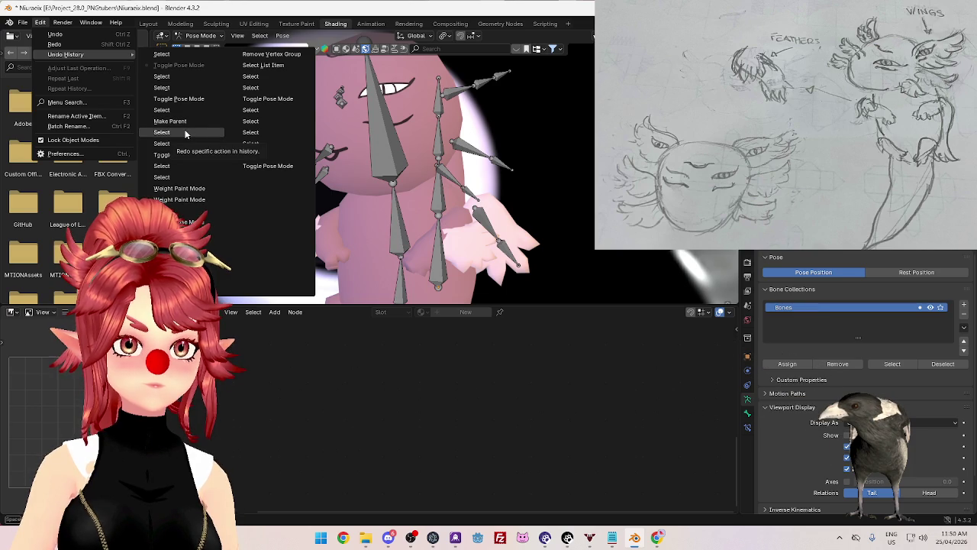
click(185, 133)
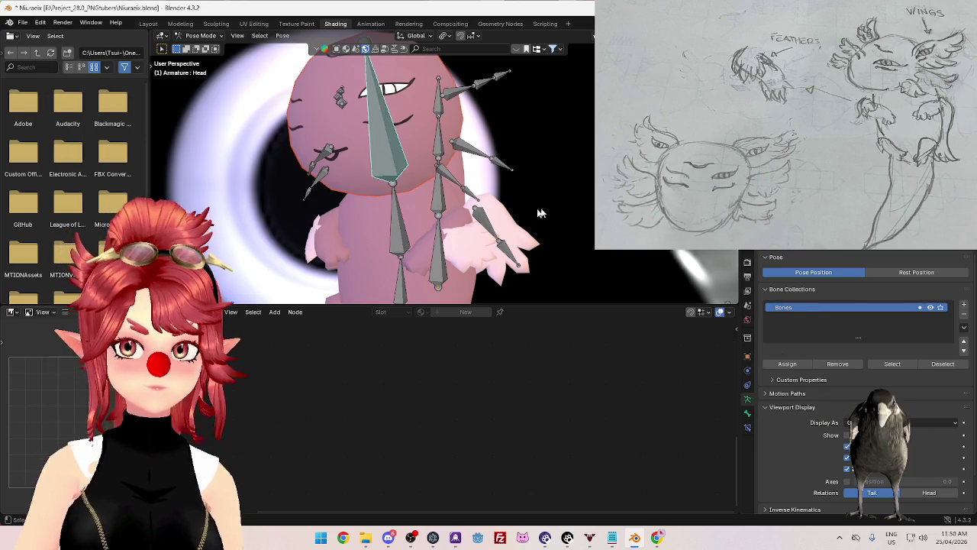
key(ctrl+z)
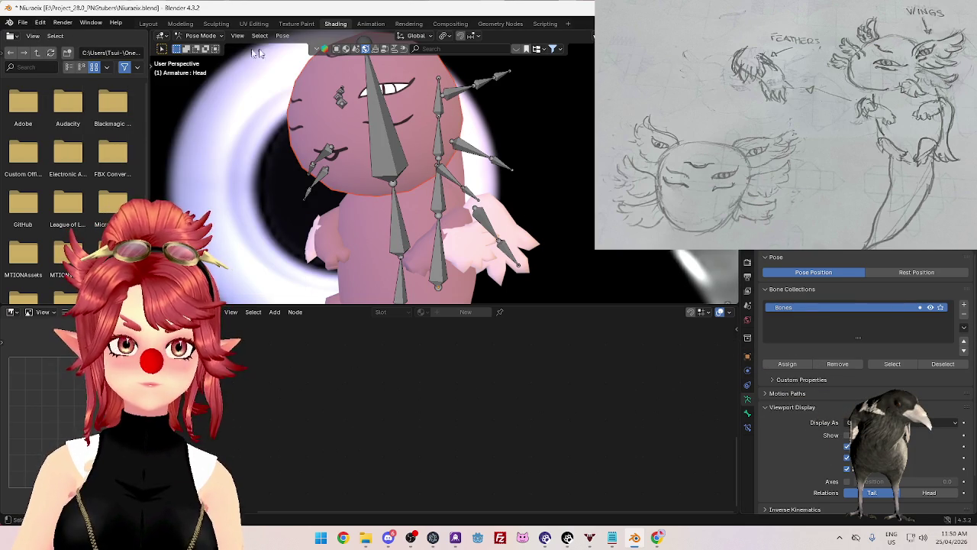
click(199, 35)
click(200, 38)
key(ctrl+z)
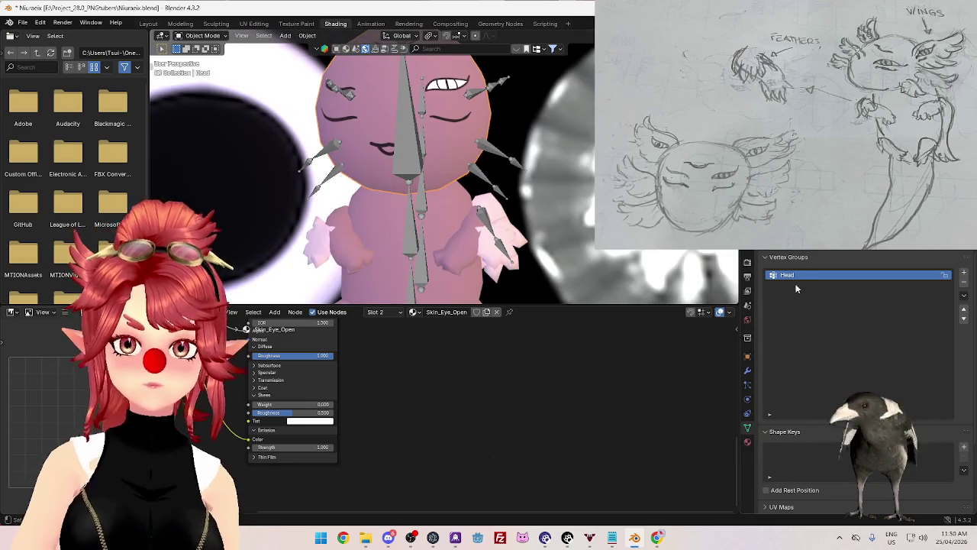
Step: Put the Head mesh in Weight Paint with vertex-selection masking and pick the Sample Weight tool
click(202, 36)
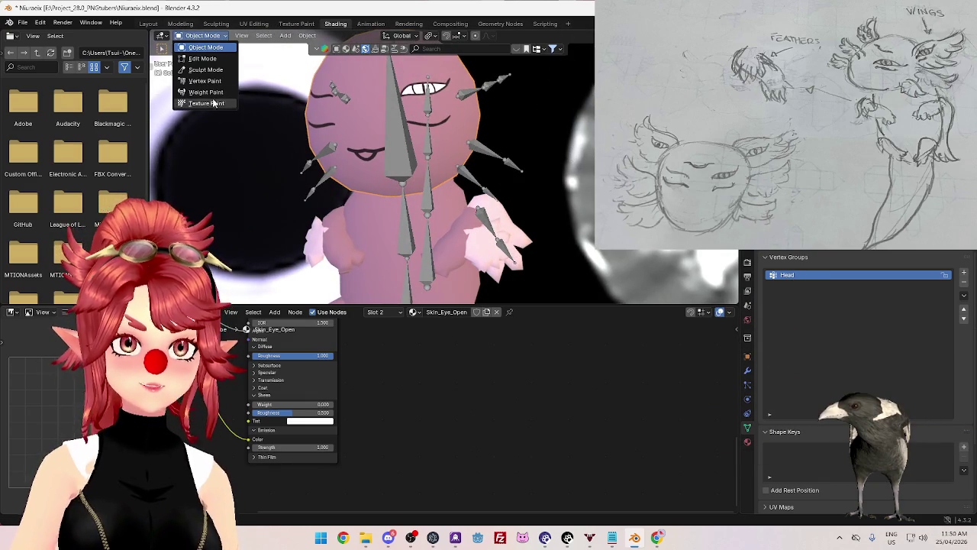
click(205, 92)
middle_drag(205, 91, 203, 62)
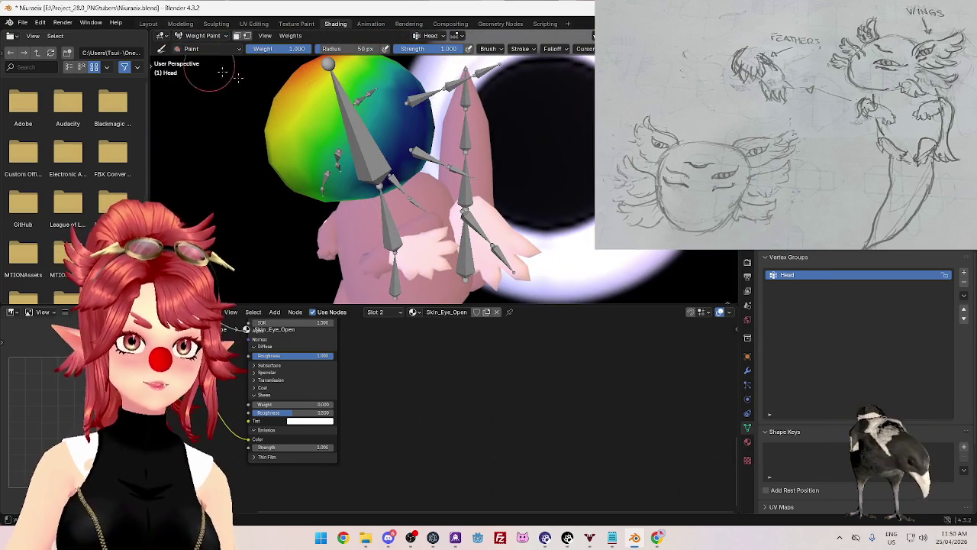
click(246, 35)
mouse_move(427, 153)
middle_down()
mouse_move(482, 195)
mouse_move(476, 205)
middle_up()
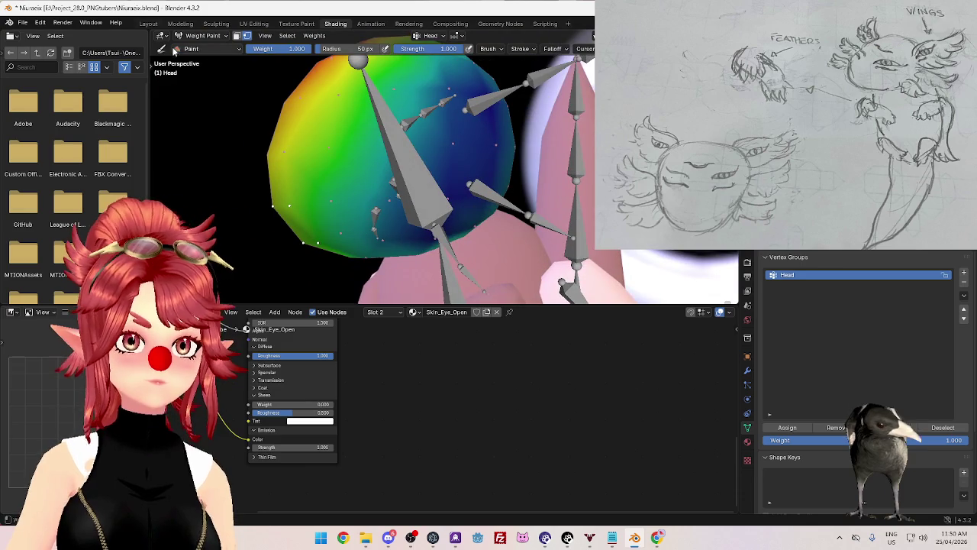
key(t)
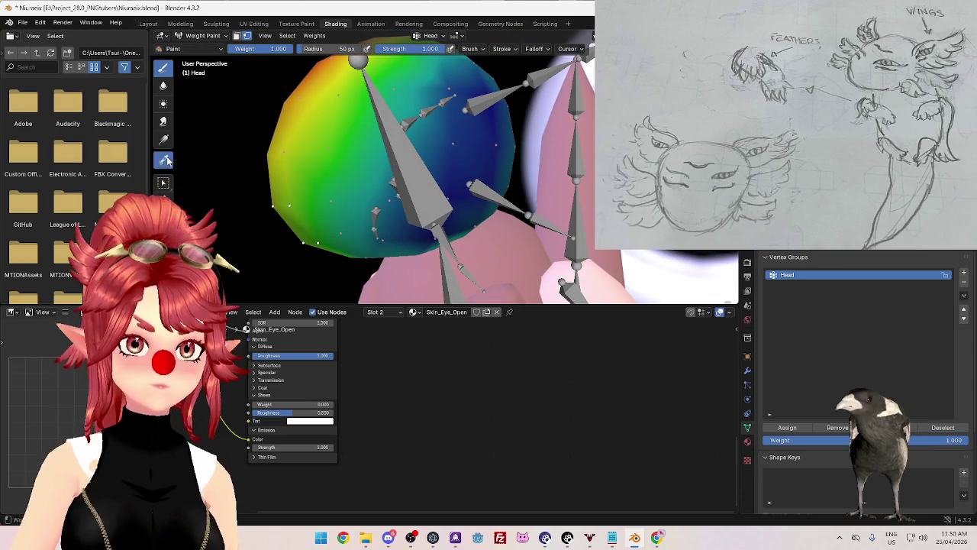
click(166, 160)
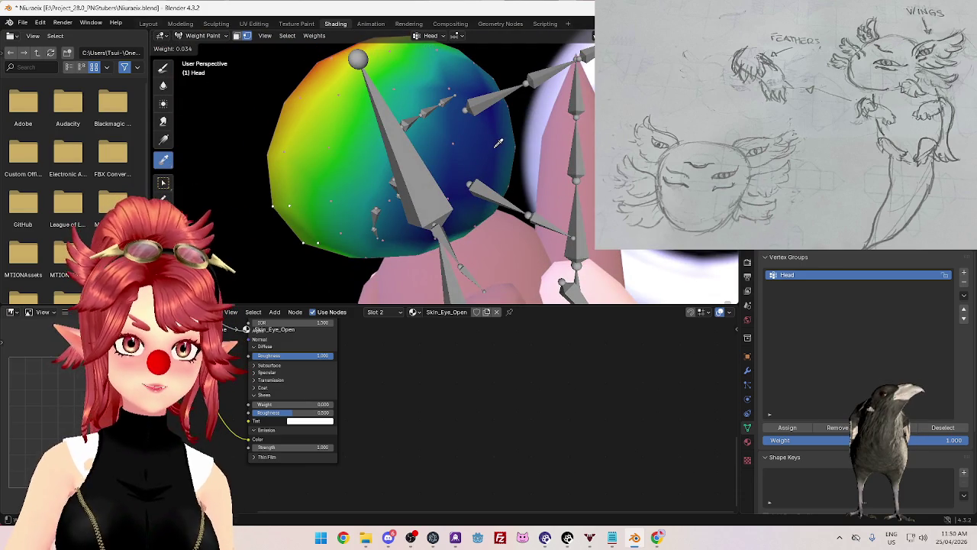
middle_drag(475, 177, 368, 149)
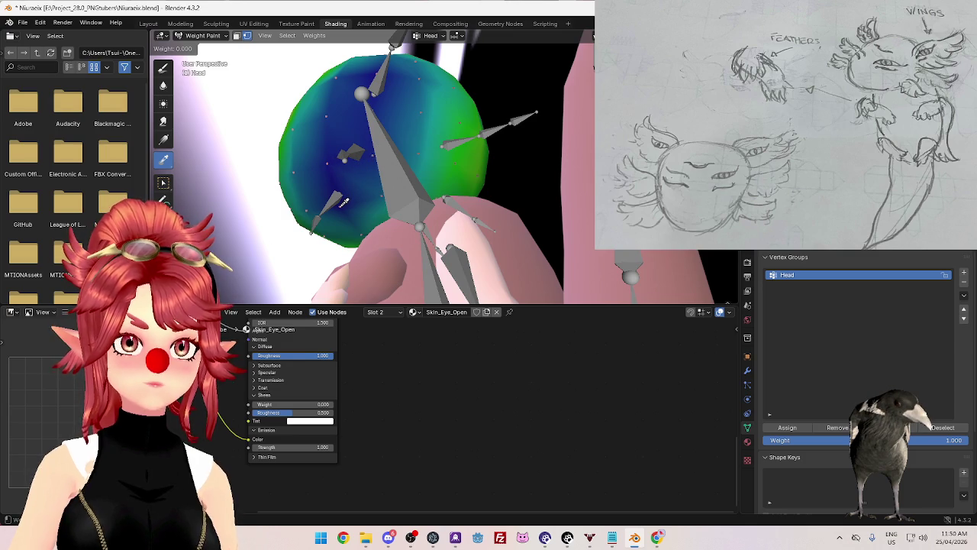
middle_drag(355, 208, 387, 195)
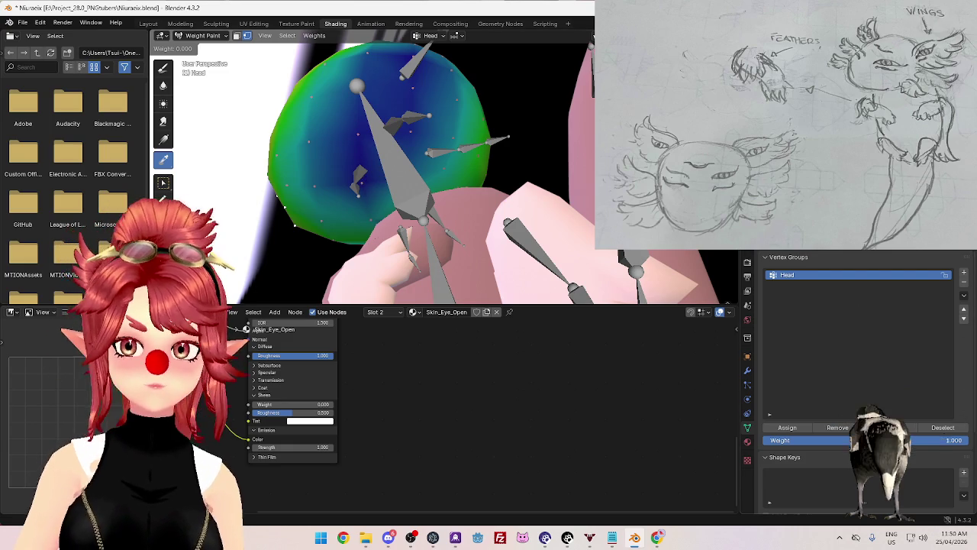
Step: Set the paint weight to 0.001
click(942, 439)
text(0.001)
key(ctrl+a)
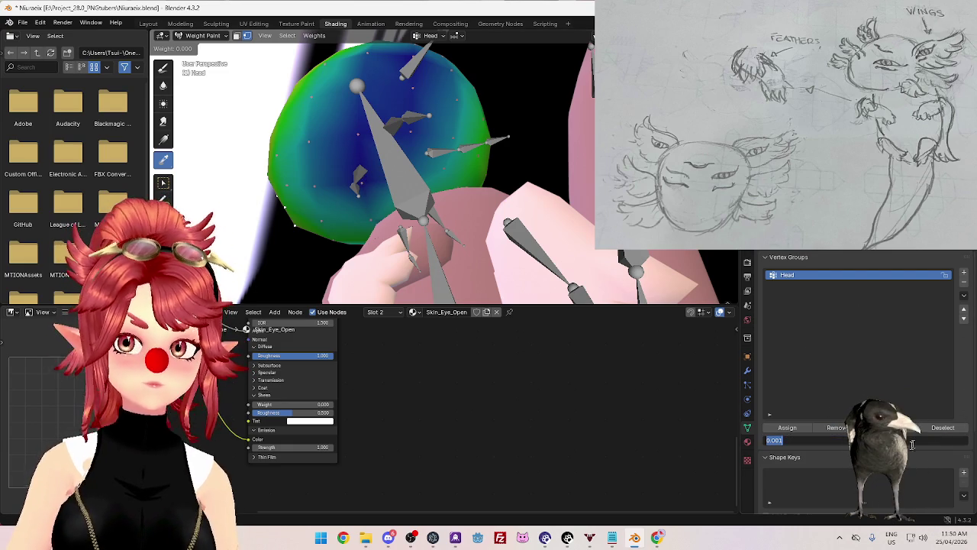
key(Return)
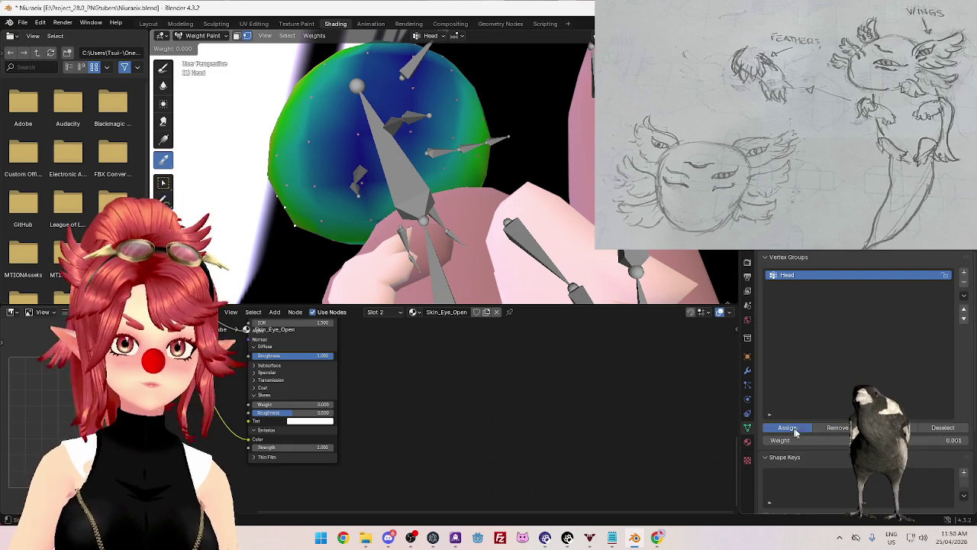
mouse_move(503, 242)
middle_down()
mouse_move(559, 220)
mouse_move(454, 168)
middle_up()
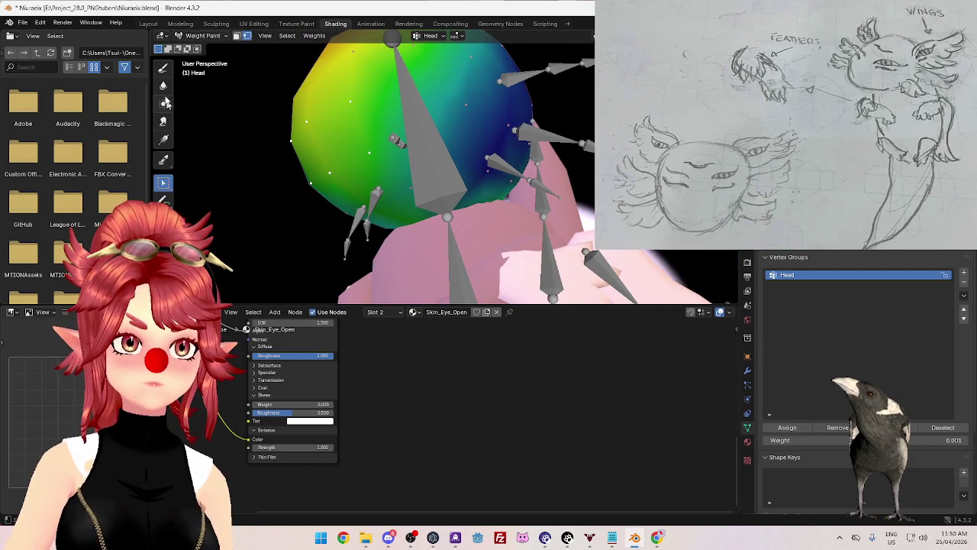
click(163, 159)
middle_drag(320, 161, 357, 158)
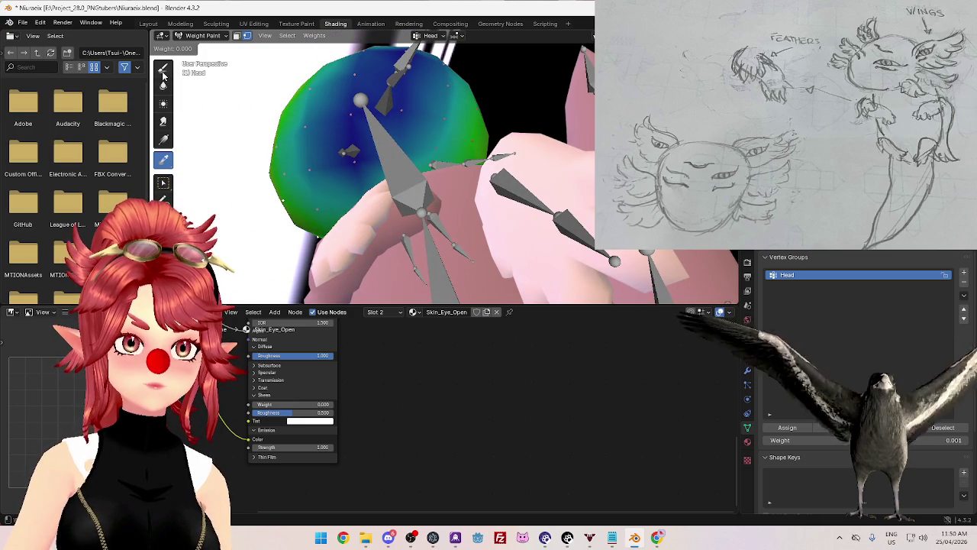
Step: Switch back to Select Box, return to Object Mode and select the armature
click(163, 182)
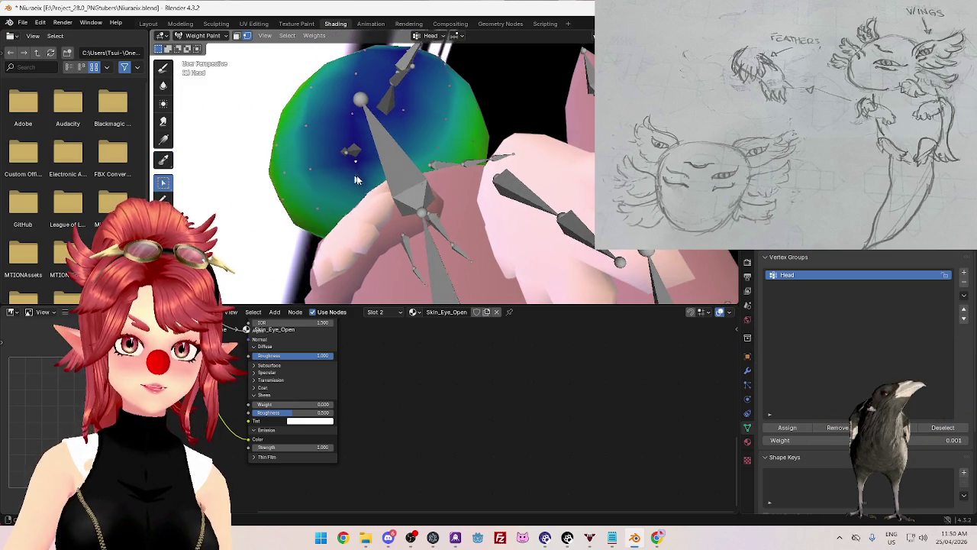
middle_drag(353, 183, 464, 186)
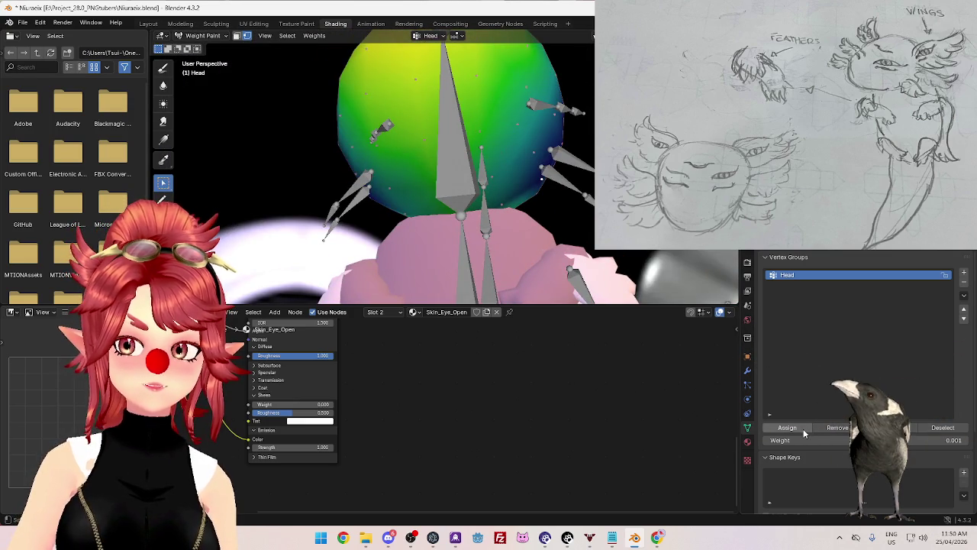
mouse_move(593, 218)
middle_down()
mouse_move(523, 219)
mouse_move(532, 165)
middle_up()
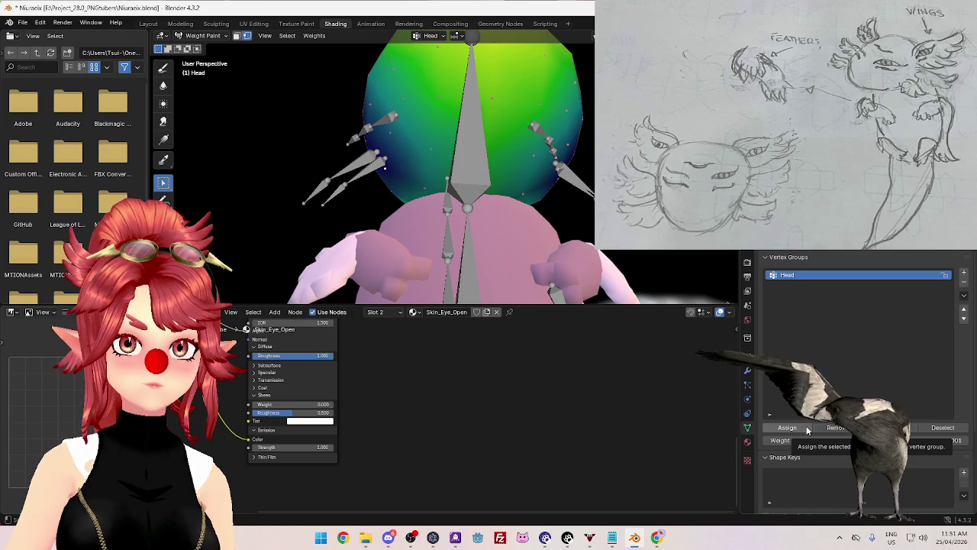
mouse_move(491, 268)
middle_down()
mouse_move(514, 249)
mouse_move(473, 229)
middle_up()
click(202, 36)
click(200, 48)
click(575, 113)
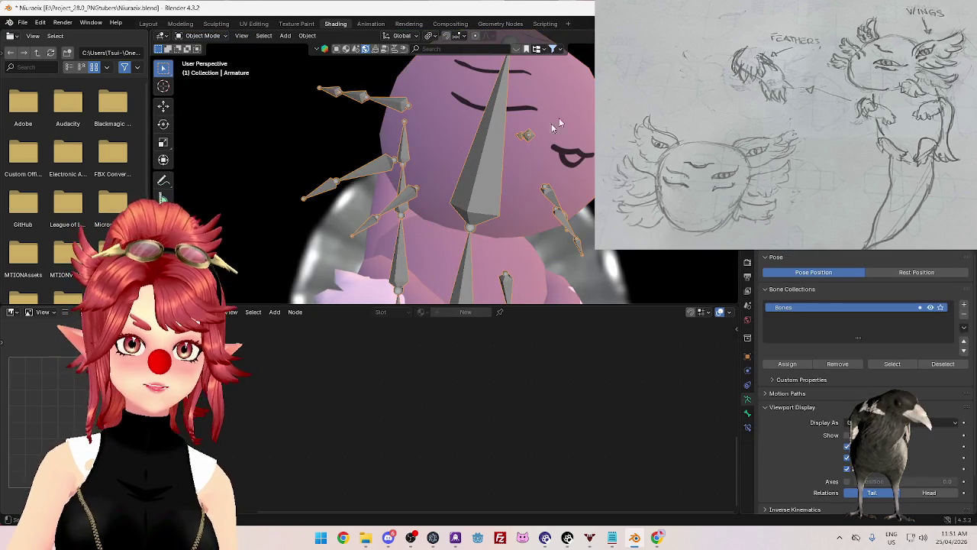
Step: Cycle the armature through Edit and Pose Mode, deselect the Head bone, and return to Object Mode
click(210, 37)
click(210, 60)
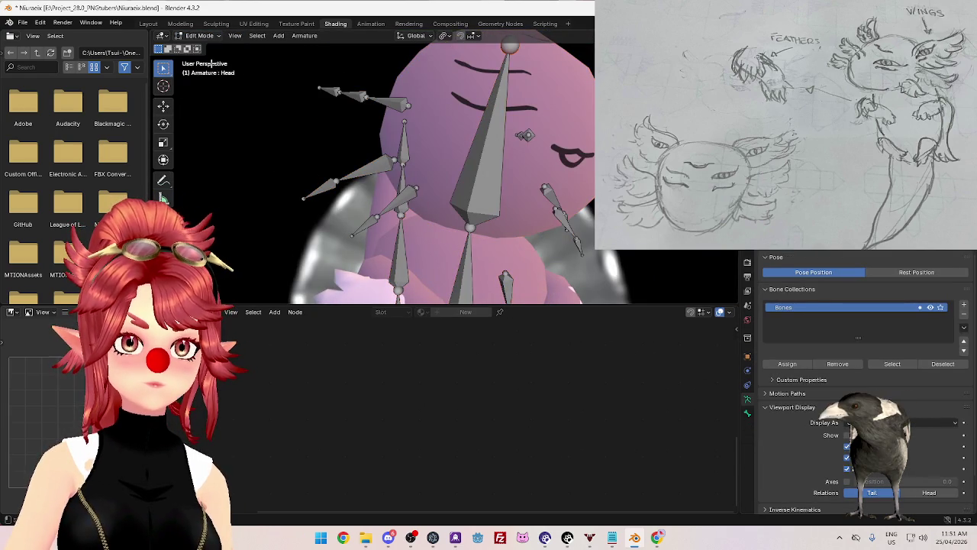
click(205, 36)
click(206, 73)
mouse_move(489, 194)
middle_down()
mouse_move(458, 93)
mouse_move(441, 172)
mouse_move(575, 194)
mouse_move(587, 229)
middle_up()
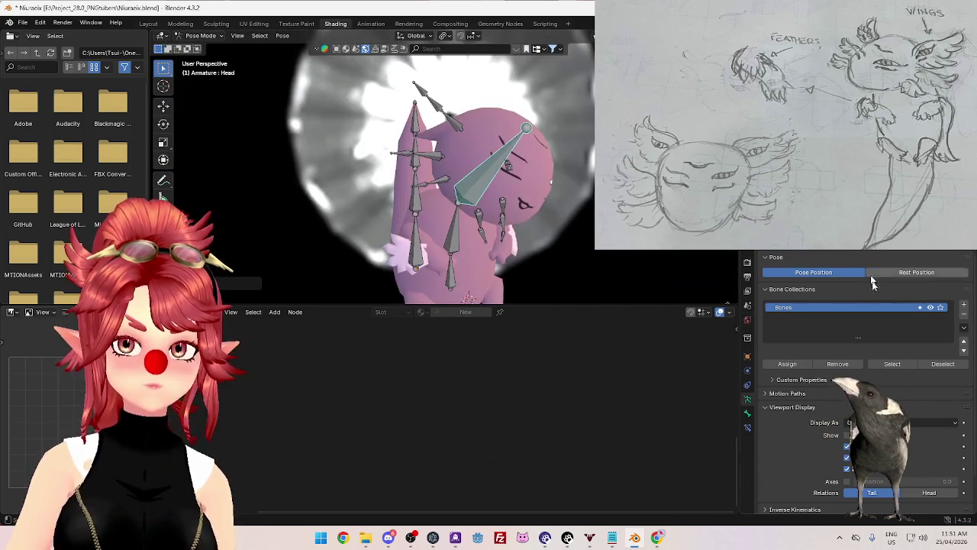
click(359, 109)
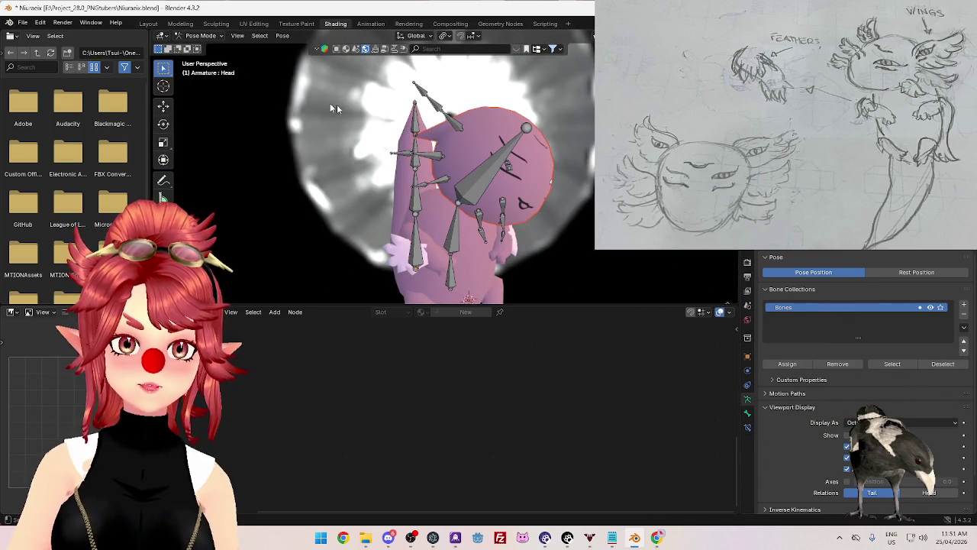
click(200, 36)
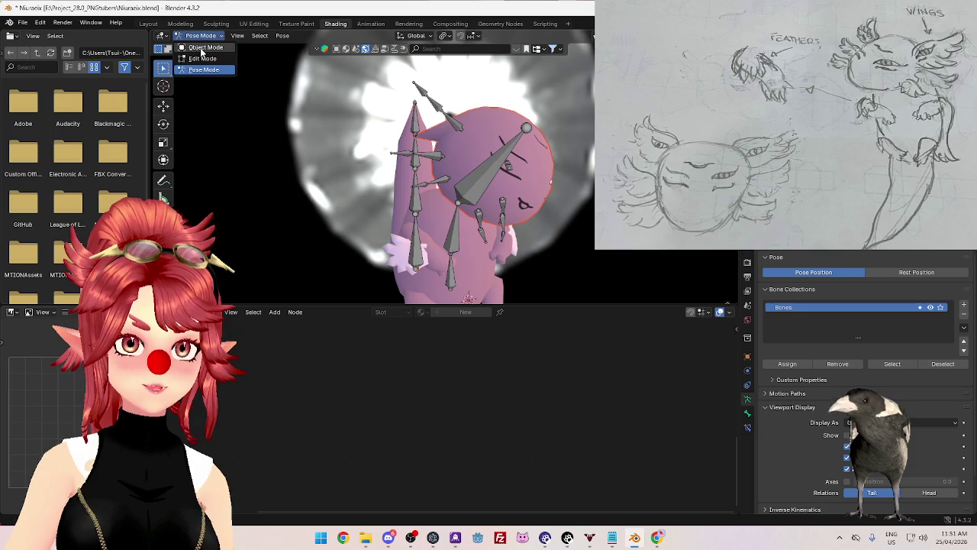
click(205, 47)
Step: Check the Head mesh's weight colours in Weight Paint from several angles
click(484, 164)
click(200, 36)
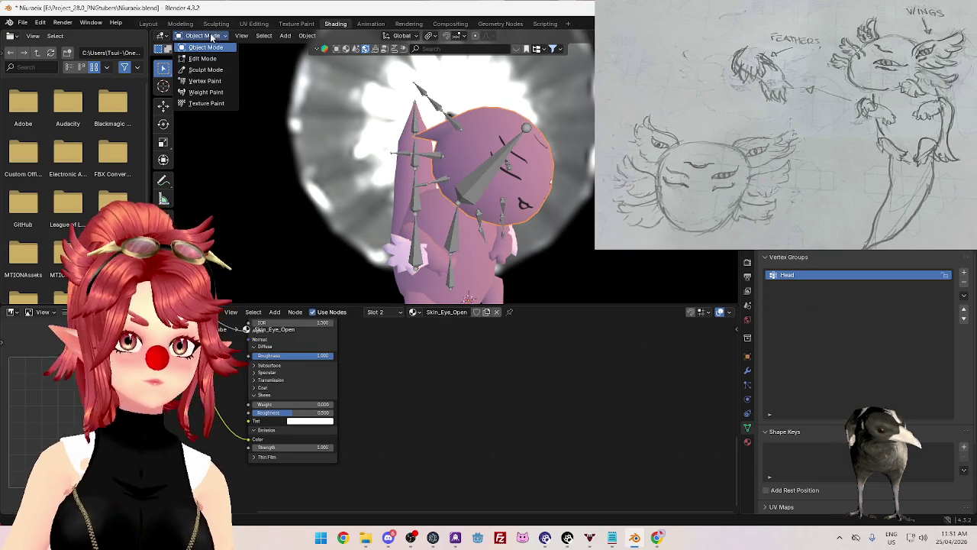
click(204, 95)
middle_drag(483, 167, 385, 120)
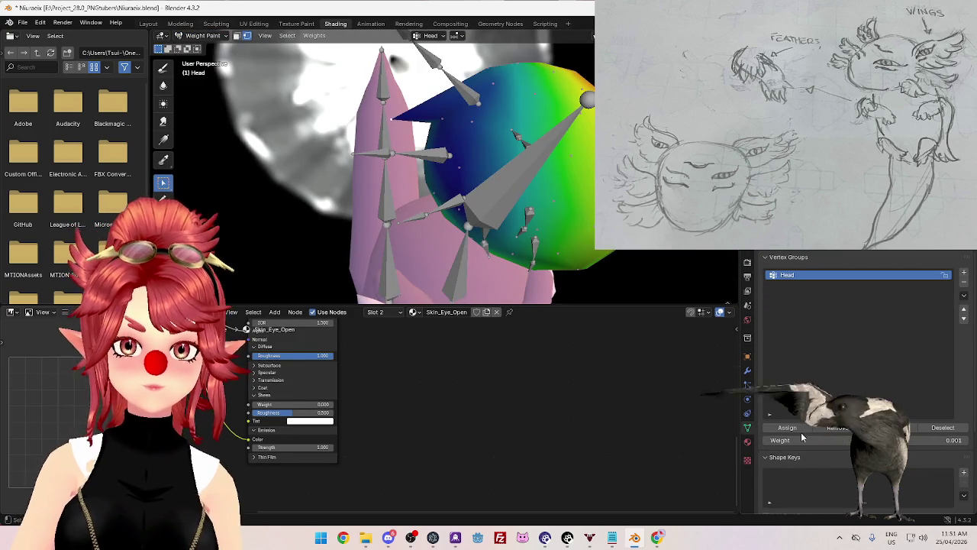
mouse_move(489, 190)
middle_down()
mouse_move(543, 220)
mouse_move(594, 36)
middle_up()
middle_drag(539, 278, 427, 183)
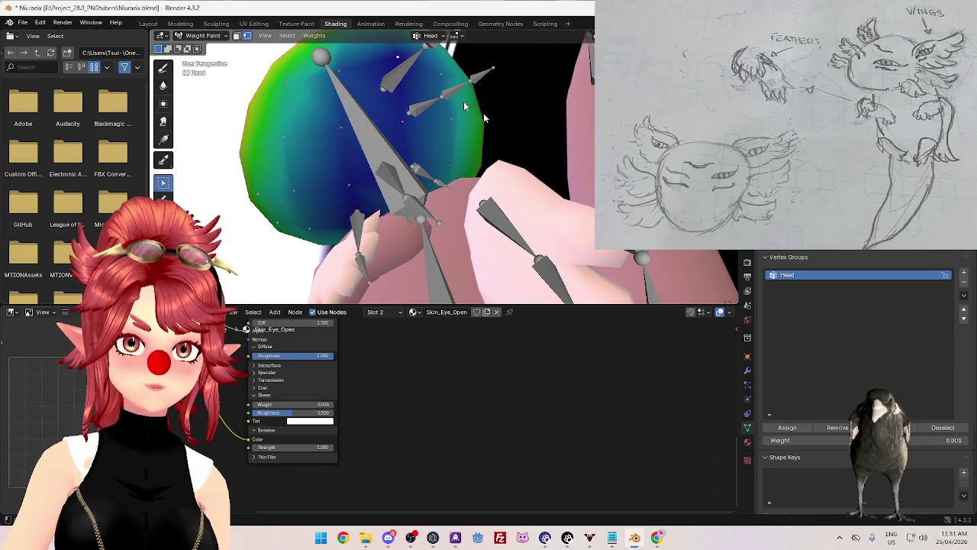
middle_drag(336, 214, 484, 228)
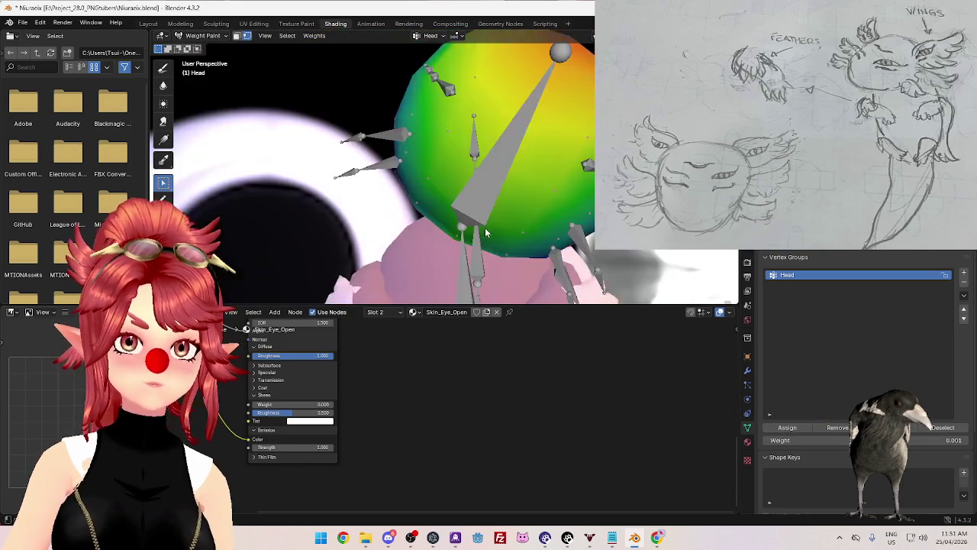
scroll(484, 228, down, 3)
Step: Return to Object Mode, select the armature and enter Pose Mode with Ctrl+Tab
click(205, 36)
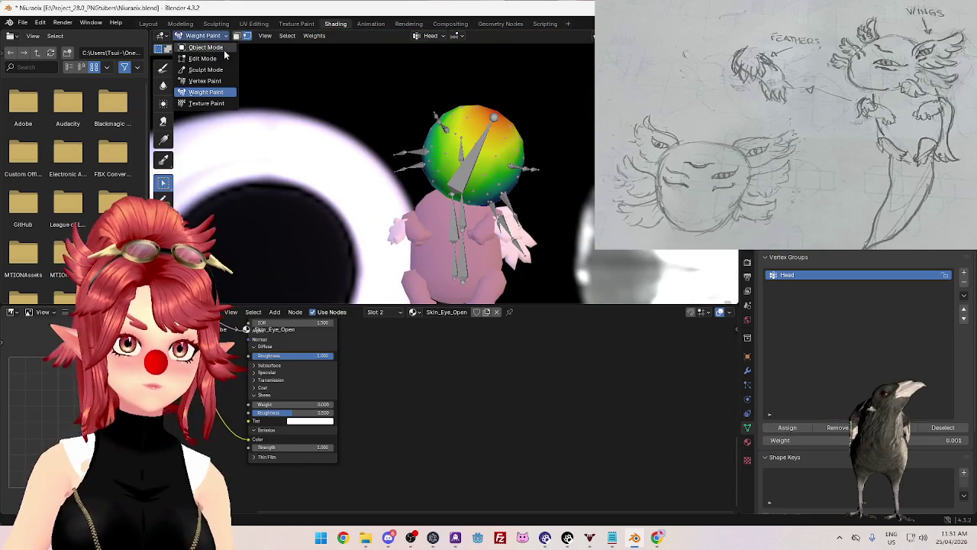
click(224, 50)
click(463, 164)
key(ctrl+Tab)
right_click(526, 298)
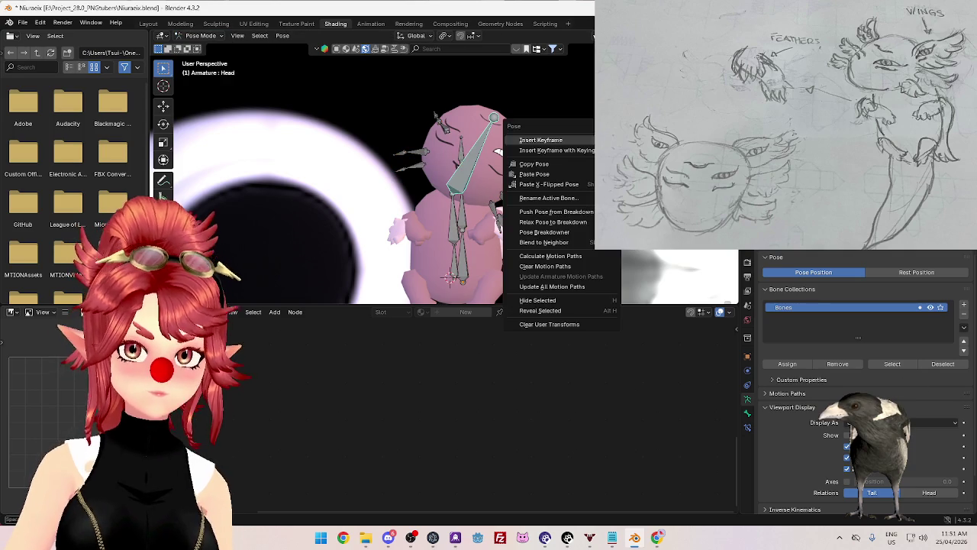
Step: Clear the bones' user transforms and toggle the armature through Object Mode back into Pose Mode
click(535, 324)
mouse_move(534, 324)
middle_down()
mouse_move(503, 238)
mouse_move(555, 222)
middle_up()
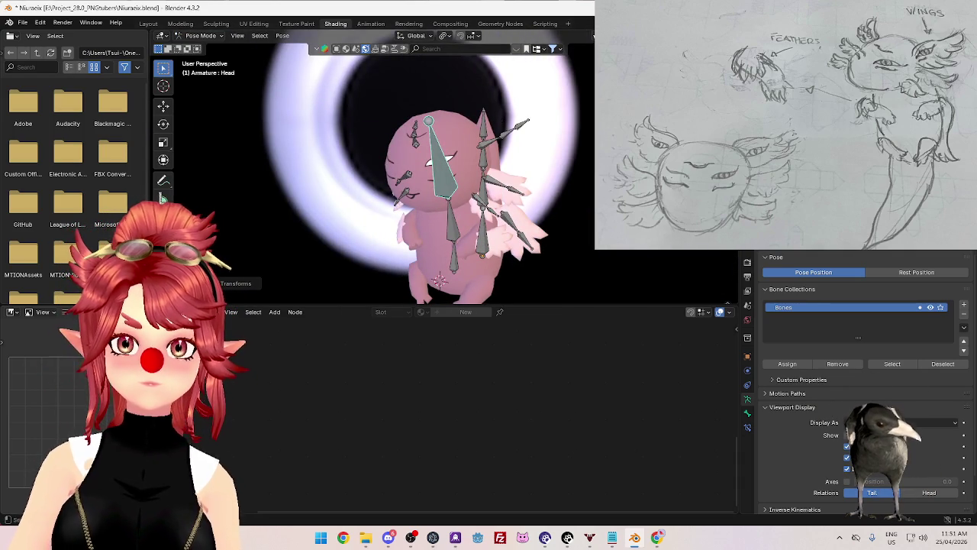
middle_drag(526, 138, 534, 134)
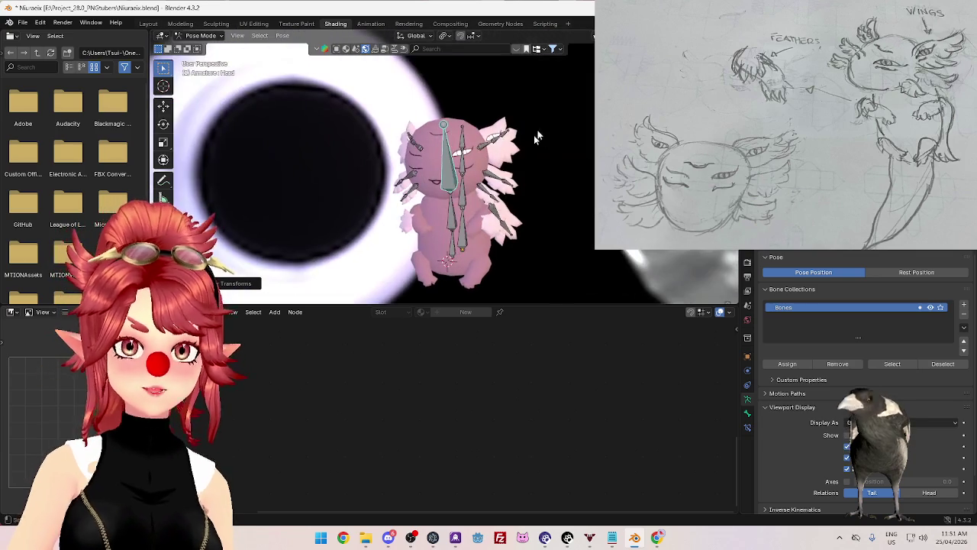
click(199, 36)
click(200, 49)
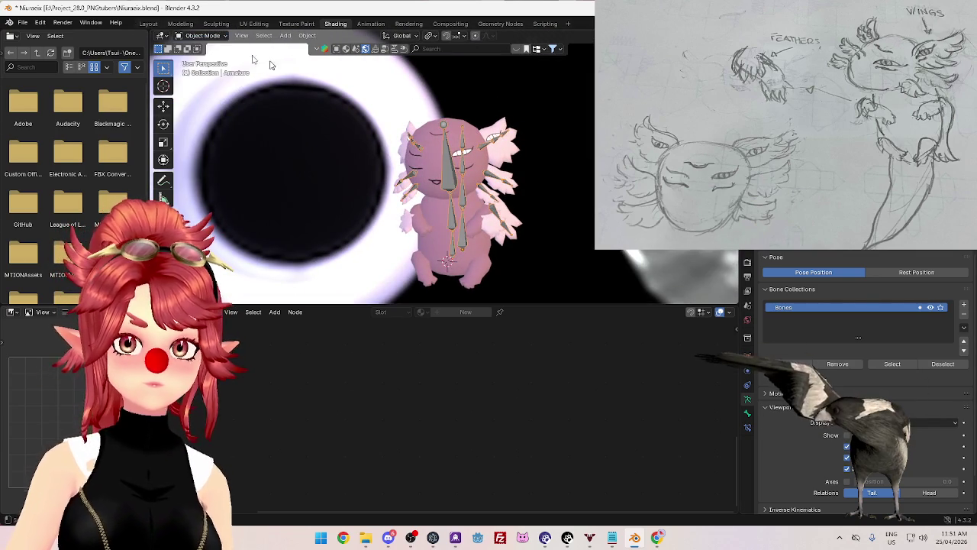
click(198, 36)
click(200, 72)
Step: In front view, try test rotations of the selected bones and cancel them
key(KP_1)
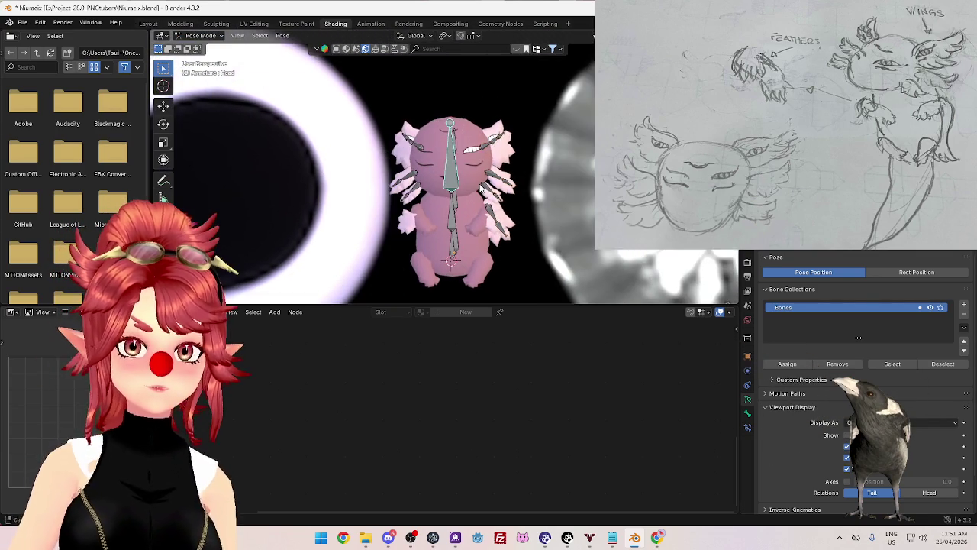
key(r)
key(Escape)
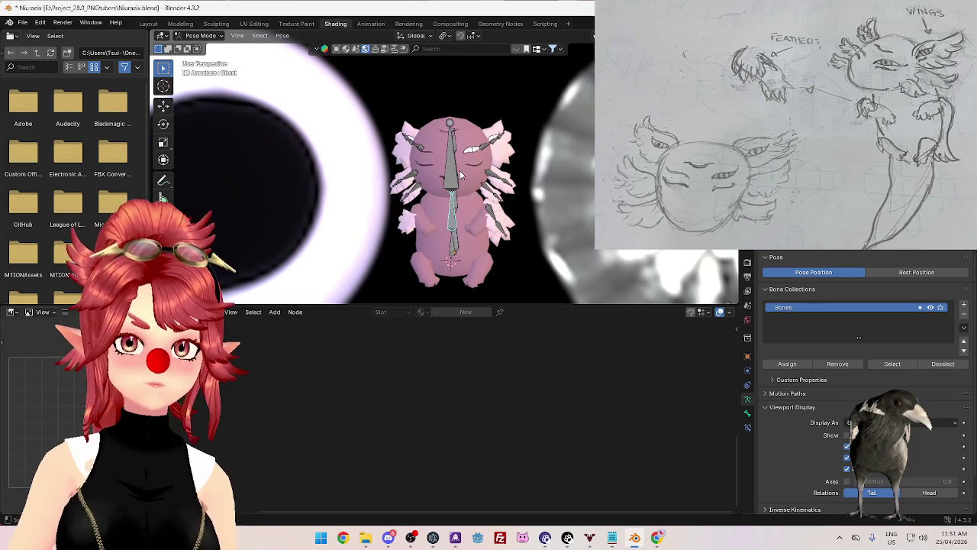
key(r)
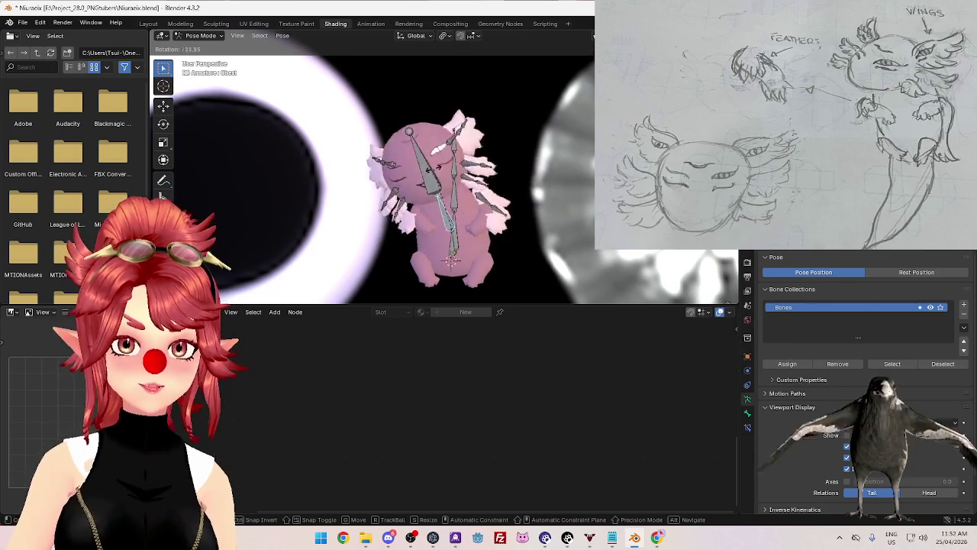
key(Escape)
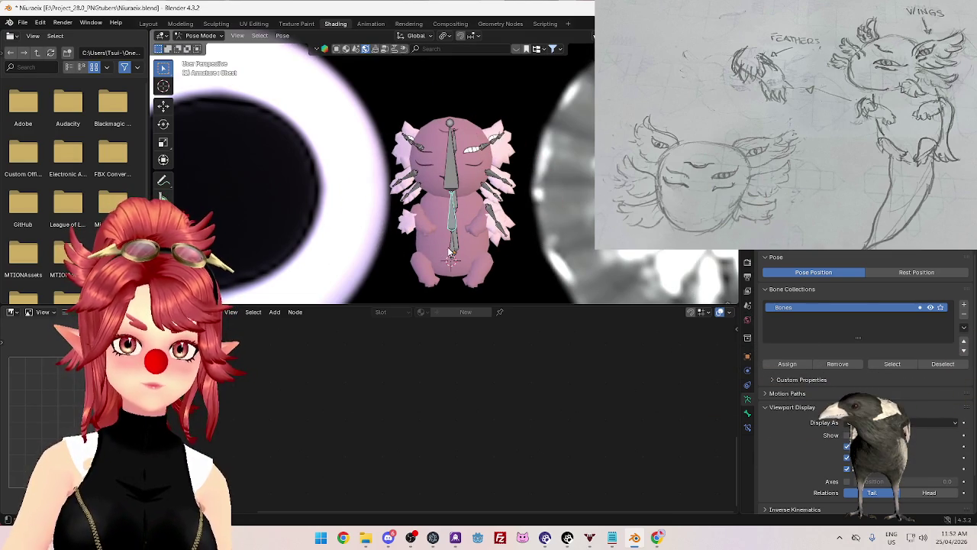
key(r)
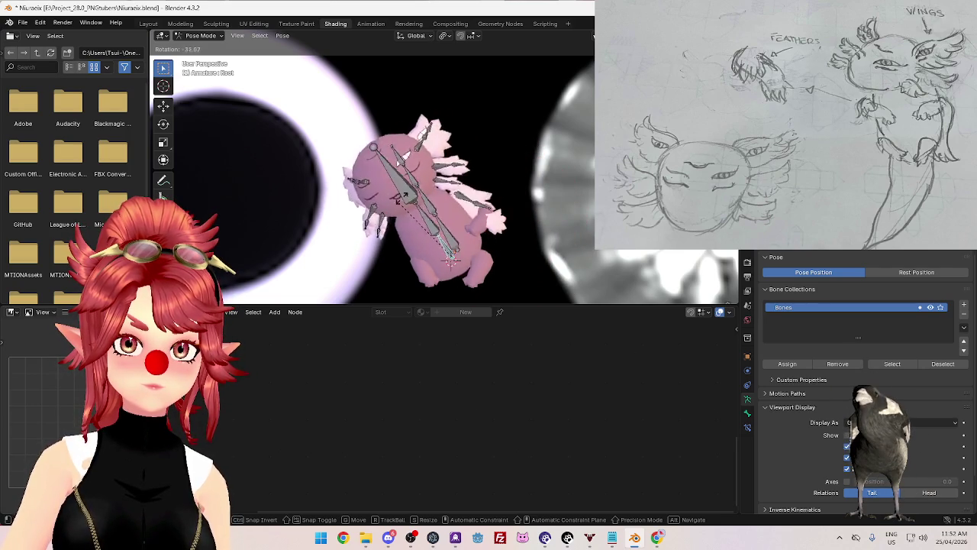
key(Escape)
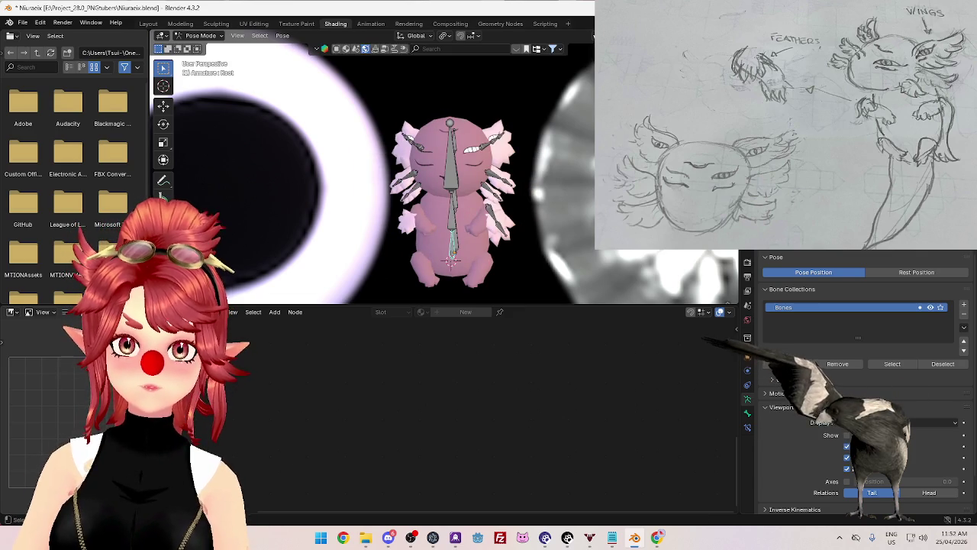
key(ctrl+z)
Step: Rotate the Root bone about 50° to tilt the whole rig
key(r)
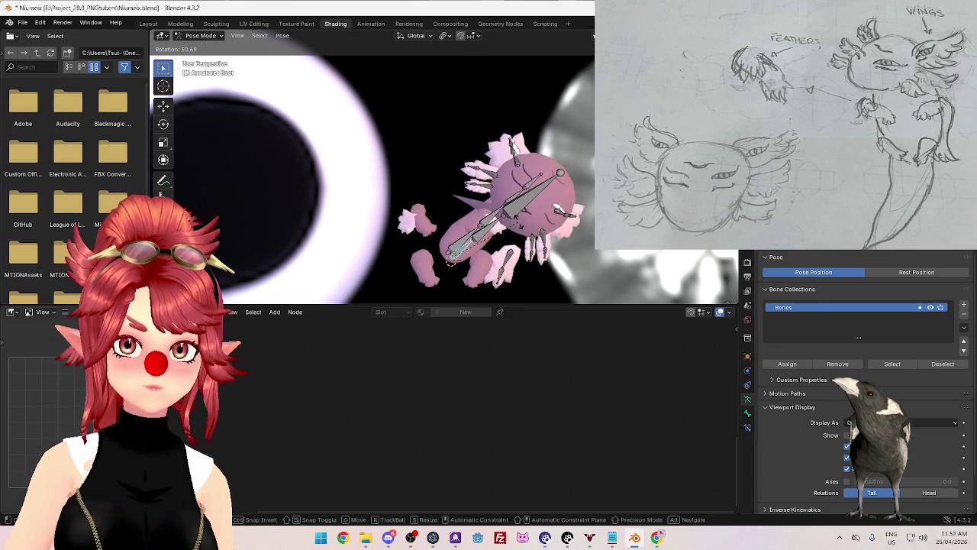
click(458, 229)
mouse_move(458, 229)
middle_down()
mouse_move(513, 195)
mouse_move(538, 229)
middle_up()
scroll(544, 235, up, 2)
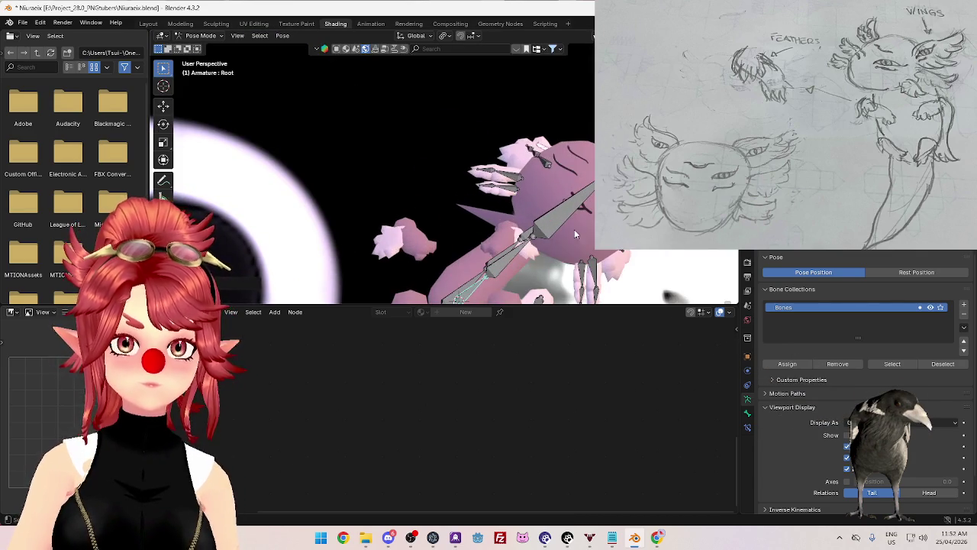
Step: Check the Head mesh's vertex weights in Weight Paint, then return to Object Mode
click(200, 36)
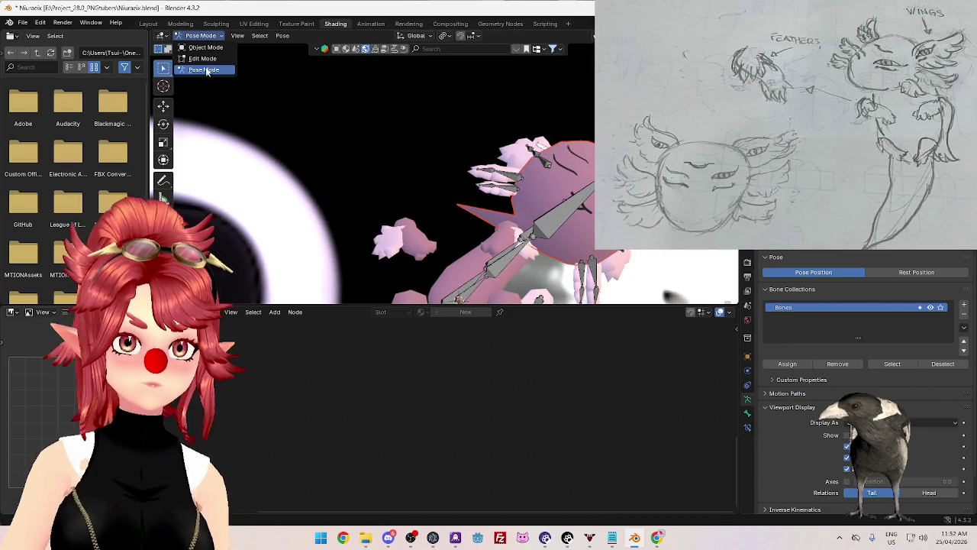
click(202, 47)
click(557, 164)
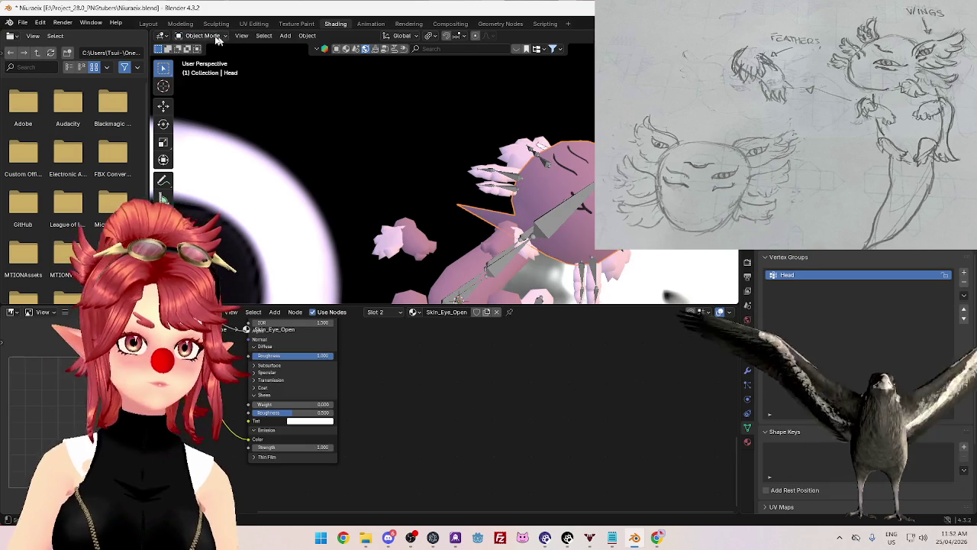
click(200, 36)
click(202, 94)
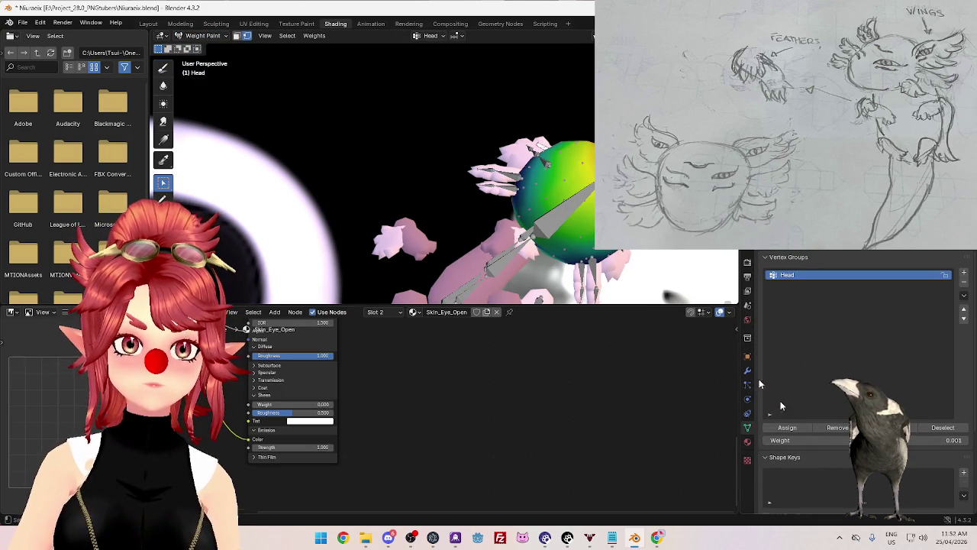
click(200, 36)
click(202, 48)
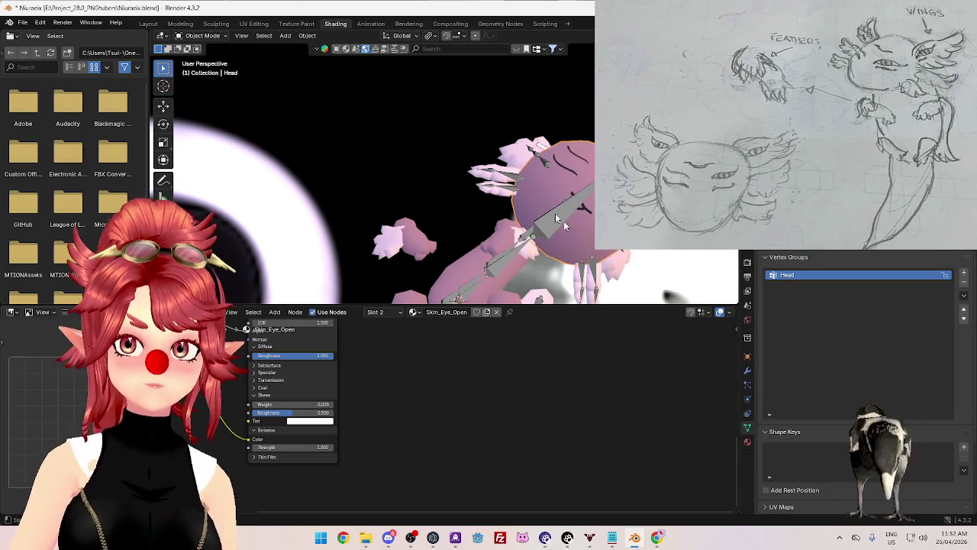
Step: Select the armature and switch it to Pose Mode
middle_drag(412, 229, 457, 257)
click(456, 257)
click(202, 36)
click(202, 71)
middle_drag(468, 258, 489, 265)
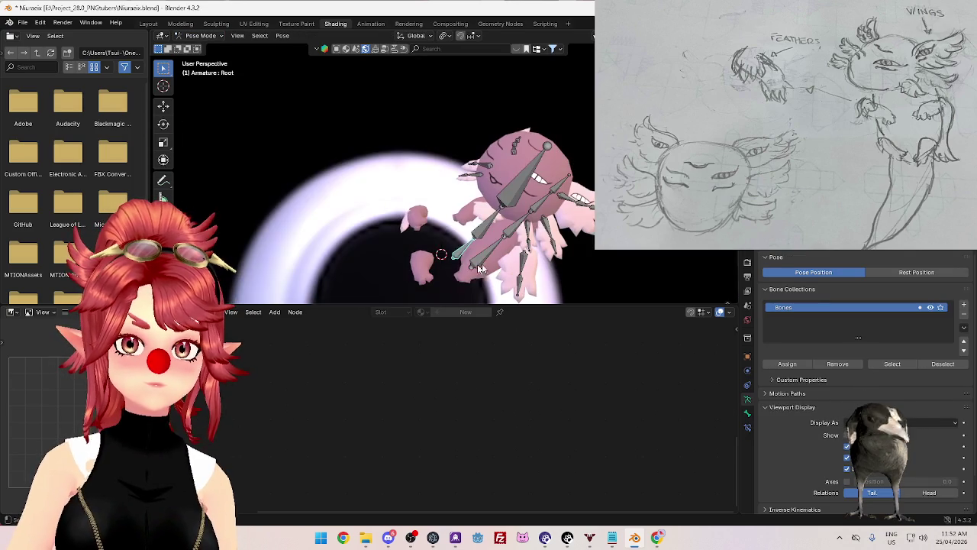
Step: Clear the pose with Clear User Transforms and Alt+R, then try and cancel two bone rotations
right_click(435, 214)
click(435, 213)
middle_drag(567, 241, 519, 245)
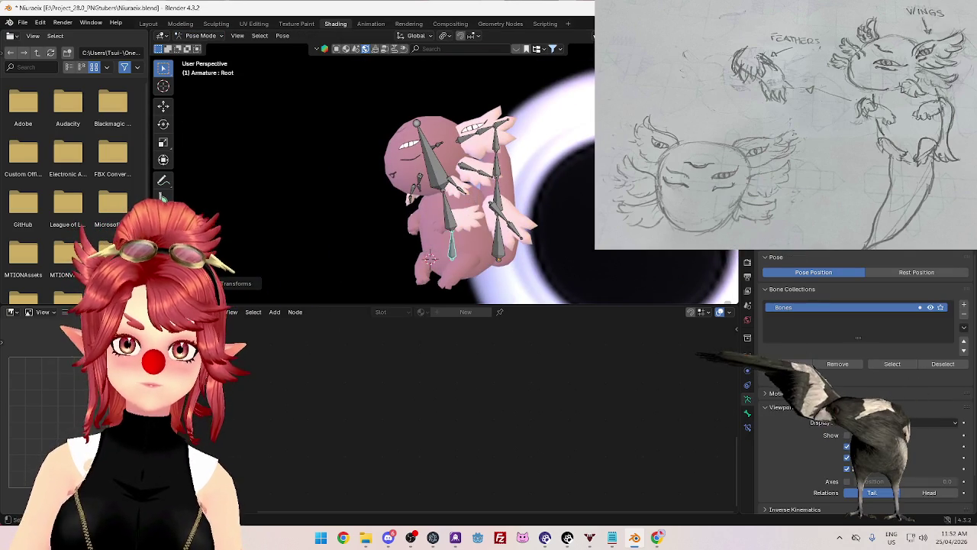
key(alt+r)
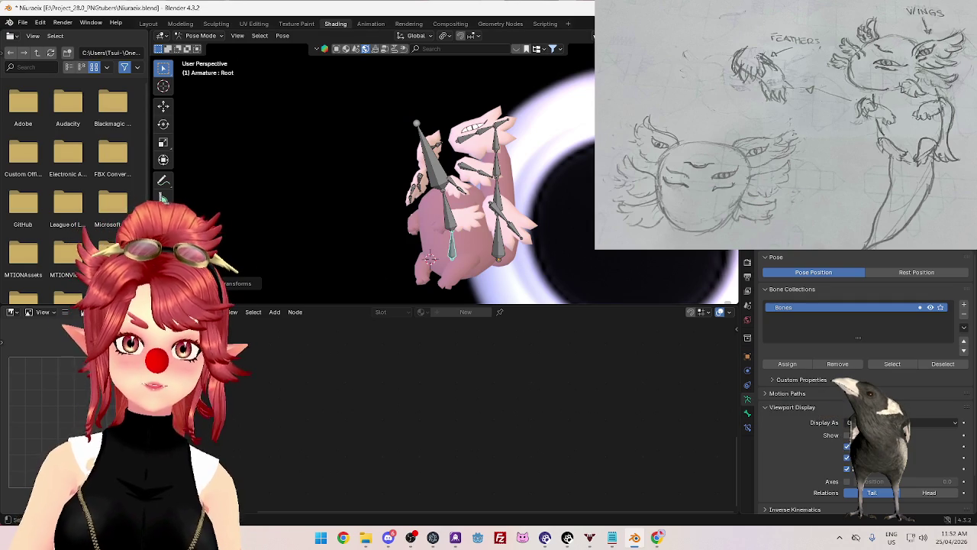
middle_drag(496, 184, 548, 183)
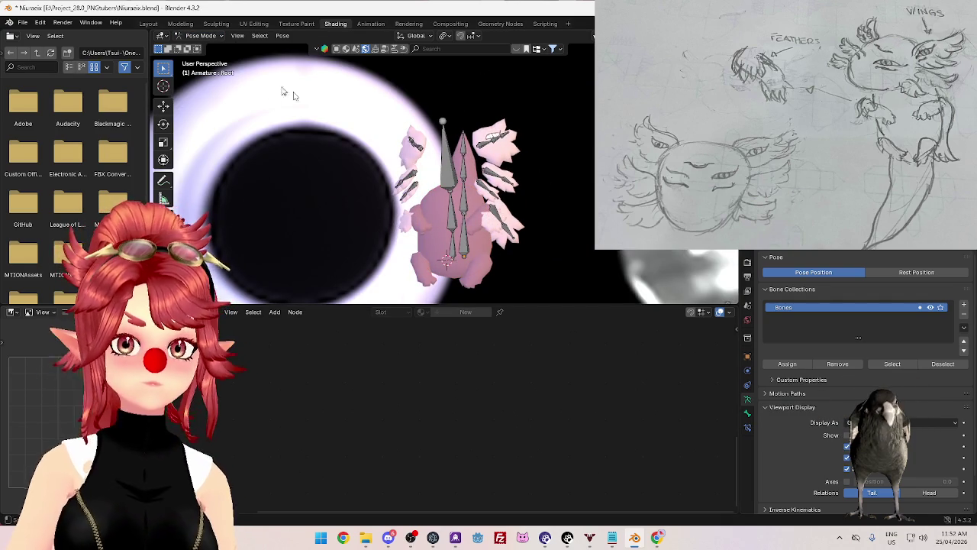
key(r)
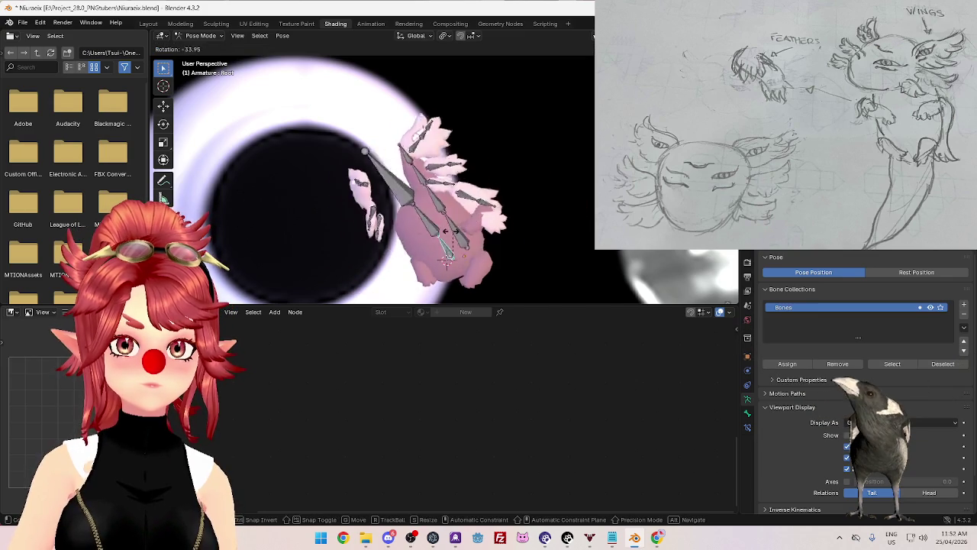
key(Escape)
key(r)
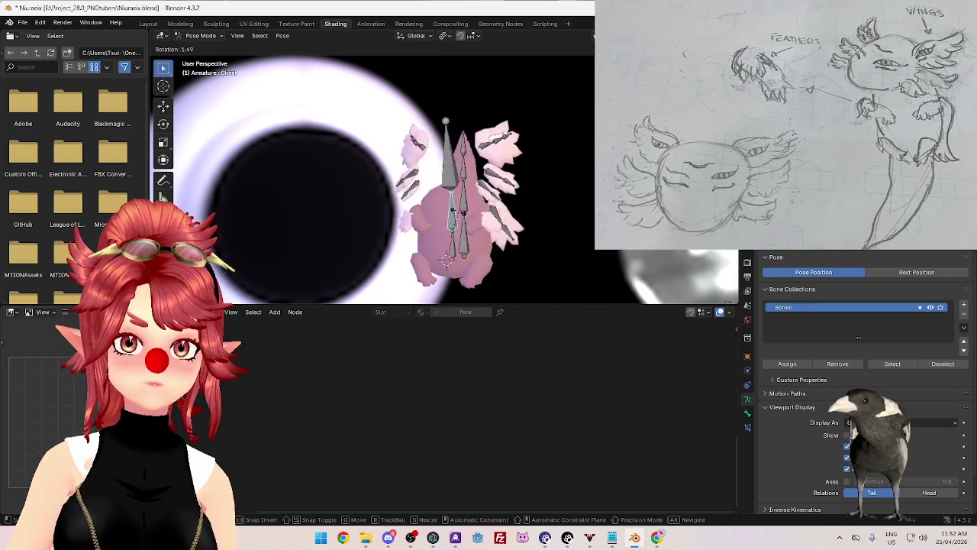
key(Escape)
click(202, 37)
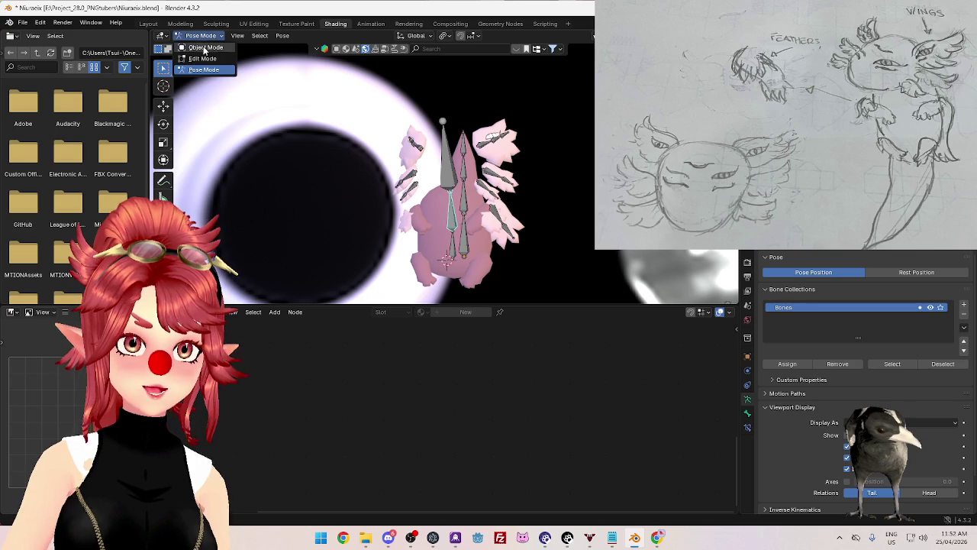
Step: Parent the axolotl mesh to the armature With Automatic Weights and test-rotate the head bone
click(200, 44)
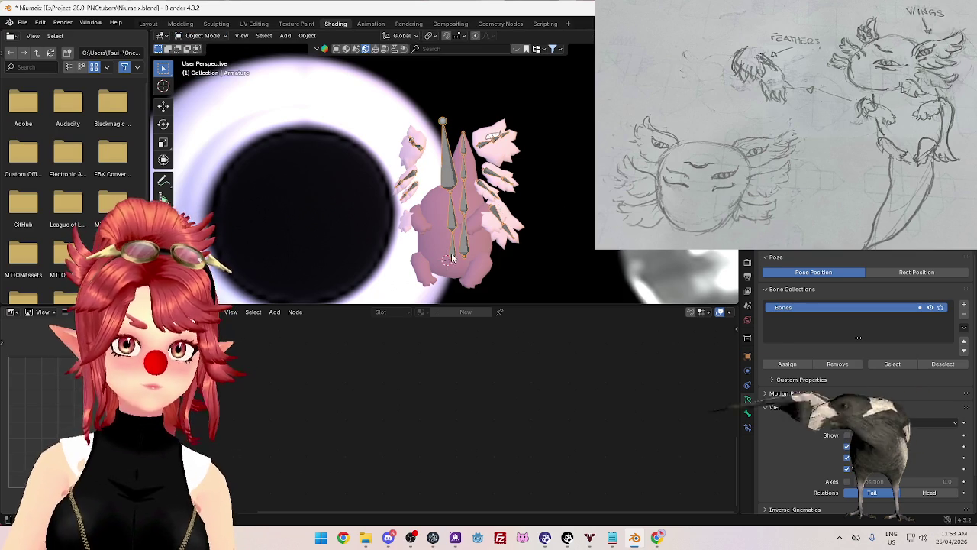
click(202, 36)
click(200, 72)
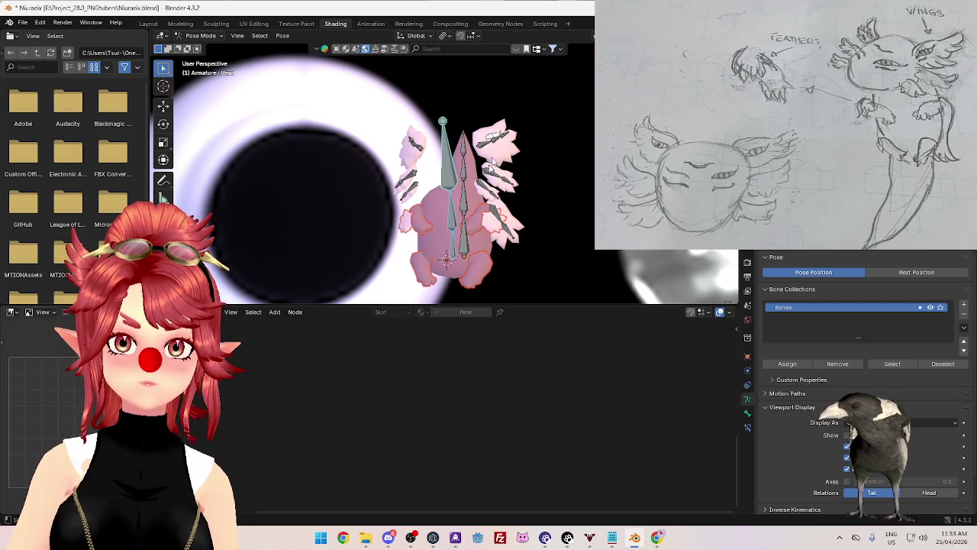
key(ctrl+p)
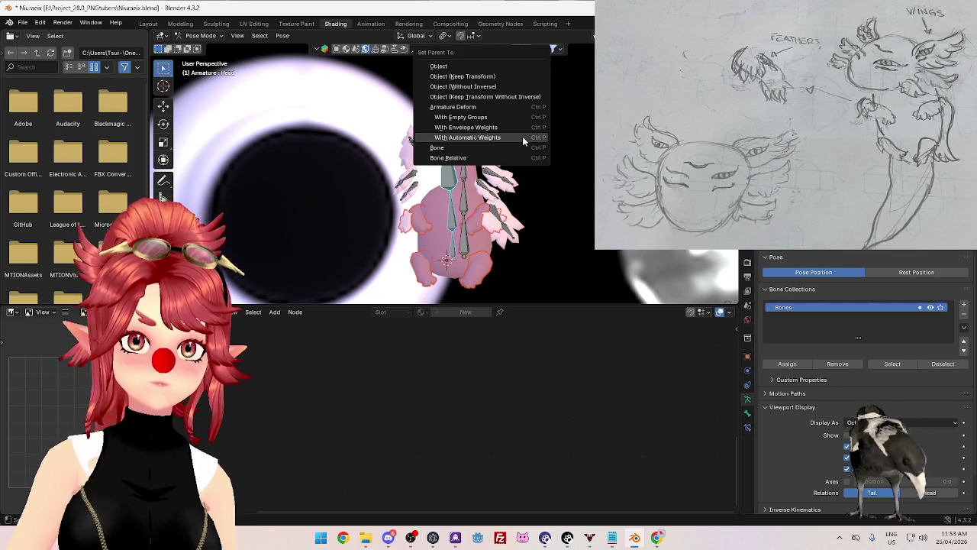
click(522, 138)
middle_drag(522, 137, 451, 166)
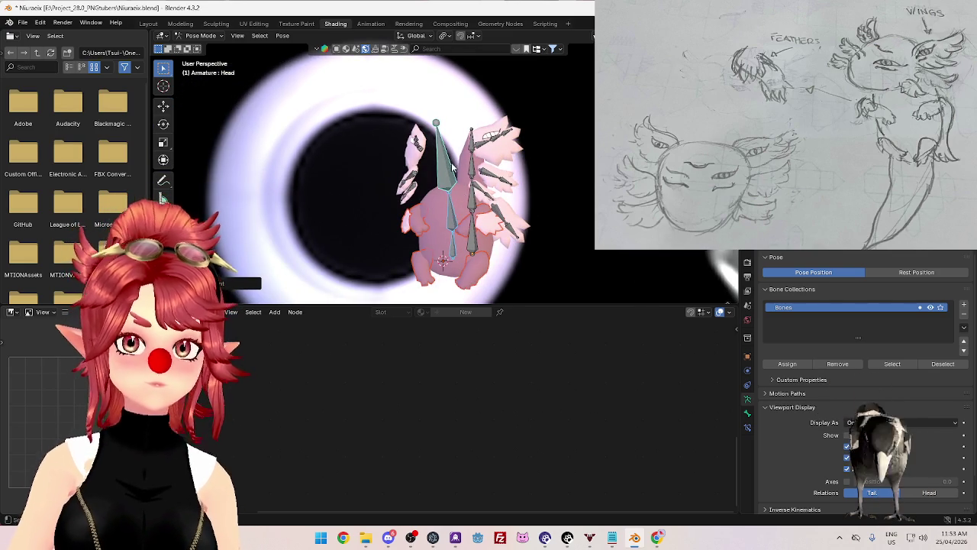
key(r)
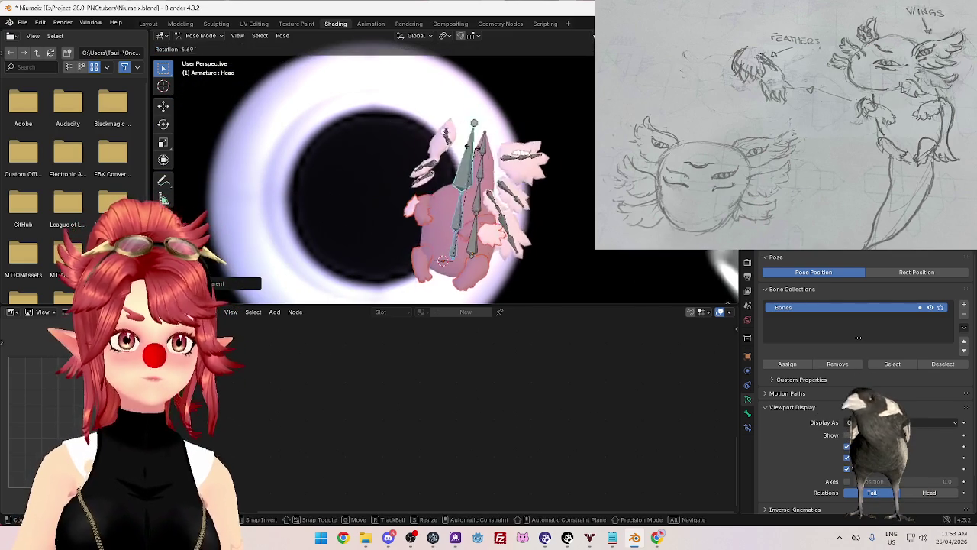
click(393, 110)
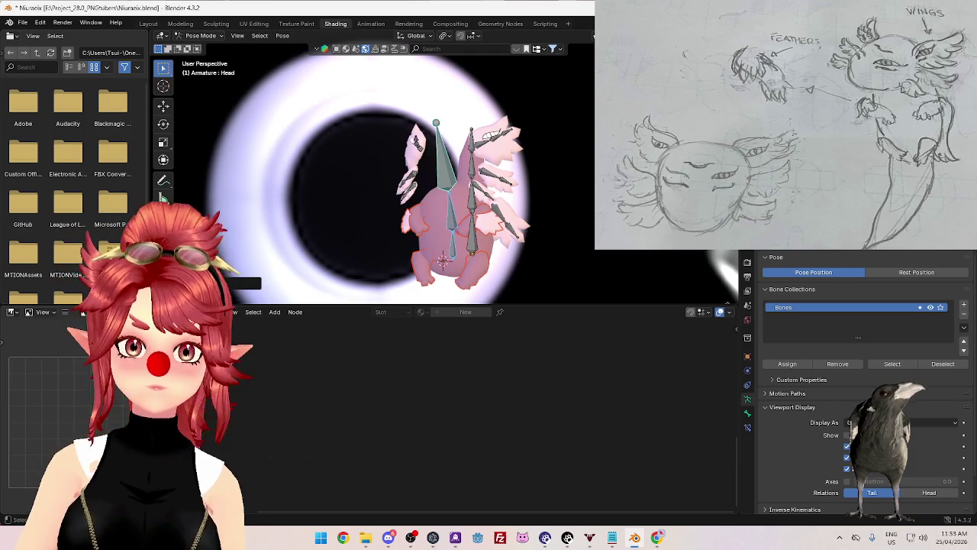
middle_drag(393, 111, 428, 115)
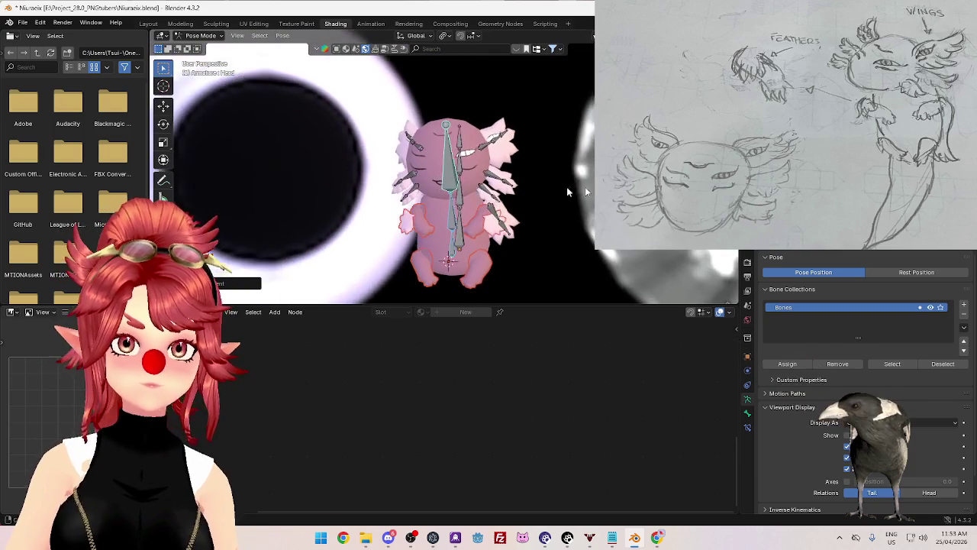
Step: Select a head-gill bone and rotate it several times, orbiting to check how the gills bend
key(alt+a)
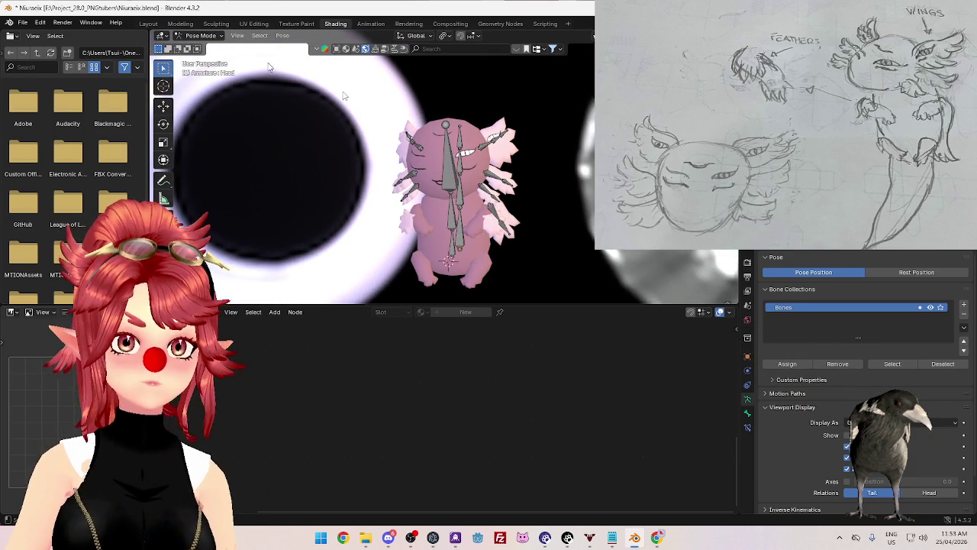
click(492, 135)
middle_drag(492, 134, 509, 197)
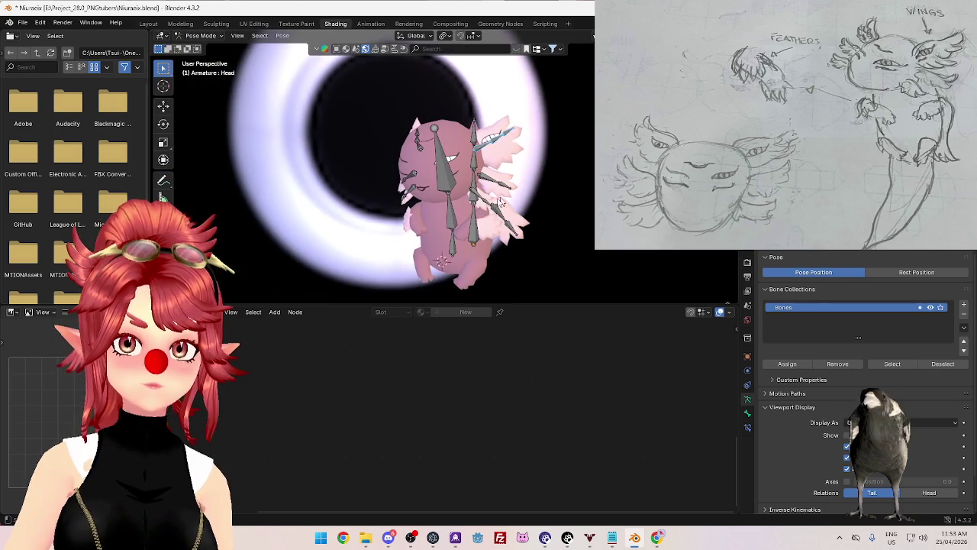
middle_drag(513, 198, 497, 196)
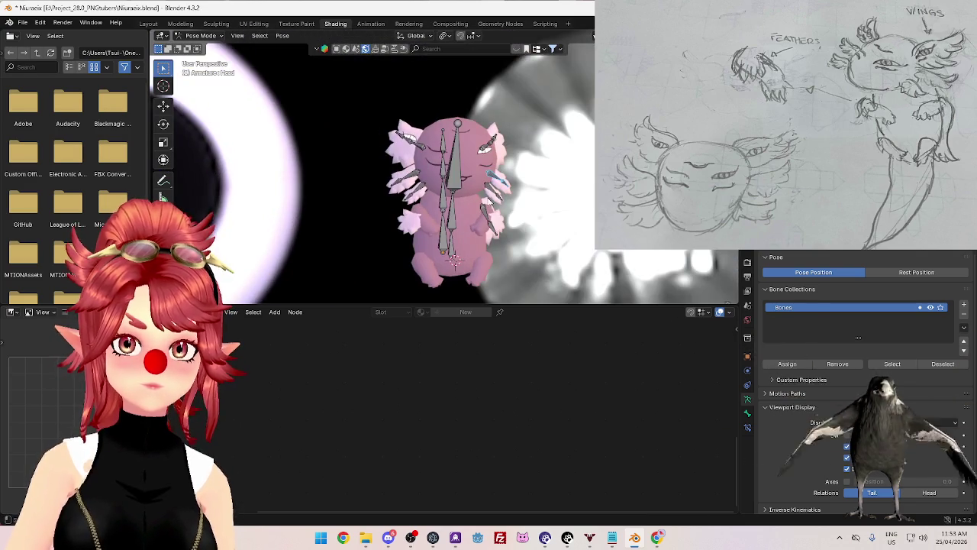
key(r)
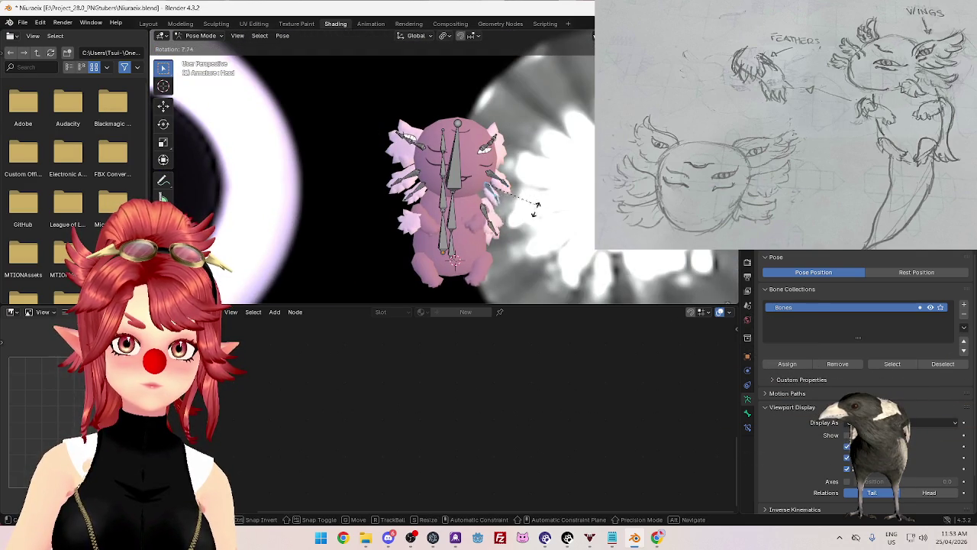
click(544, 187)
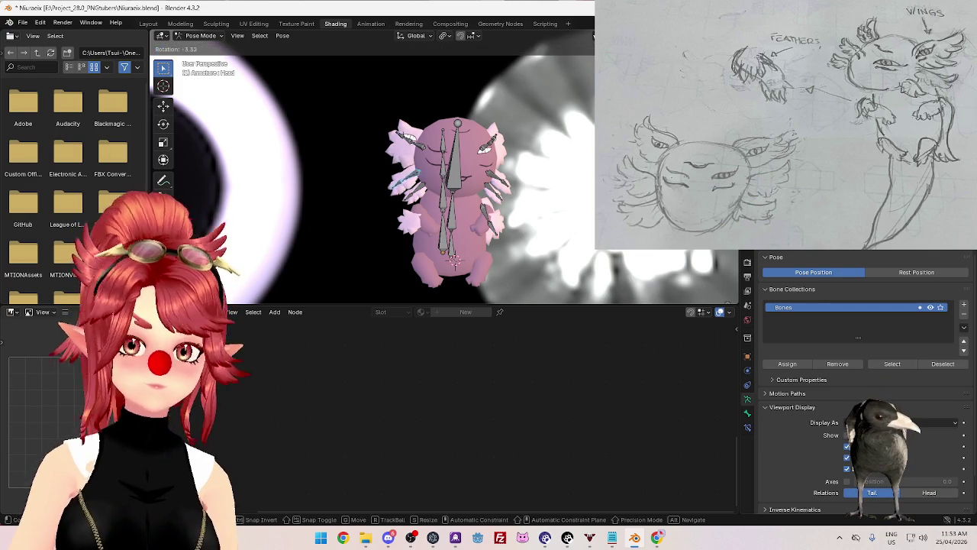
key(r)
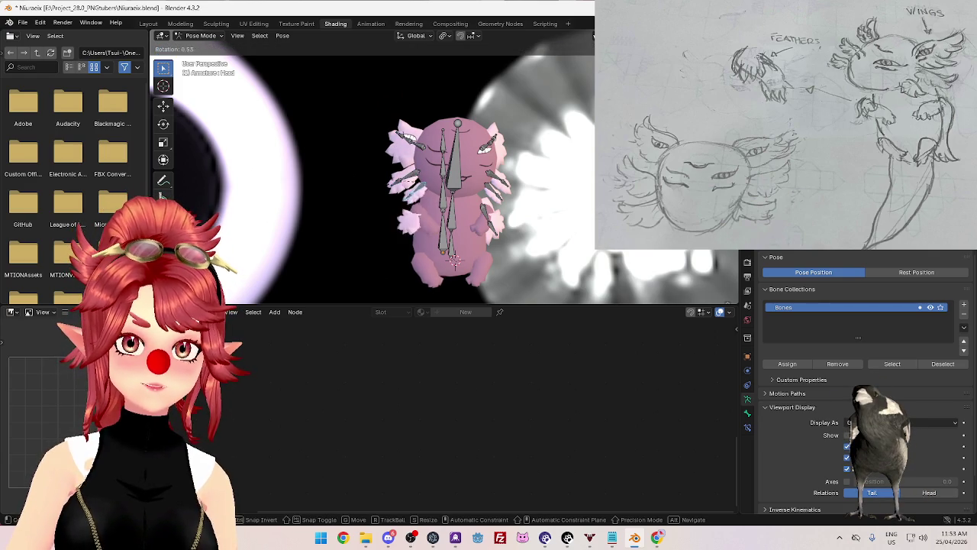
right_click(499, 247)
middle_drag(498, 247, 515, 246)
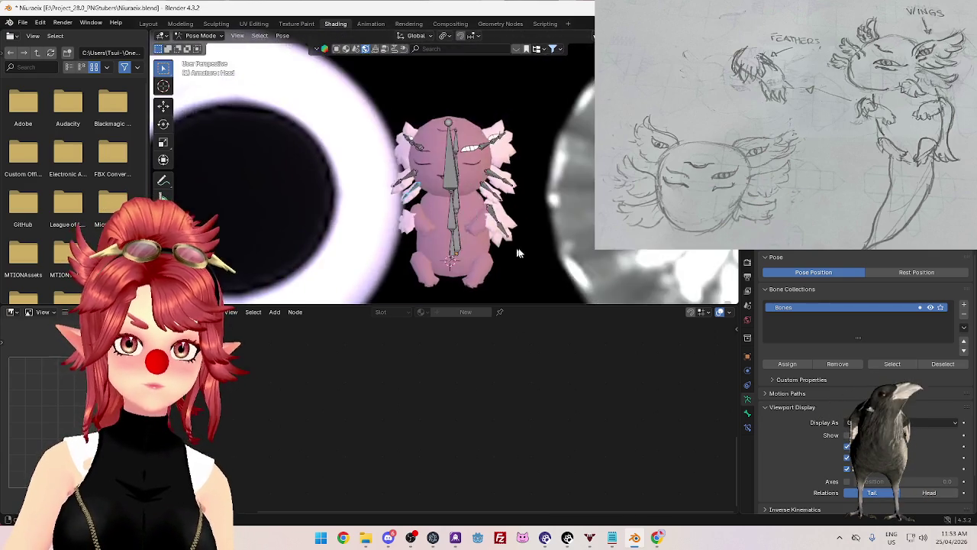
key(r)
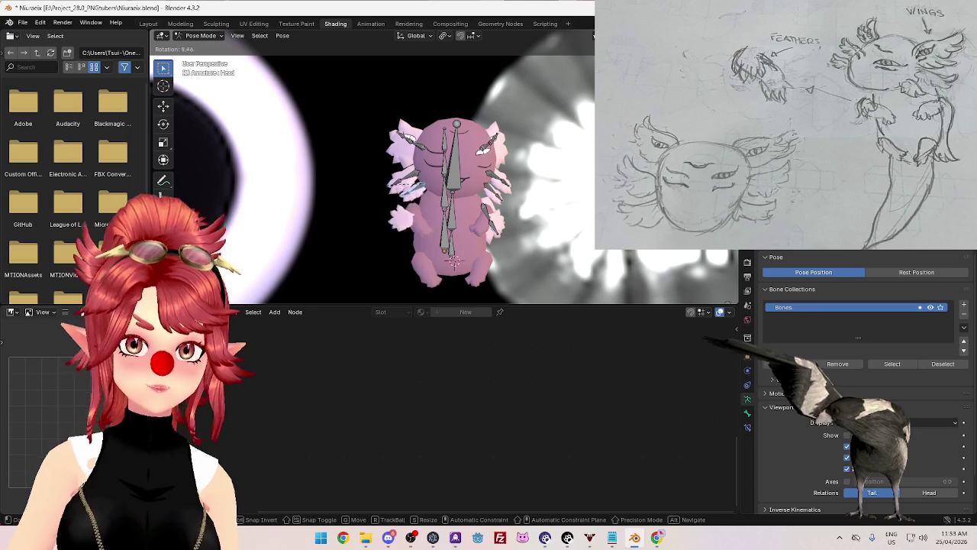
click(333, 192)
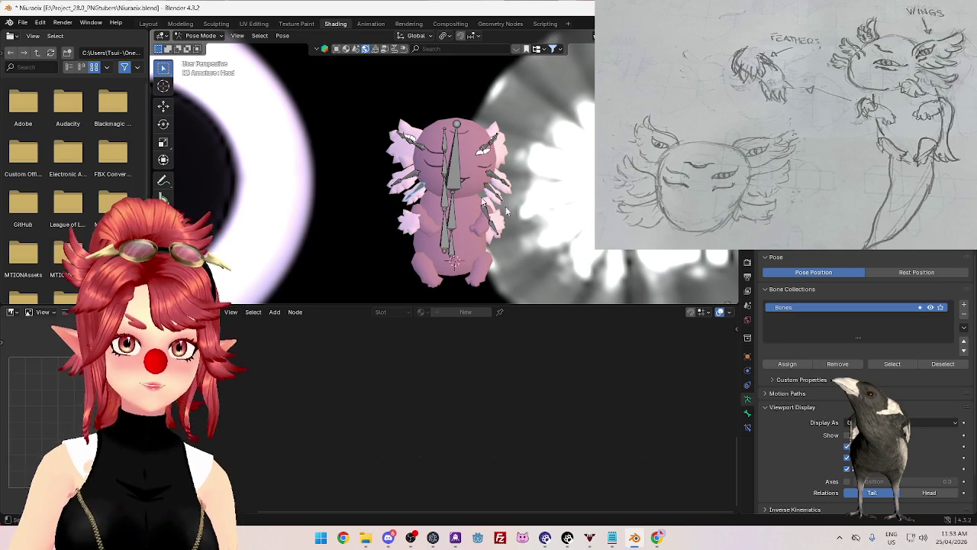
middle_drag(462, 193, 475, 198)
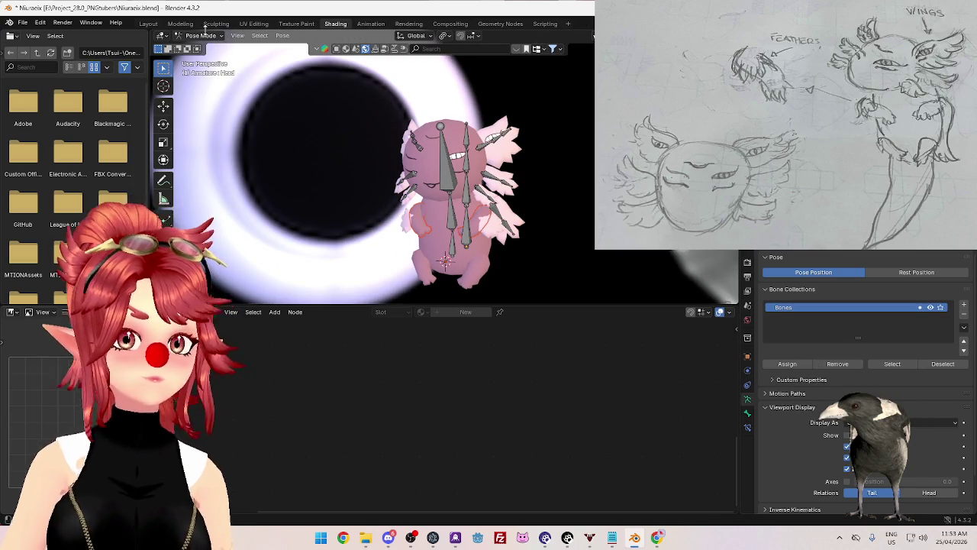
Step: Return to Object Mode and delete the HeadWing vertex groups from the body mesh, starting at HeadWingB3.R.001
click(200, 35)
click(200, 58)
click(443, 229)
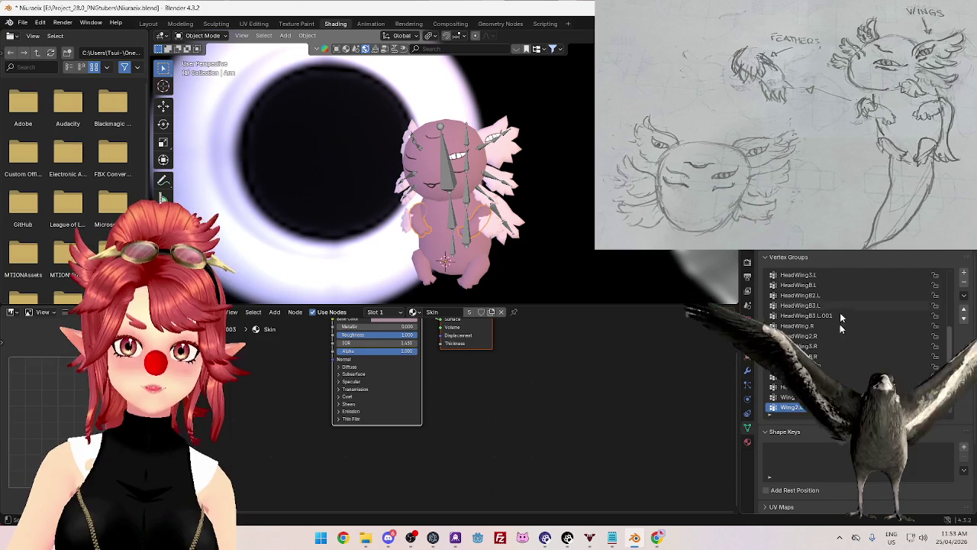
mouse_move(504, 197)
middle_down()
mouse_move(533, 196)
mouse_move(512, 196)
middle_up()
click(806, 387)
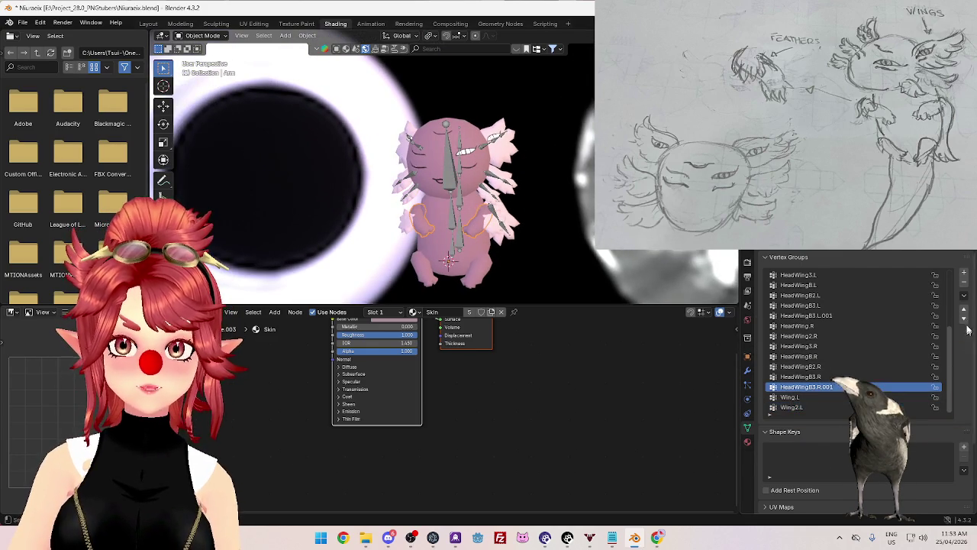
click(964, 283)
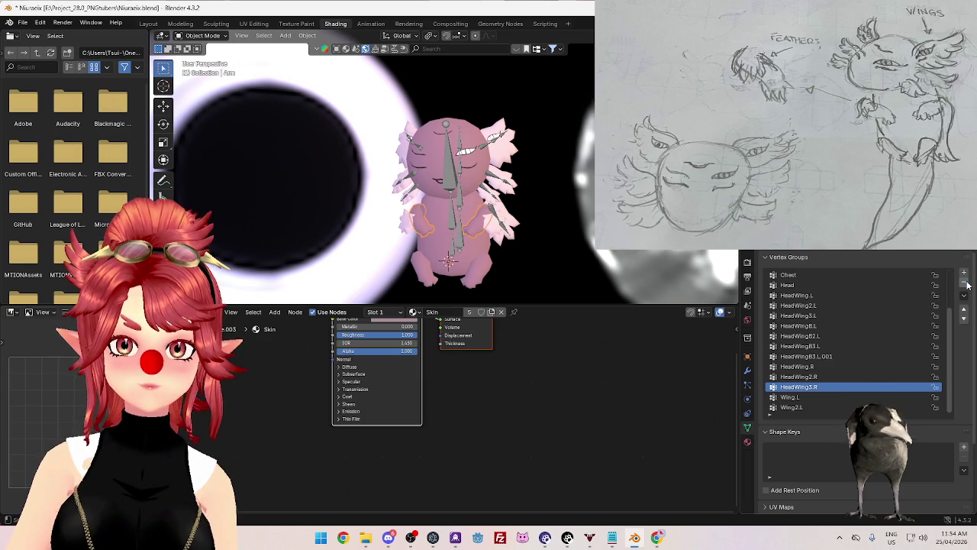
click(964, 282)
click(964, 282)
click(964, 283)
double_click(964, 283)
double_click(964, 282)
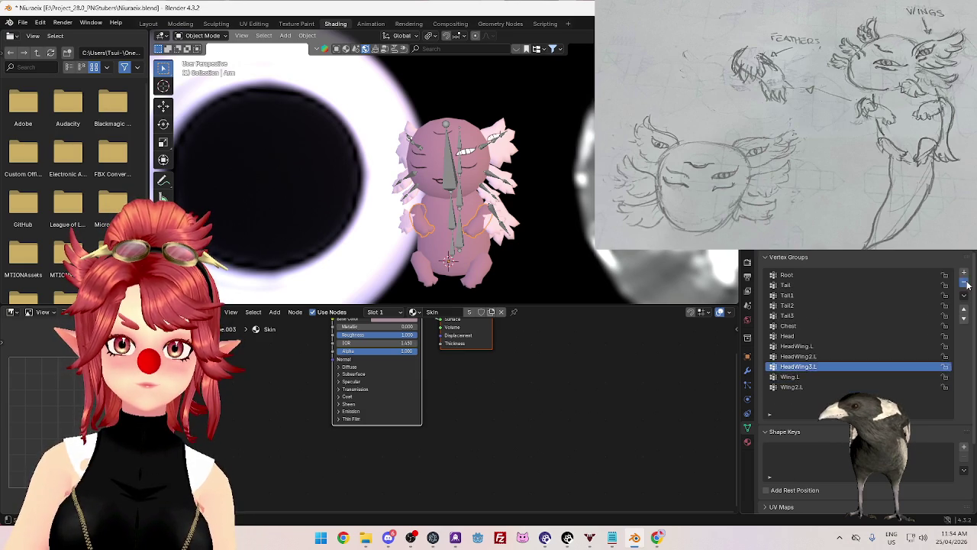
double_click(964, 283)
click(964, 282)
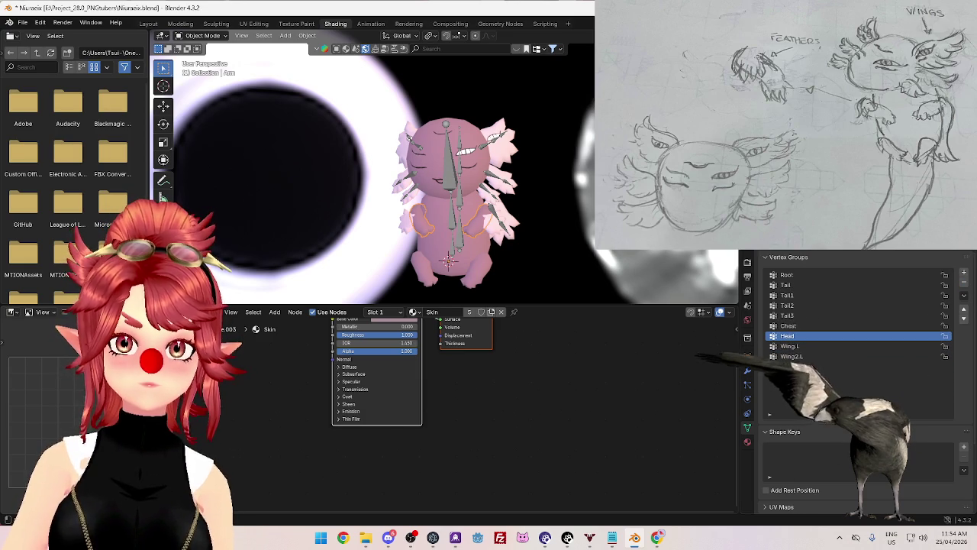
Step: Delete the stray HeadWing vertex groups from the gill pieces object
click(413, 223)
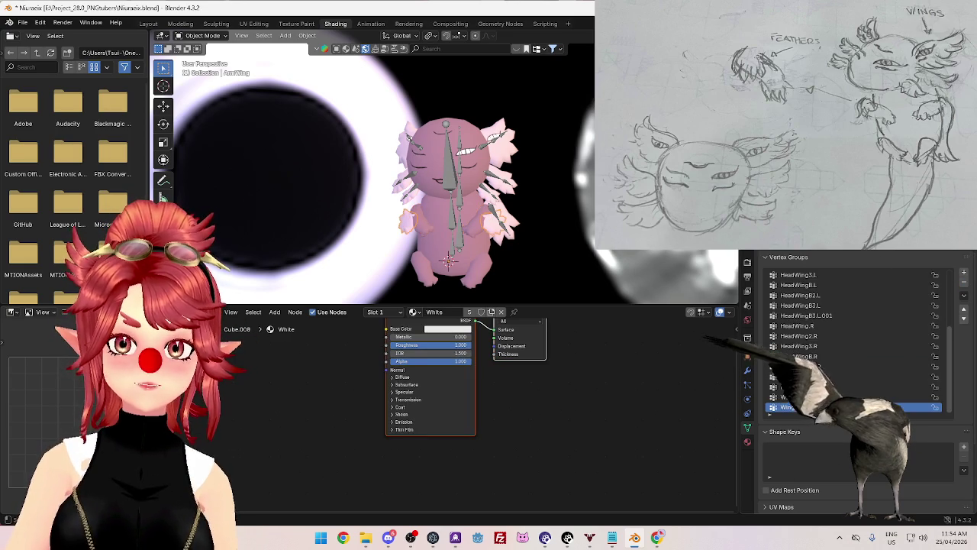
click(964, 283)
double_click(964, 282)
double_click(964, 283)
double_click(964, 282)
double_click(964, 282)
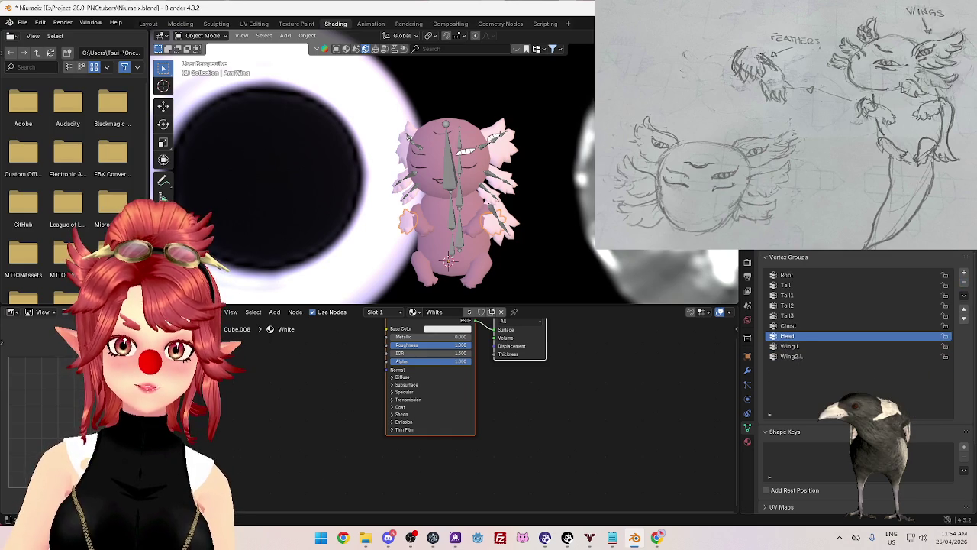
Step: Remove all stray HeadWingB vertex groups from the legs mesh, then select the armature
click(450, 271)
click(809, 387)
double_click(964, 283)
double_click(964, 283)
double_click(964, 283)
double_click(964, 282)
click(964, 283)
double_click(964, 283)
click(964, 282)
click(964, 283)
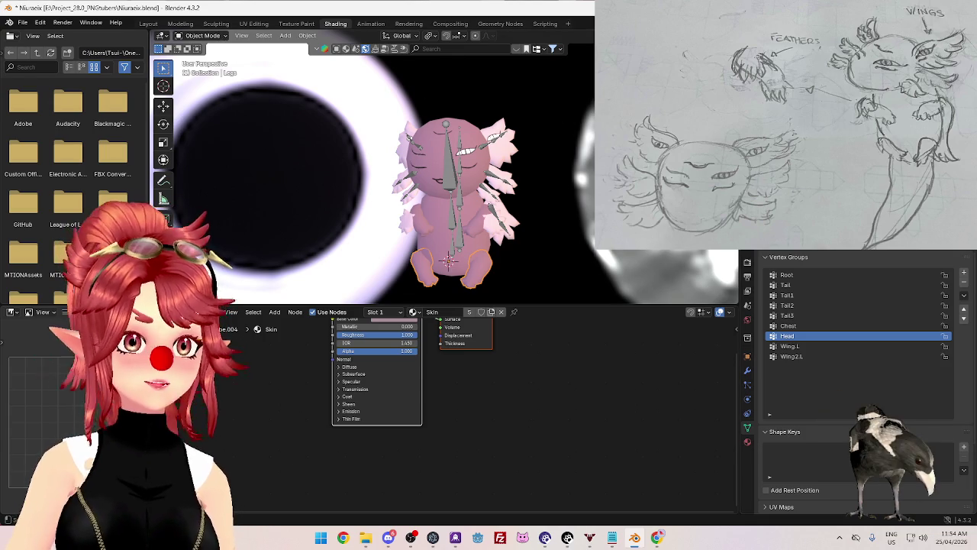
click(452, 187)
click(202, 36)
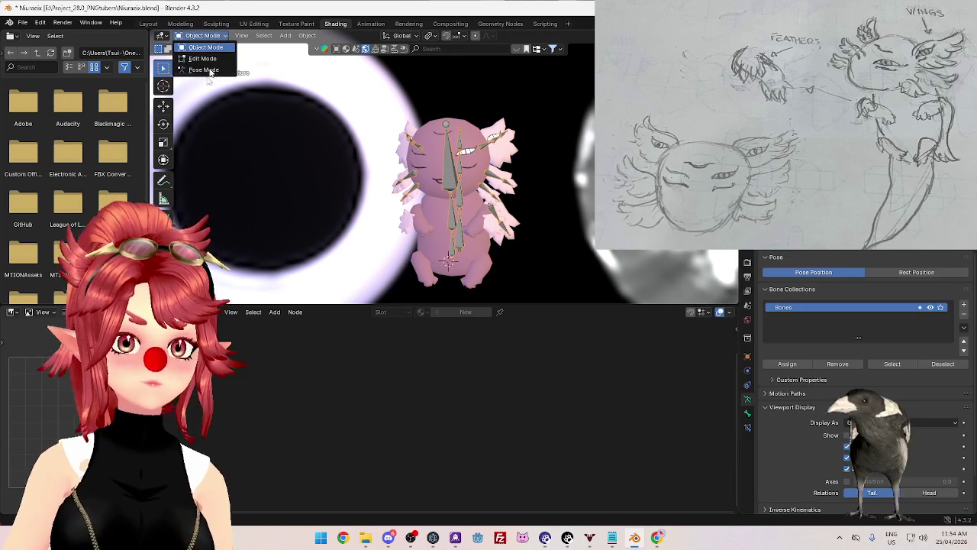
Step: Switch the armature to Pose Mode and orbit around the character to inspect the rig
click(203, 70)
middle_drag(277, 107, 503, 246)
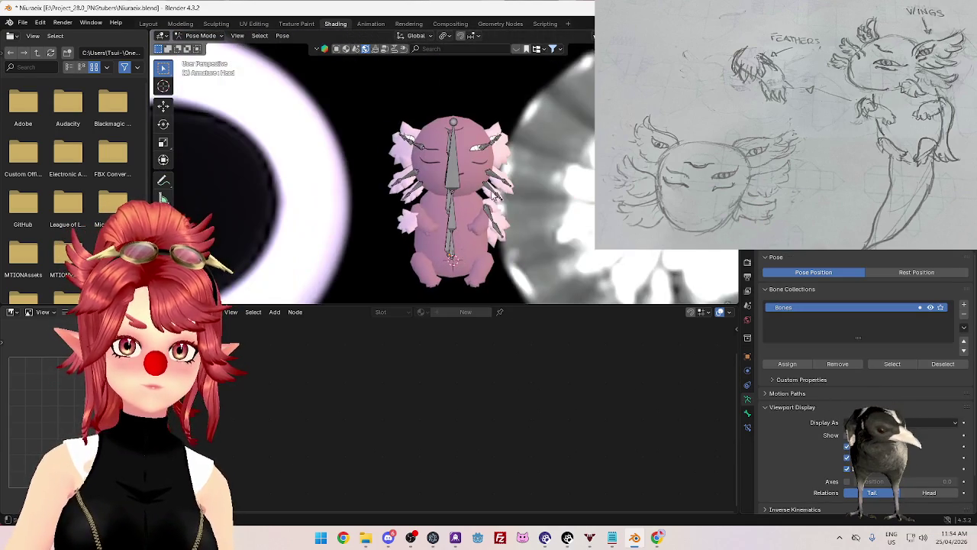
mouse_move(534, 193)
middle_down()
mouse_move(456, 261)
mouse_move(459, 167)
middle_up()
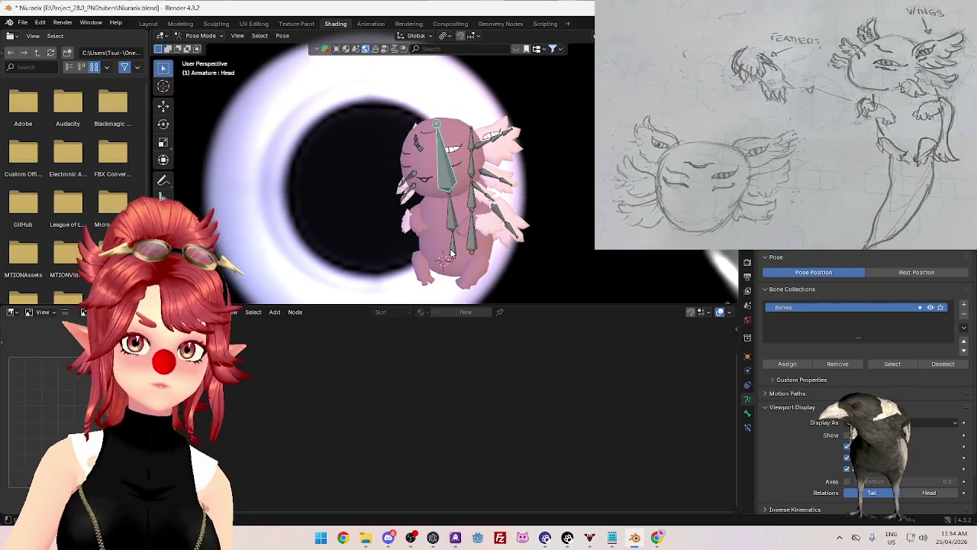
middle_drag(432, 129, 453, 243)
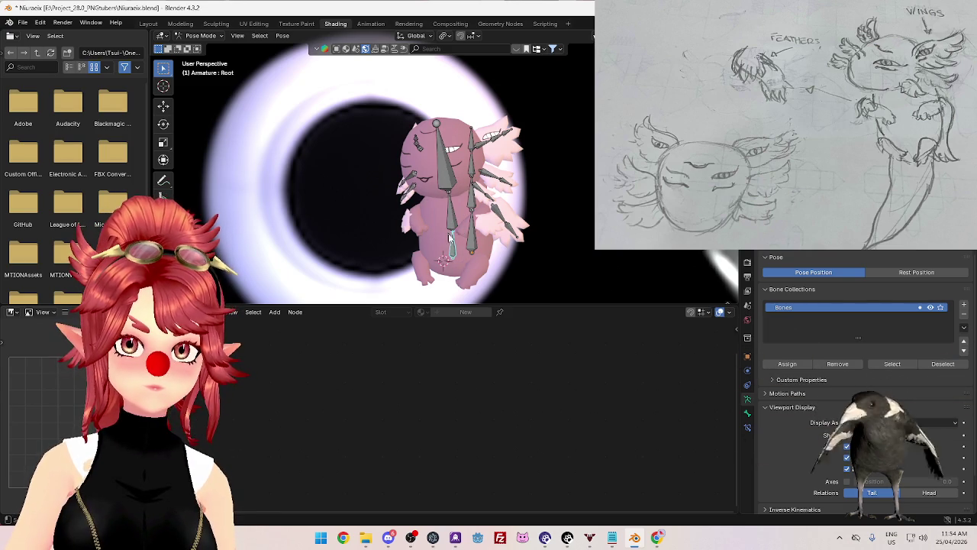
middle_drag(452, 121, 474, 172)
Step: Return to Object Mode, frame the axolotl closely, and switch to the Animation workspace
click(198, 36)
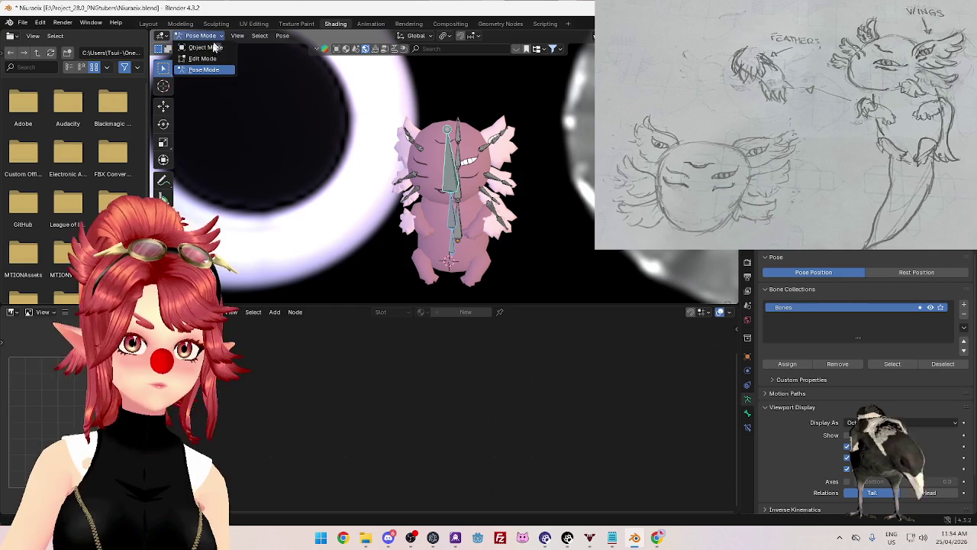
click(200, 49)
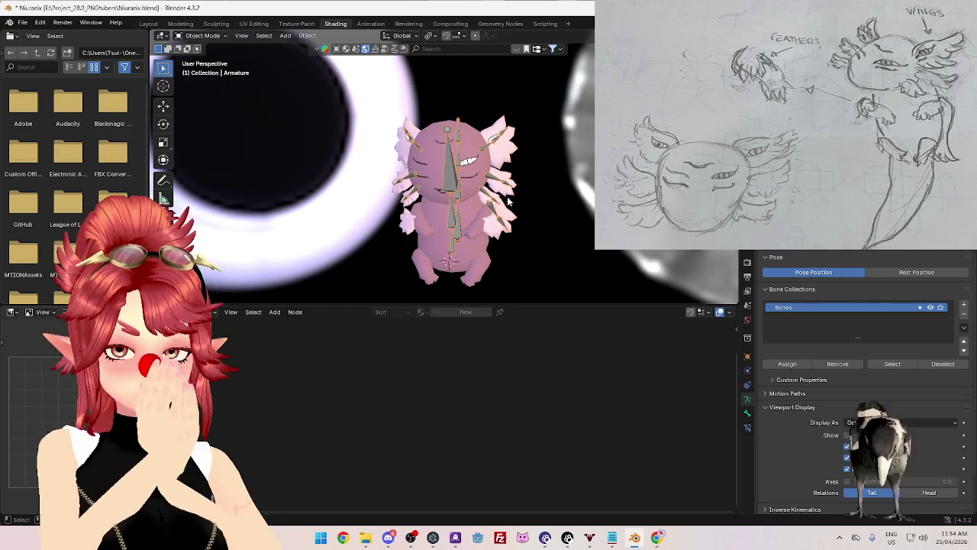
scroll(534, 220, down, 3)
scroll(534, 219, up, 3)
middle_drag(534, 220, 522, 231)
scroll(525, 229, up, 1)
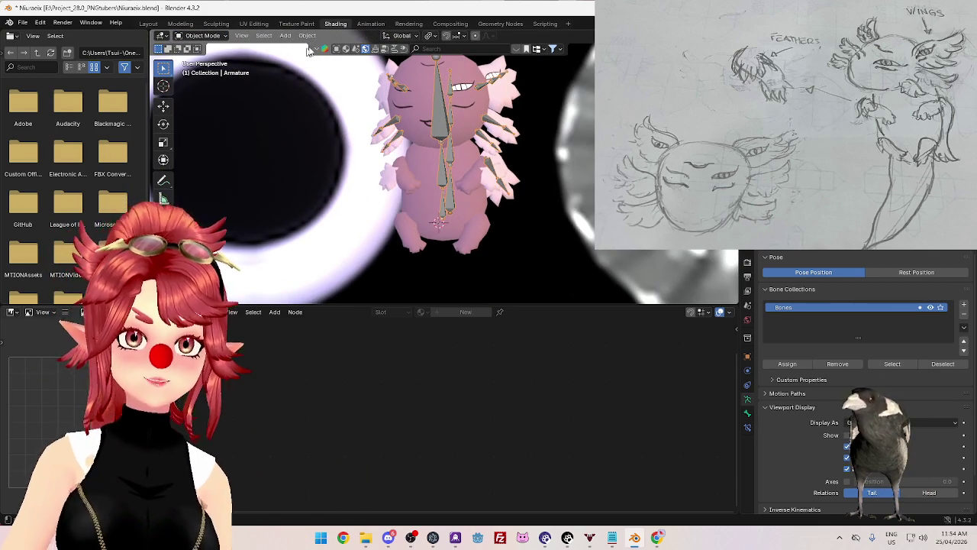
click(366, 27)
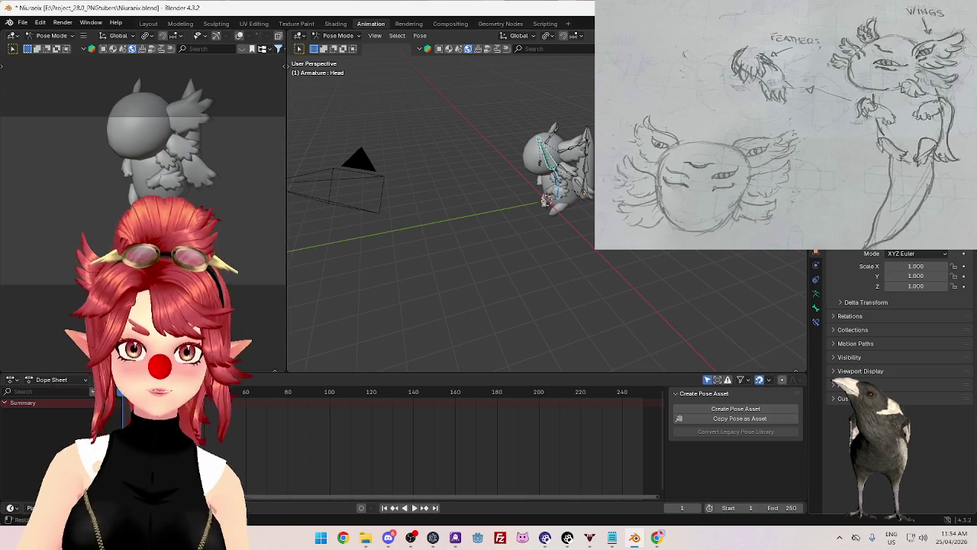
Step: Show the Output properties with frames 1–250 and make the camera frame taller
click(816, 221)
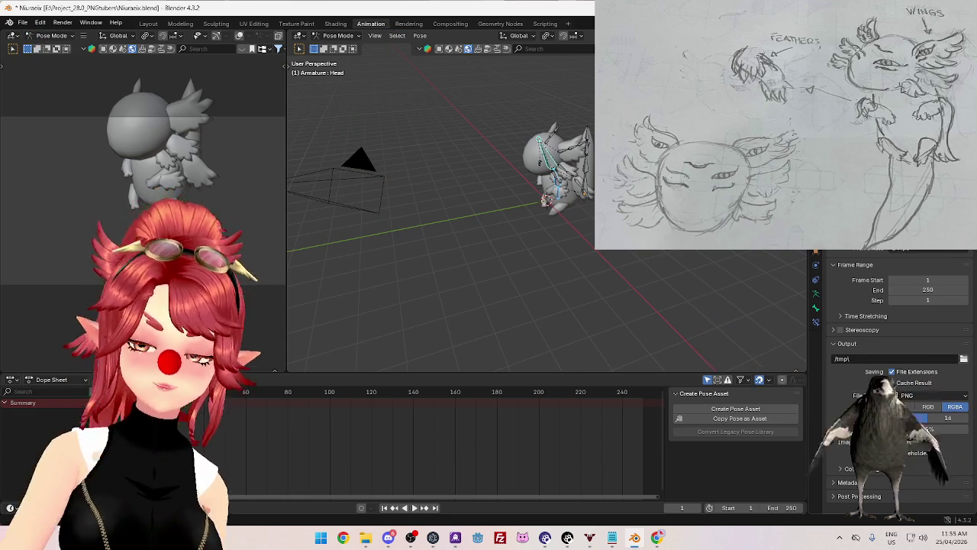
key(Return)
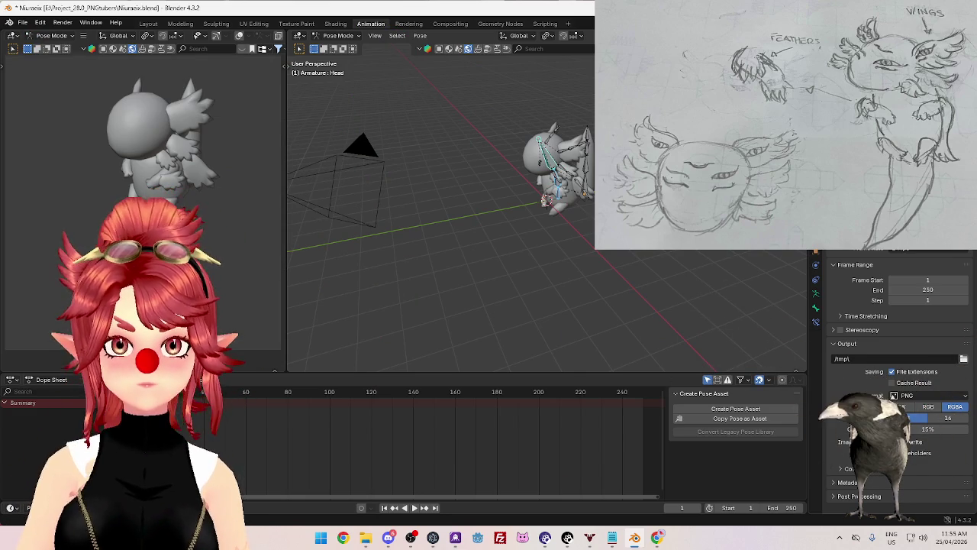
scroll(193, 198, down, 1)
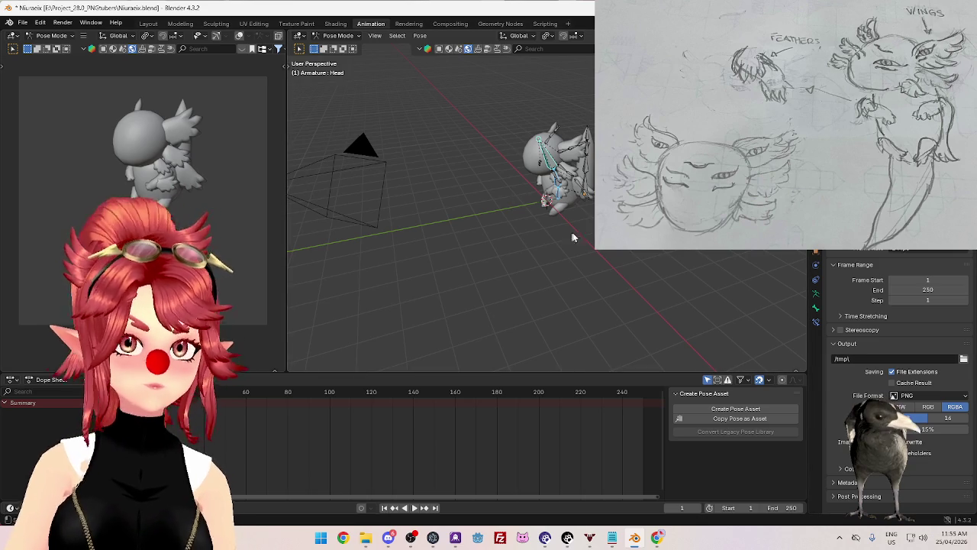
Step: Frame the axolotl from a close three-quarter angle and align the active camera to that view
mouse_move(488, 248)
middle_down()
mouse_move(500, 239)
mouse_move(577, 281)
middle_up()
scroll(500, 239, up, 4)
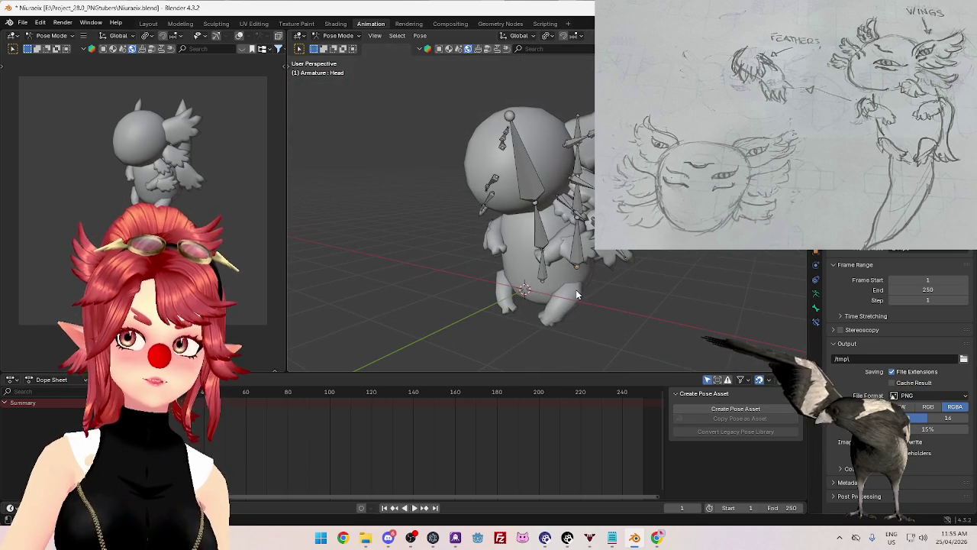
mouse_move(577, 304)
middle_down()
mouse_move(561, 305)
mouse_move(587, 316)
mouse_move(562, 307)
mouse_move(573, 295)
middle_up()
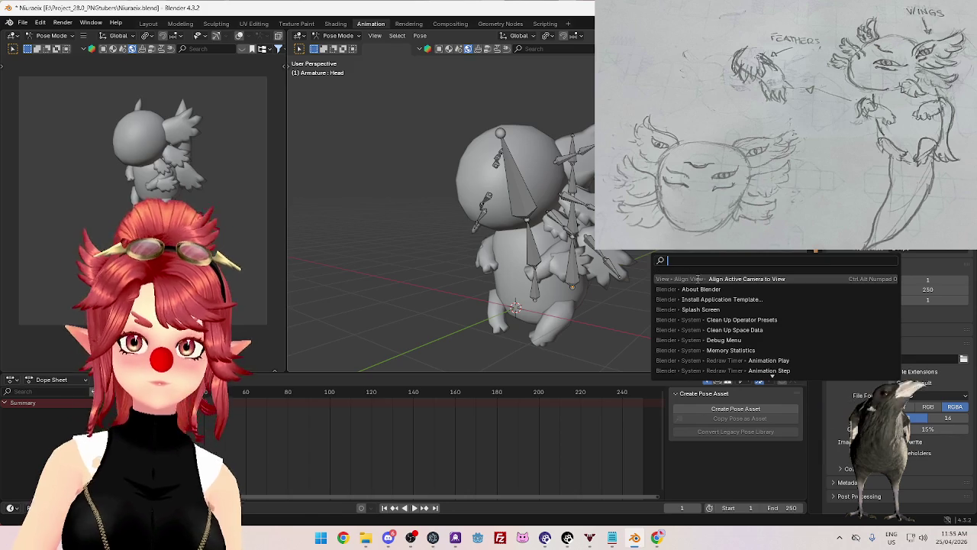
click(668, 280)
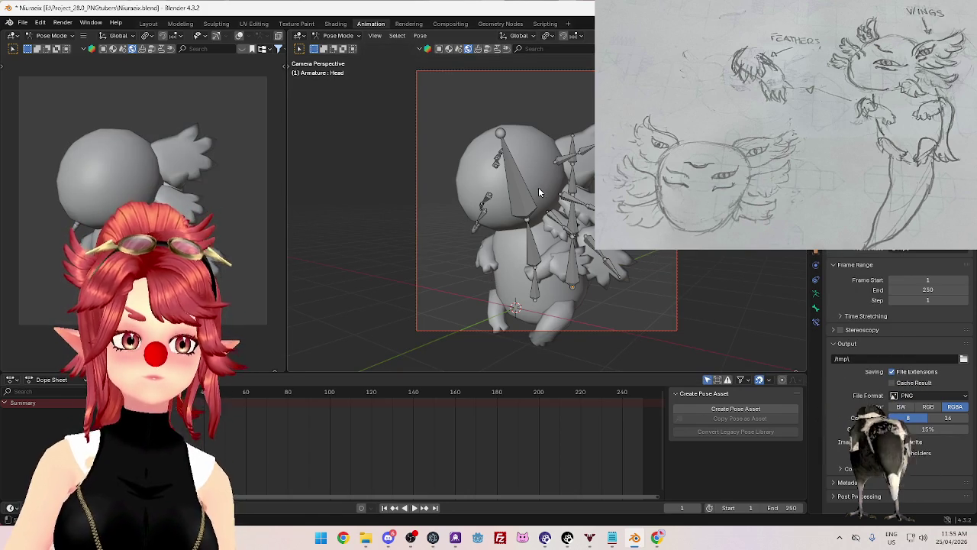
scroll(580, 270, up, 1)
mouse_move(580, 269)
middle_down()
mouse_move(567, 257)
mouse_move(578, 276)
middle_up()
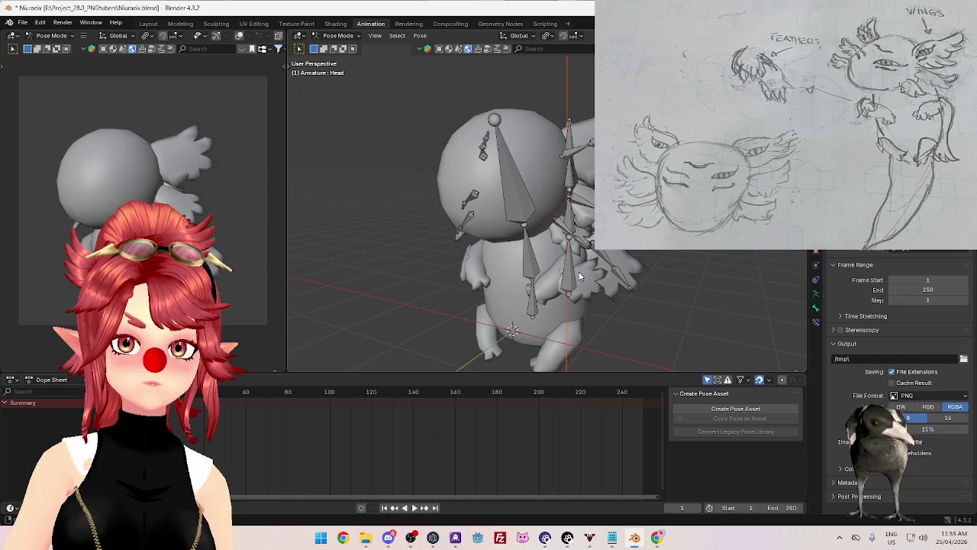
key(F3)
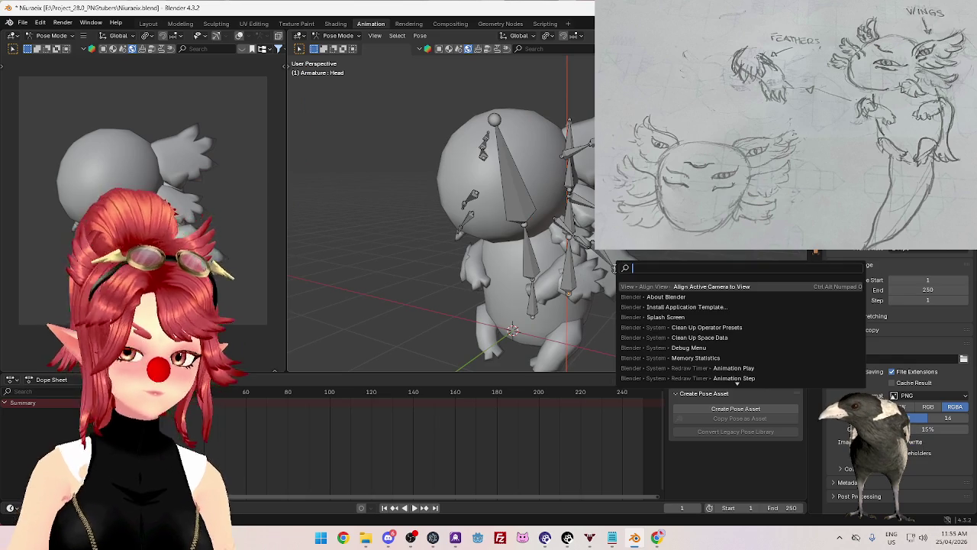
click(638, 286)
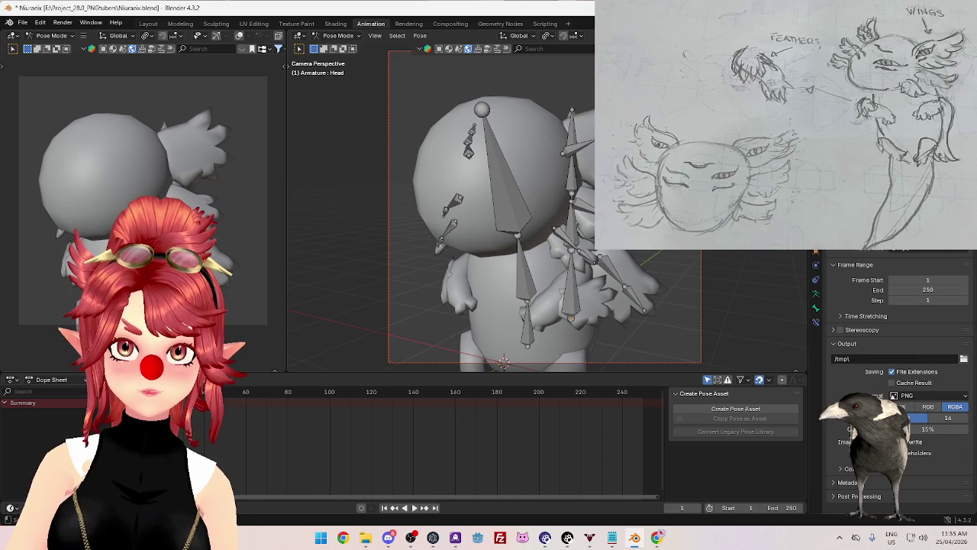
click(344, 38)
Step: Return to Object Mode, select the camera, and step out of the camera view
click(336, 46)
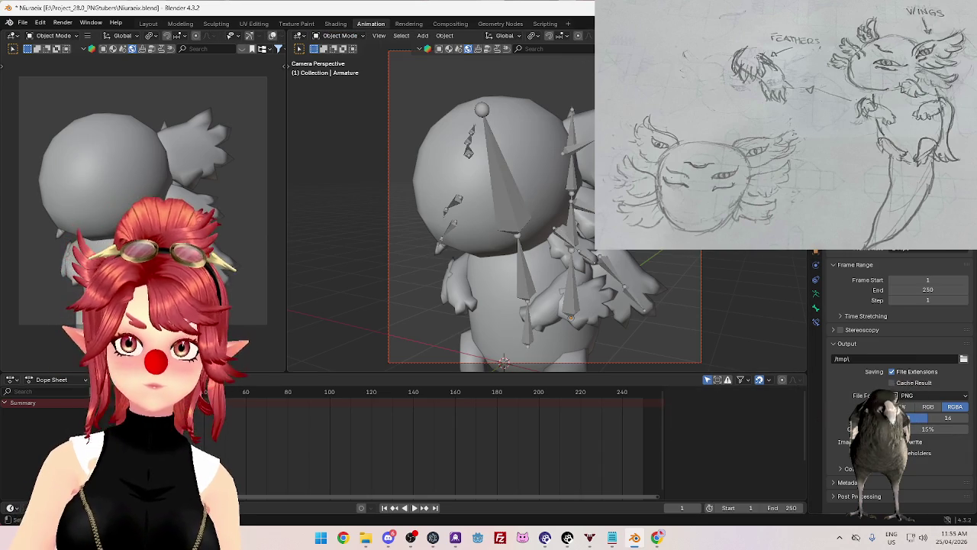
click(389, 229)
click(815, 292)
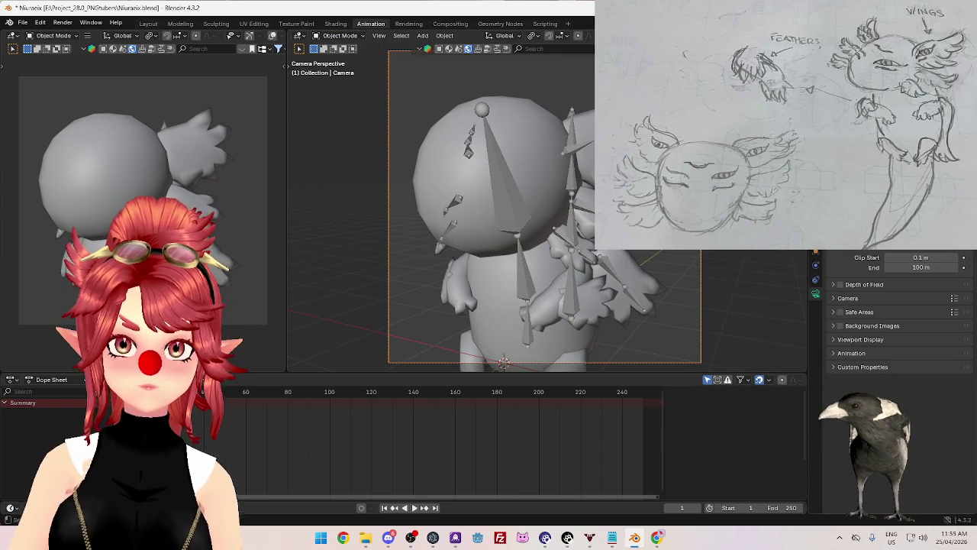
scroll(546, 206, down, 3)
mouse_move(546, 206)
middle_down()
mouse_move(626, 282)
mouse_move(595, 276)
middle_up()
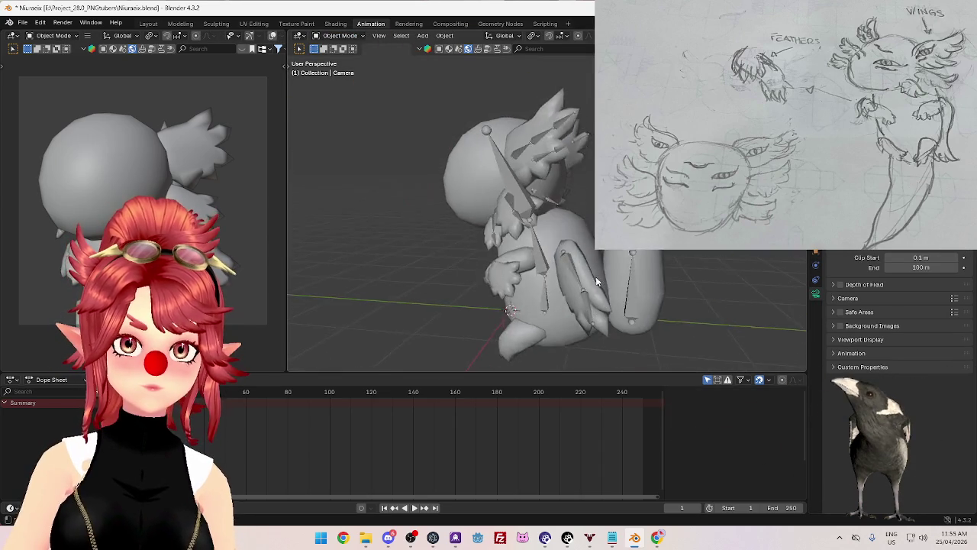
scroll(595, 277, down, 5)
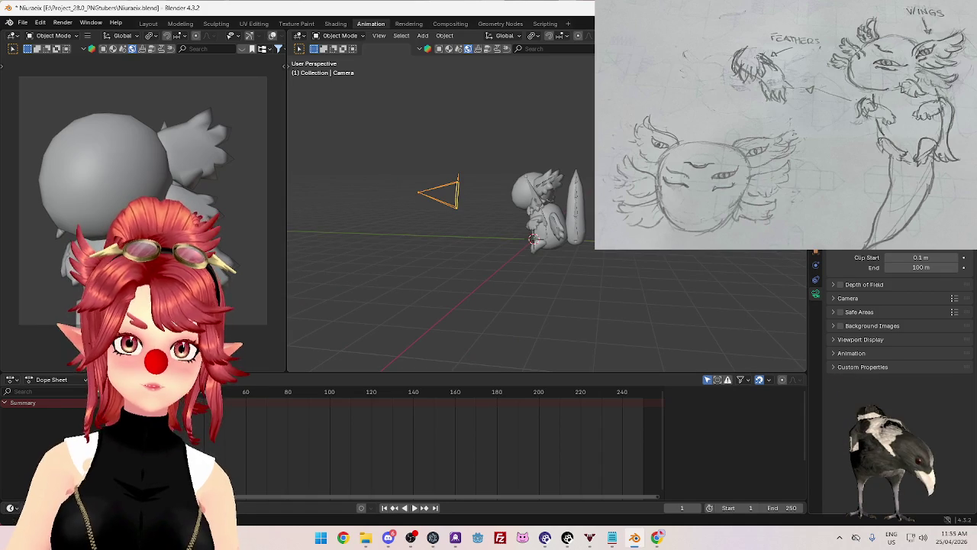
middle_drag(137, 168, 160, 179)
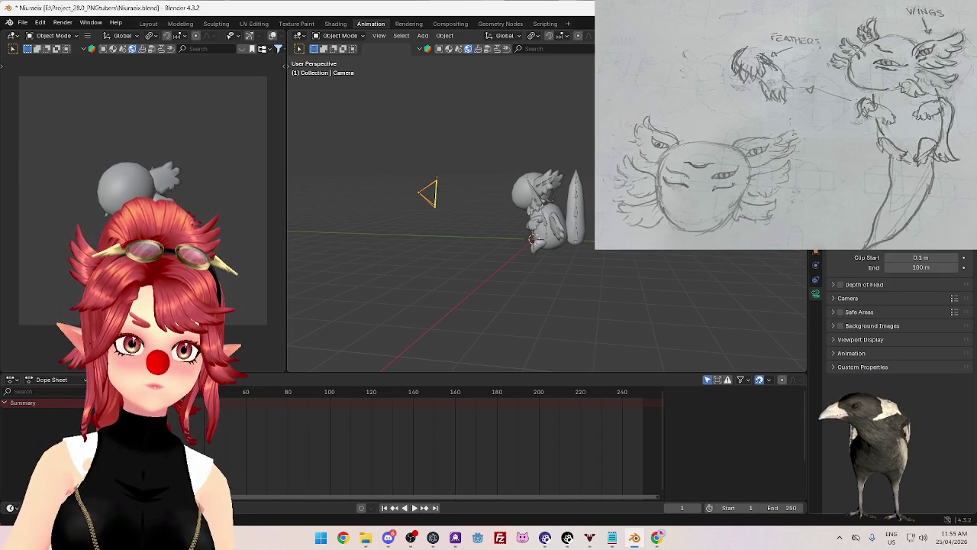
scroll(143, 200, up, 1)
scroll(143, 200, up, 1)
scroll(142, 200, up, 1)
scroll(143, 200, up, 2)
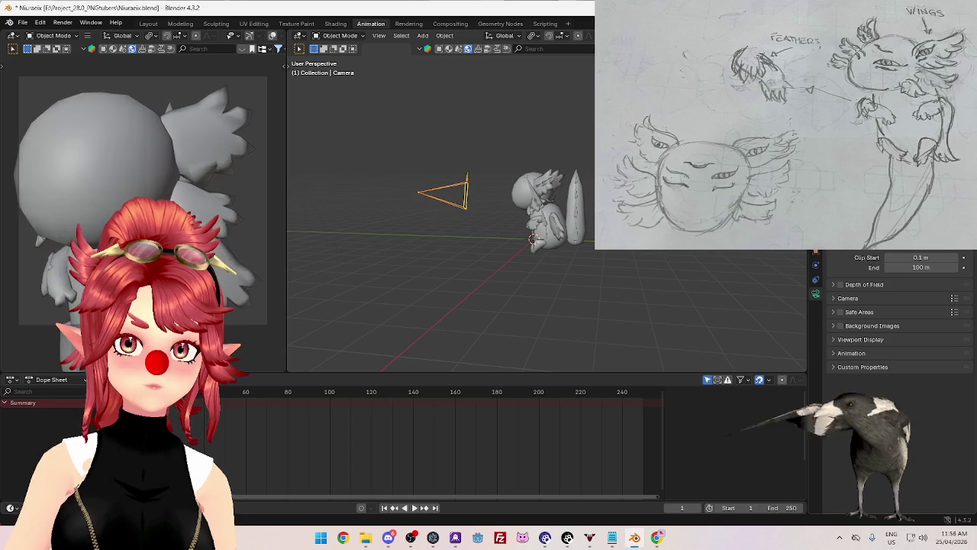
scroll(142, 200, up, 1)
scroll(143, 200, up, 1)
scroll(142, 200, up, 1)
scroll(580, 239, down, 1)
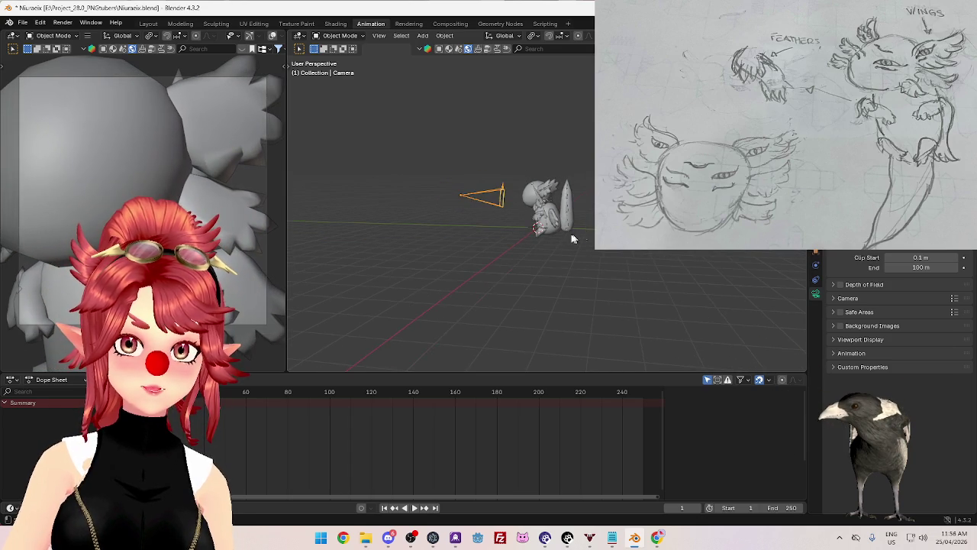
Step: Move the camera to a new spot in top view, then orbit back to perspective
key(KP_7)
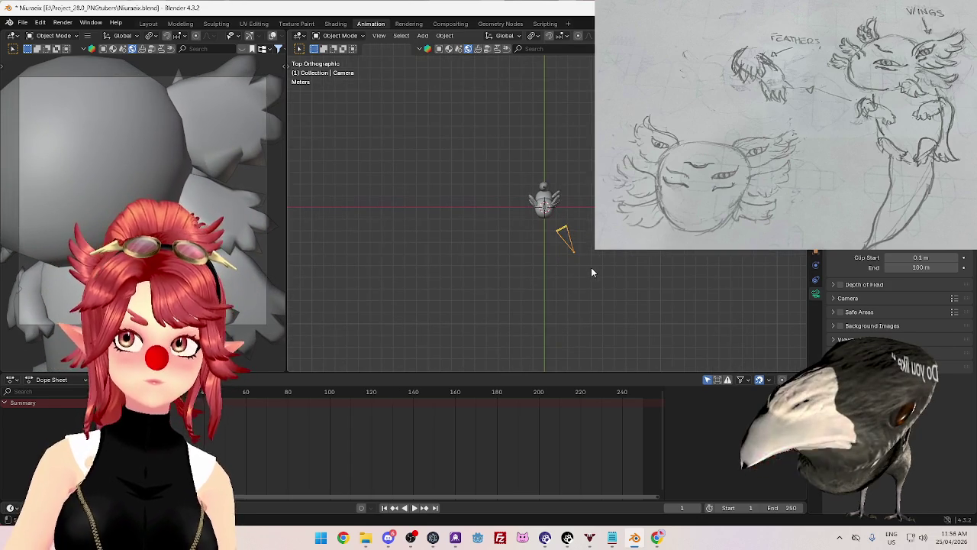
key(g)
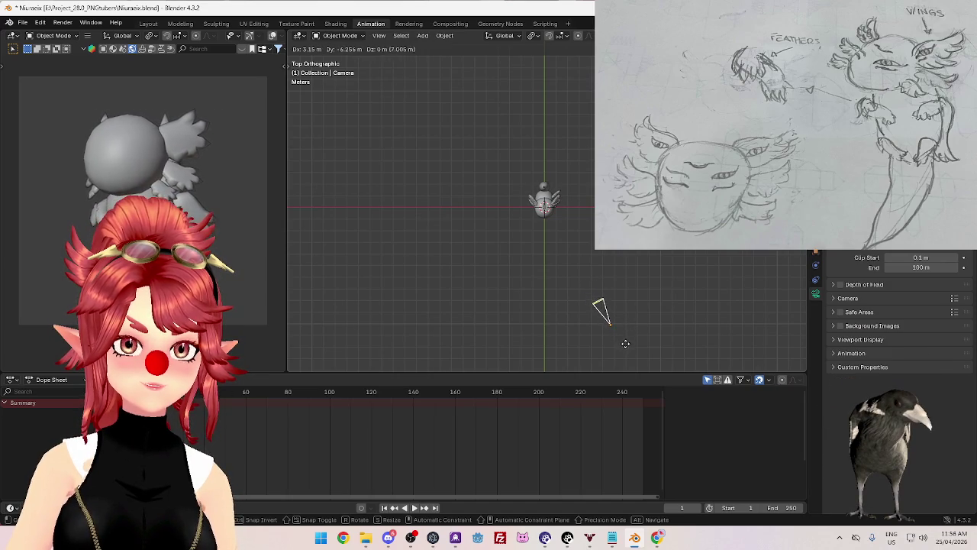
click(627, 346)
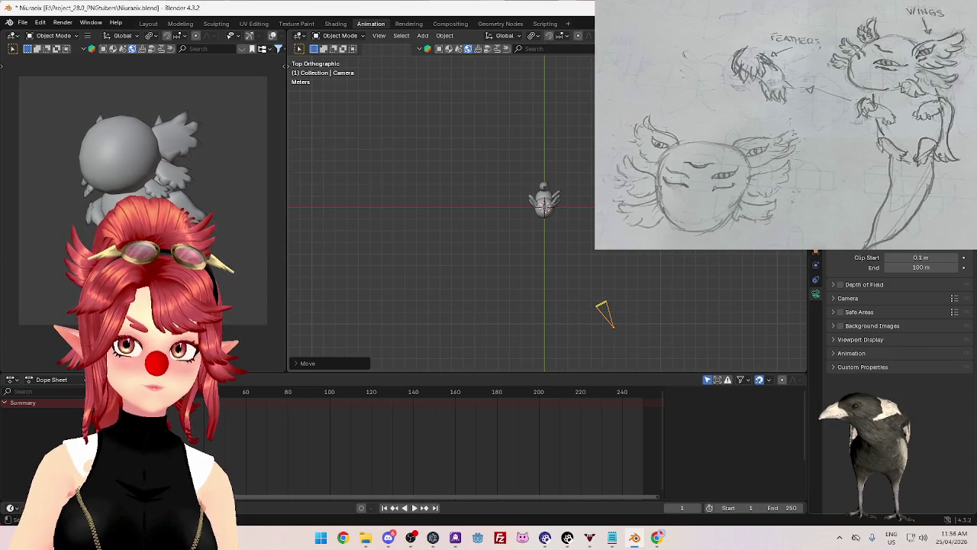
scroll(143, 200, up, 1)
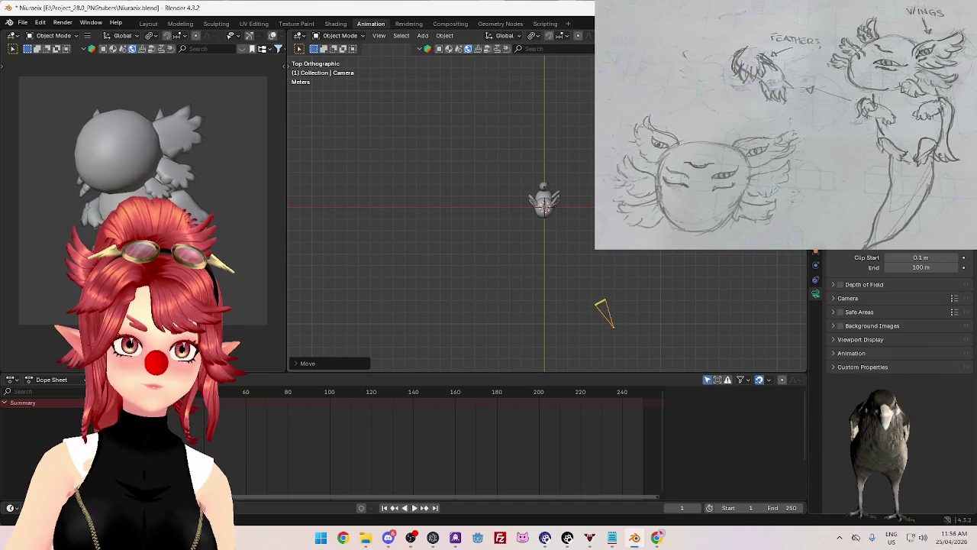
scroll(143, 200, up, 1)
scroll(143, 200, up, 1)
scroll(143, 200, up, 1)
middle_drag(561, 258, 557, 196)
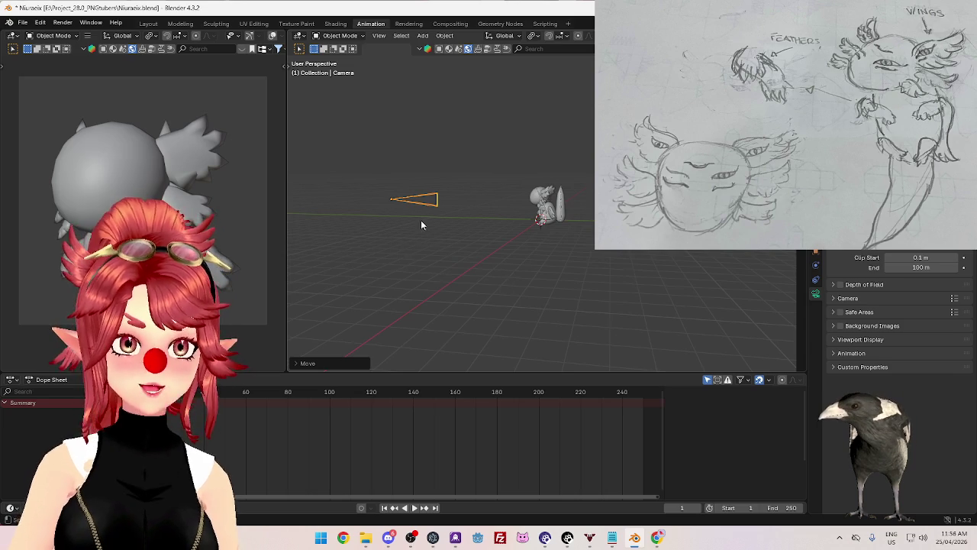
mouse_move(485, 234)
middle_down()
mouse_move(460, 248)
mouse_move(586, 264)
mouse_move(565, 262)
middle_up()
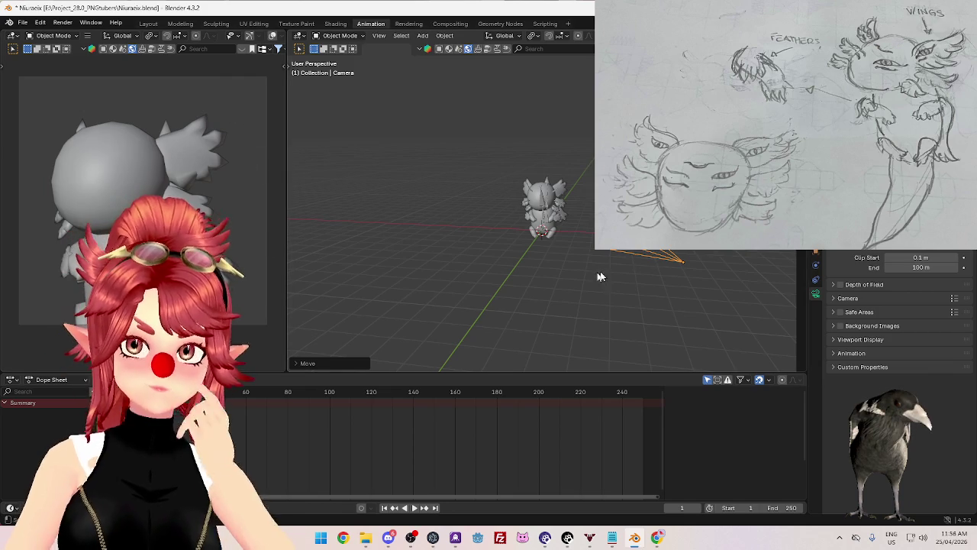
Step: Reposition the camera from top view to the right of the axolotl, aimed back at it
key(KP_7)
key(g)
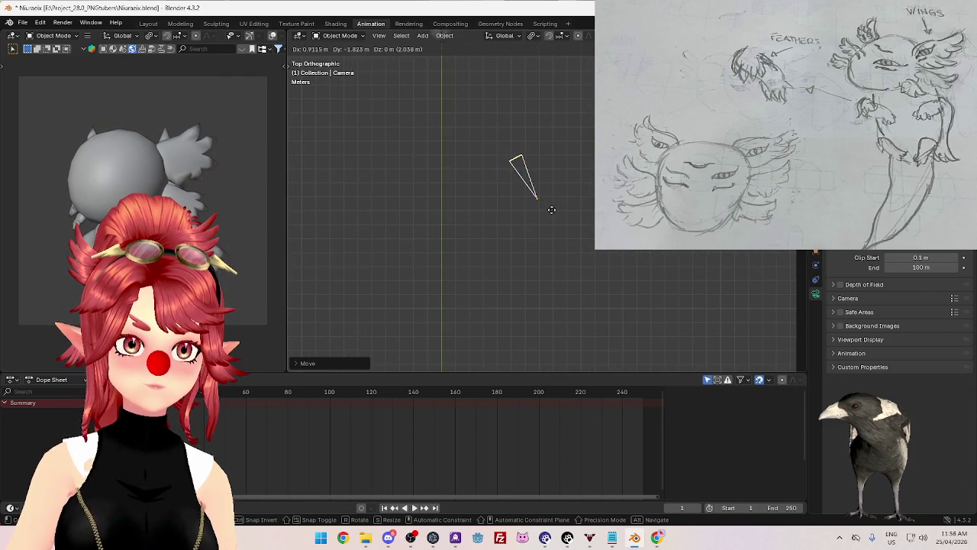
click(552, 209)
middle_drag(564, 255, 588, 163)
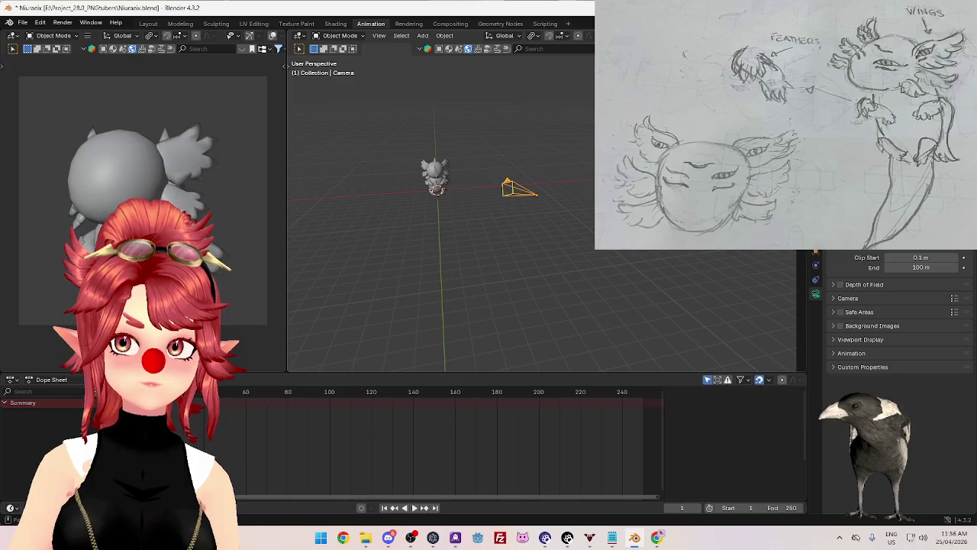
key(ctrl+z)
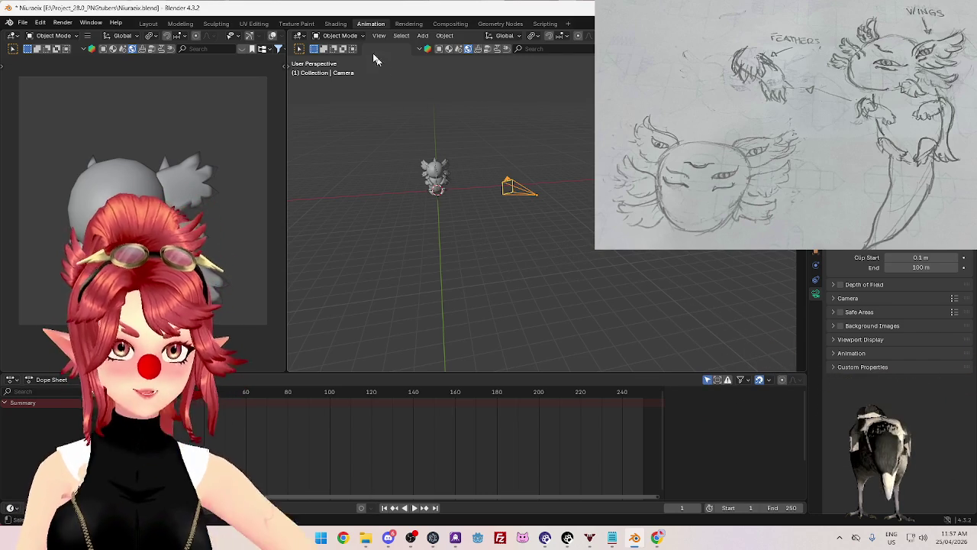
right_click(901, 233)
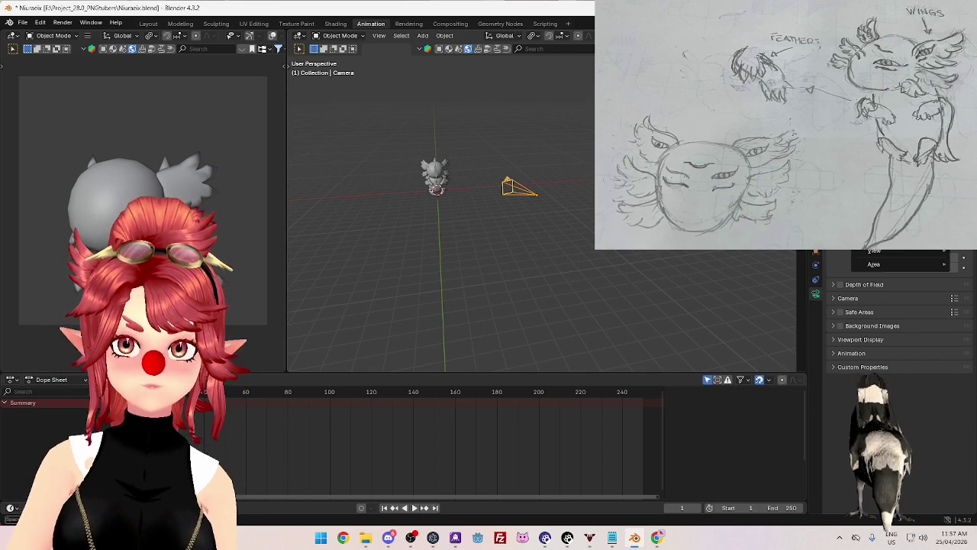
Step: Select the armature and set the camera viewport to Rendered shading
key(Escape)
click(433, 174)
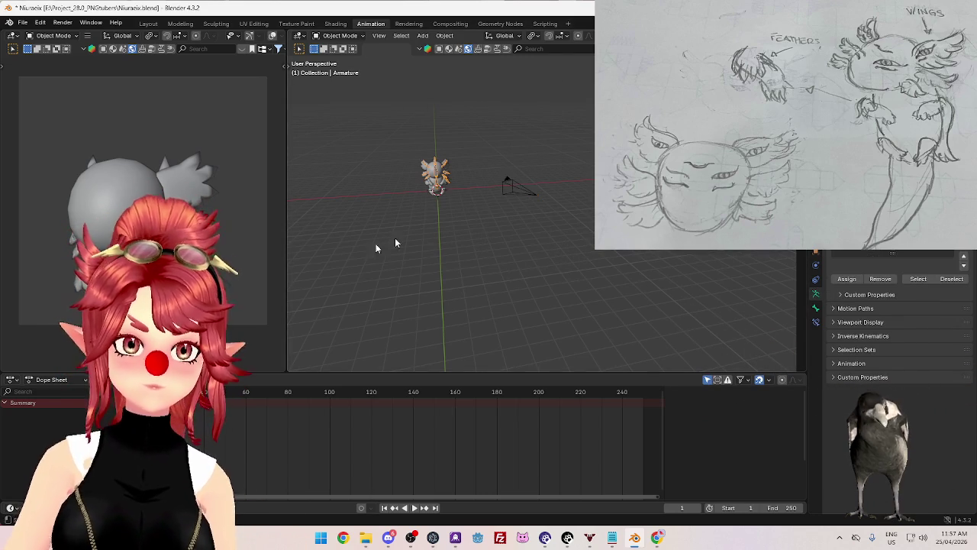
scroll(265, 40, down, 3)
click(268, 36)
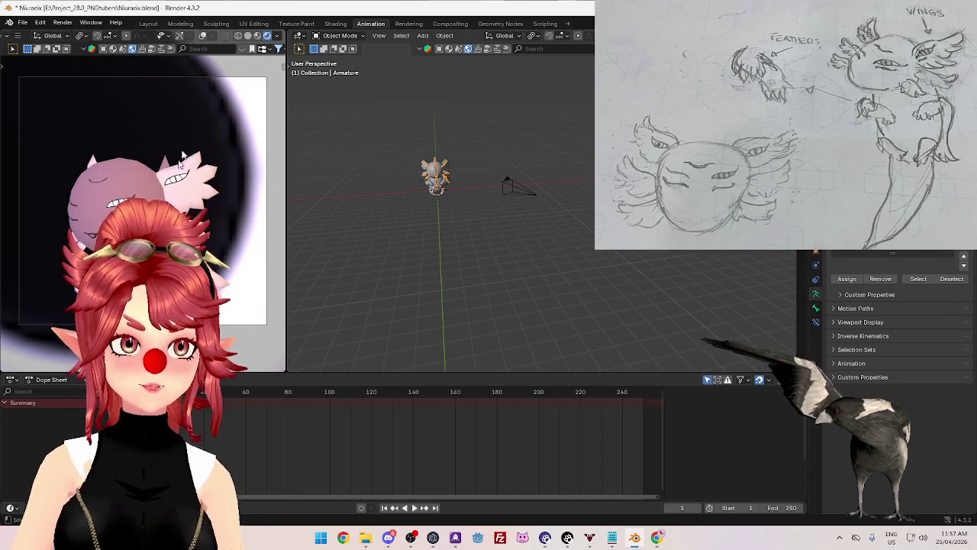
Step: Render a test image of frame 1 and close the render window
click(65, 23)
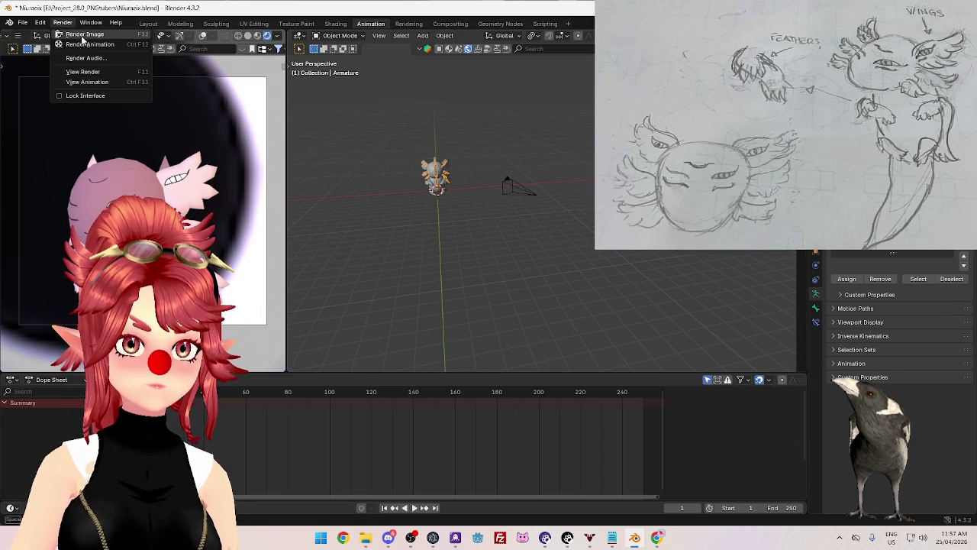
click(82, 36)
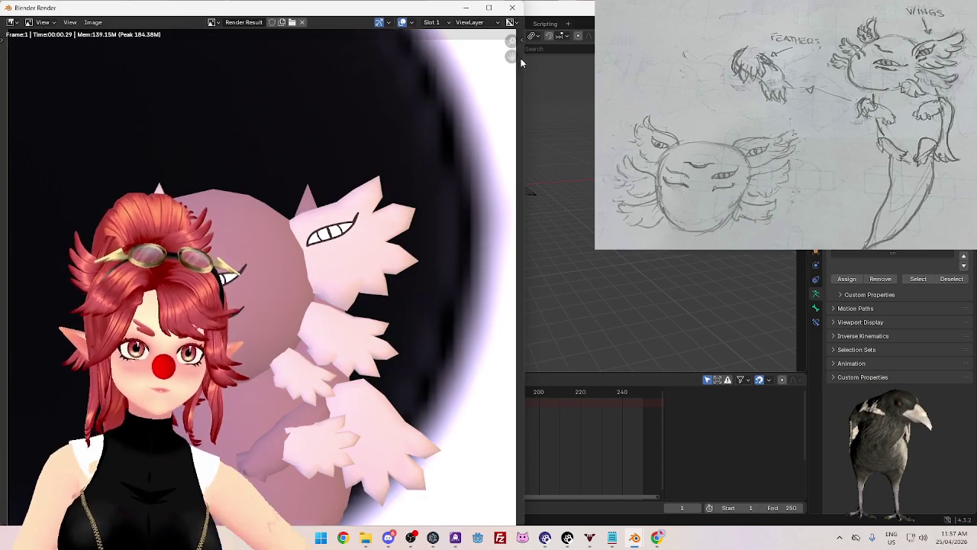
scroll(435, 211, down, 2)
scroll(432, 201, up, 1)
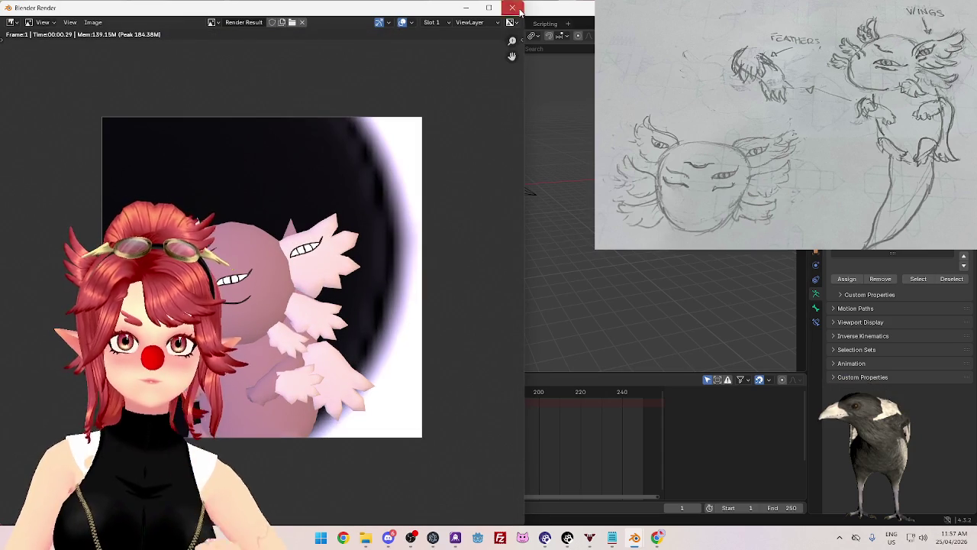
click(518, 11)
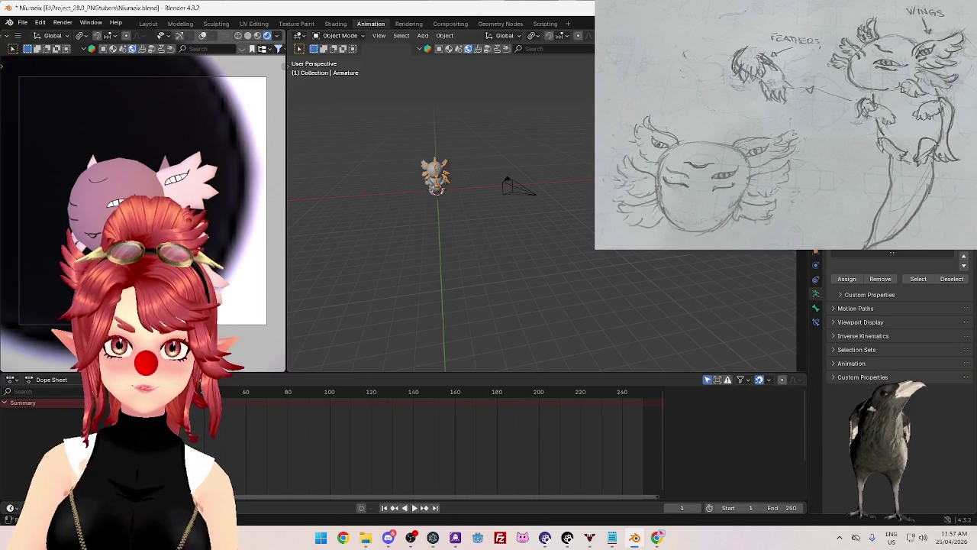
scroll(893, 366, up, 2)
scroll(893, 366, up, 2)
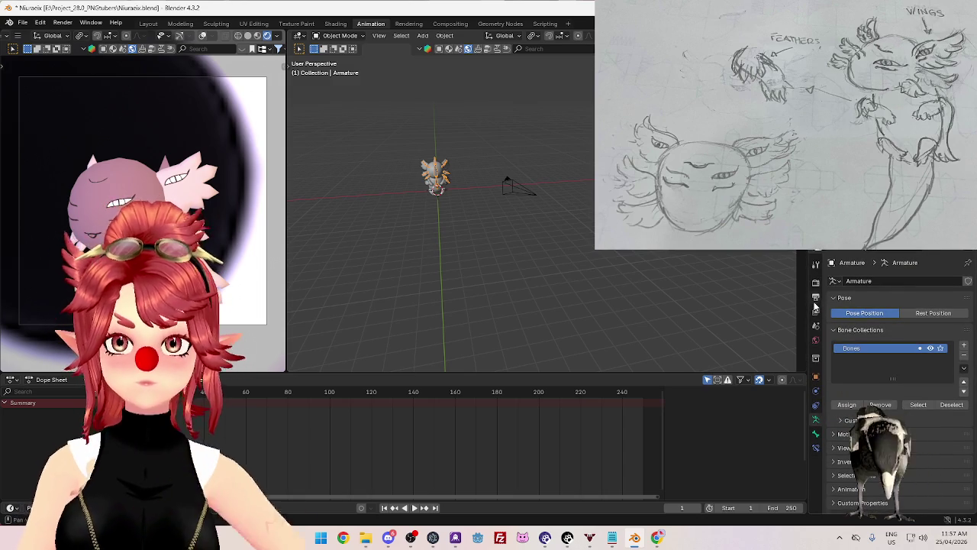
Step: Open the Shading workspace and display the World shader nodes
click(816, 296)
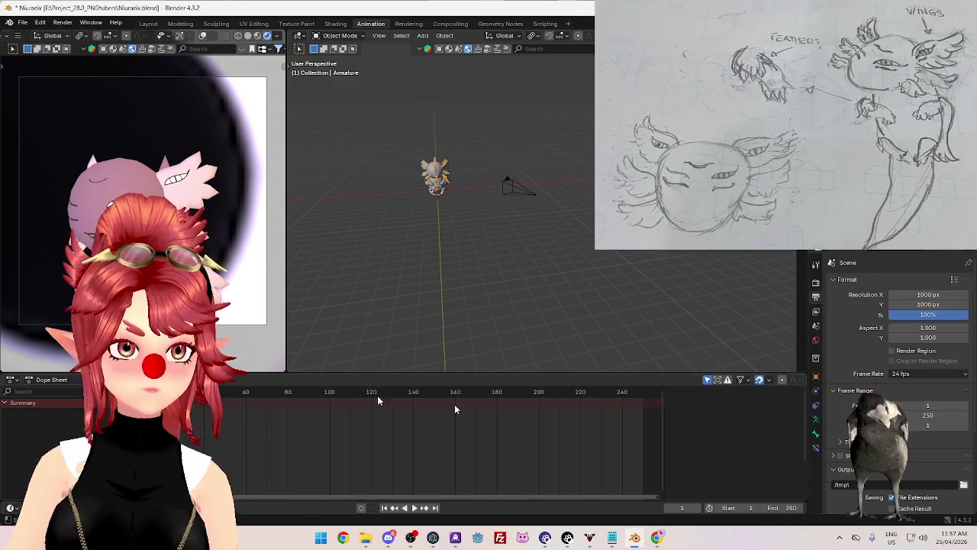
click(336, 24)
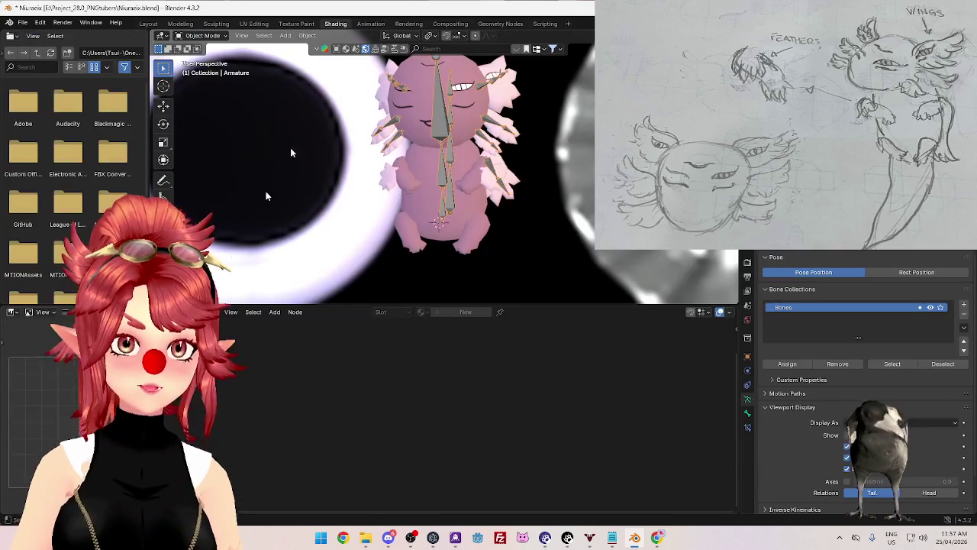
click(228, 337)
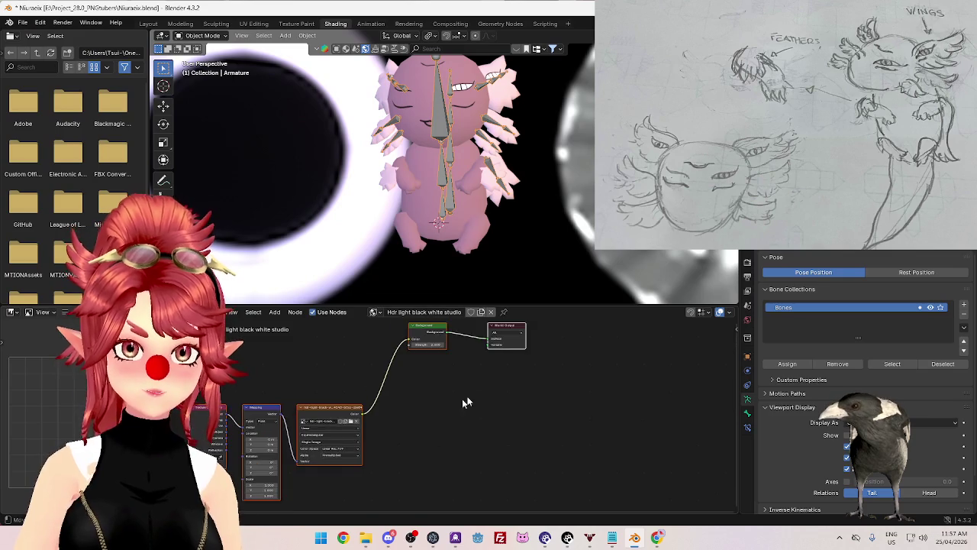
middle_drag(431, 357, 458, 393)
scroll(462, 428, up, 1)
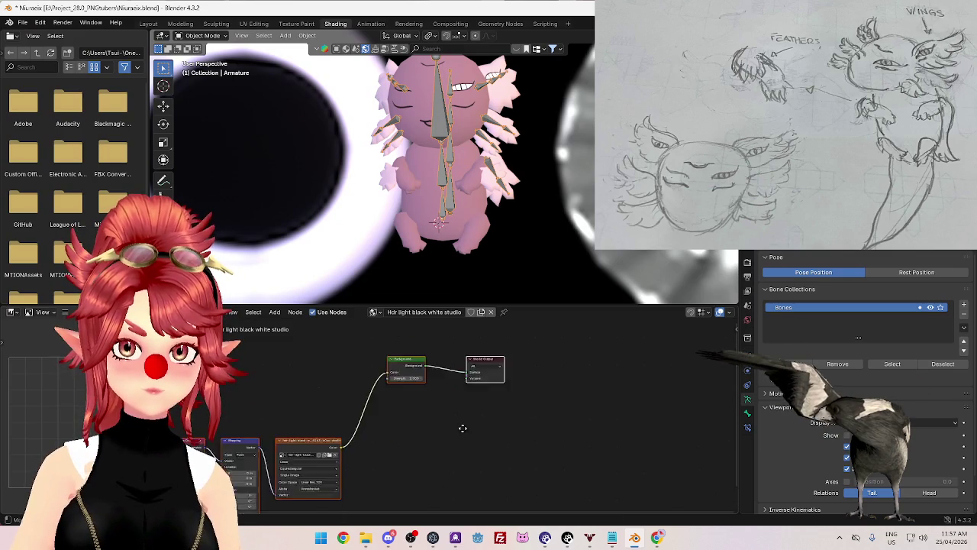
scroll(462, 428, up, 1)
scroll(452, 428, up, 1)
Step: Move the Environment Texture node beside the Background node and reframe the world nodes
middle_drag(451, 428, 462, 450)
mouse_move(383, 358)
middle_down()
mouse_move(386, 380)
mouse_move(420, 392)
middle_up()
scroll(402, 393, down, 2)
scroll(402, 393, down, 1)
scroll(426, 386, down, 1)
scroll(455, 448, up, 1)
scroll(451, 452, up, 2)
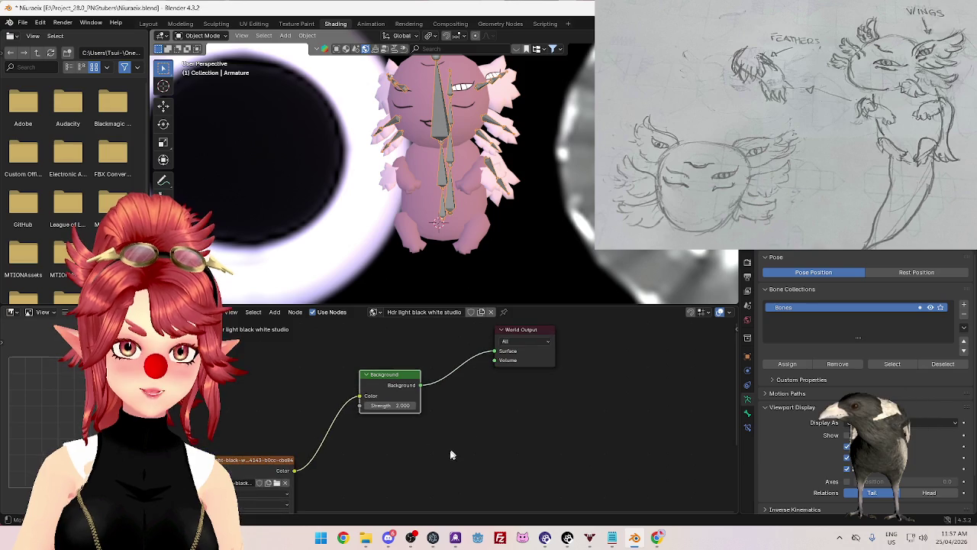
drag(226, 467, 237, 420)
scroll(432, 451, down, 1)
mouse_move(433, 451)
middle_down()
mouse_move(443, 453)
mouse_move(445, 429)
middle_up()
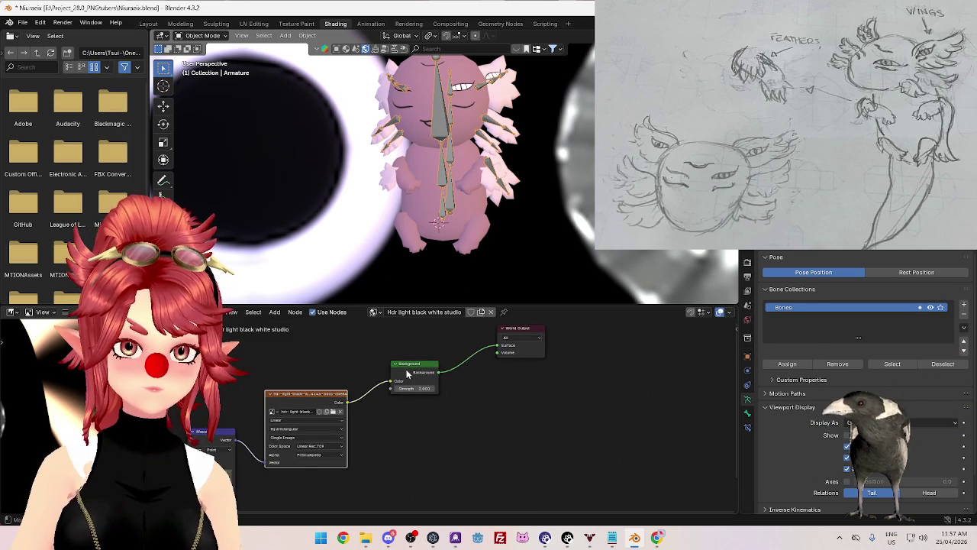
middle_drag(363, 461, 334, 472)
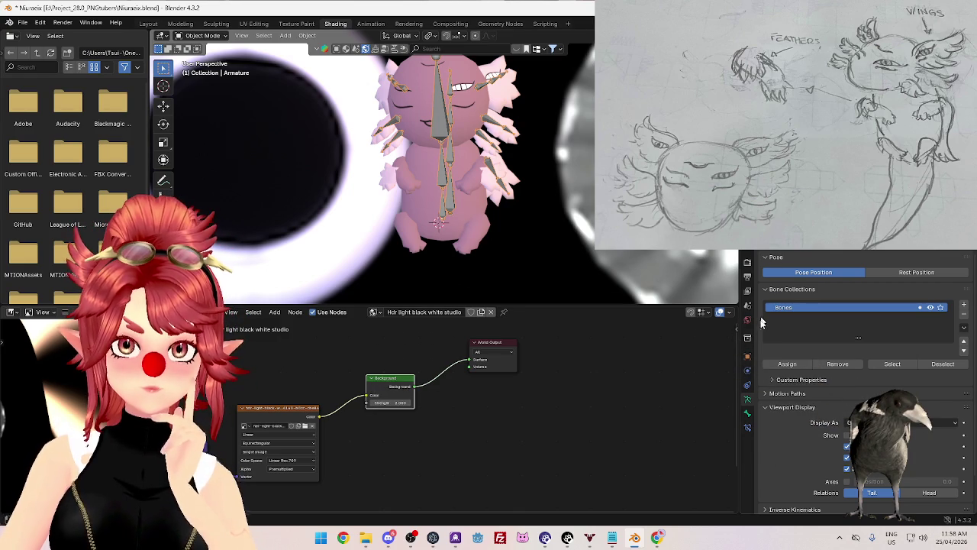
Step: Enable Transparent under Film in the Render Properties
click(748, 278)
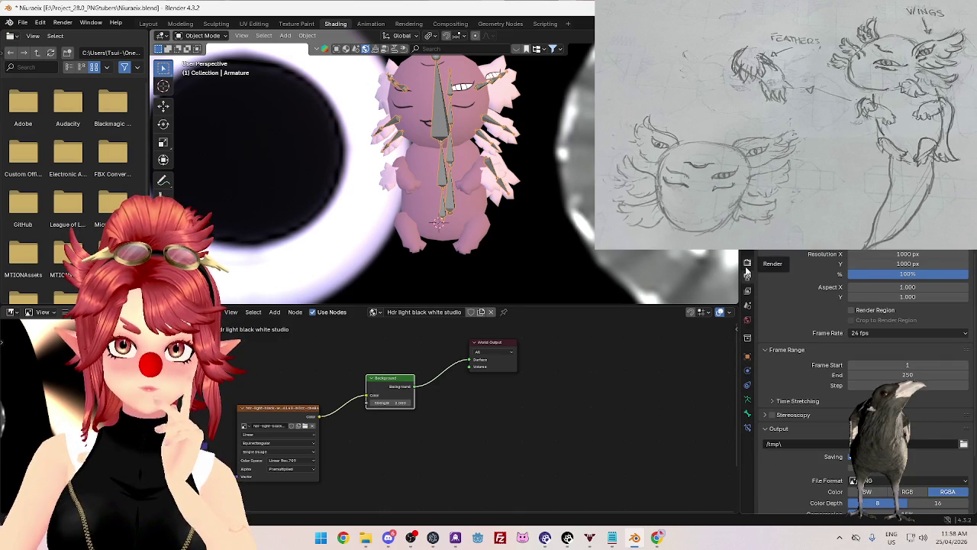
click(747, 262)
scroll(771, 428, down, 2)
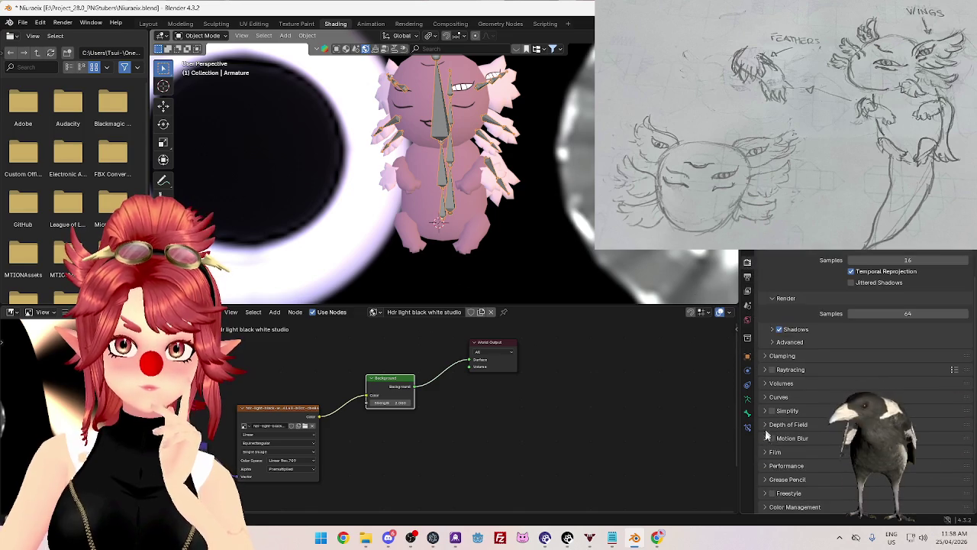
click(774, 451)
scroll(777, 458, down, 2)
click(847, 437)
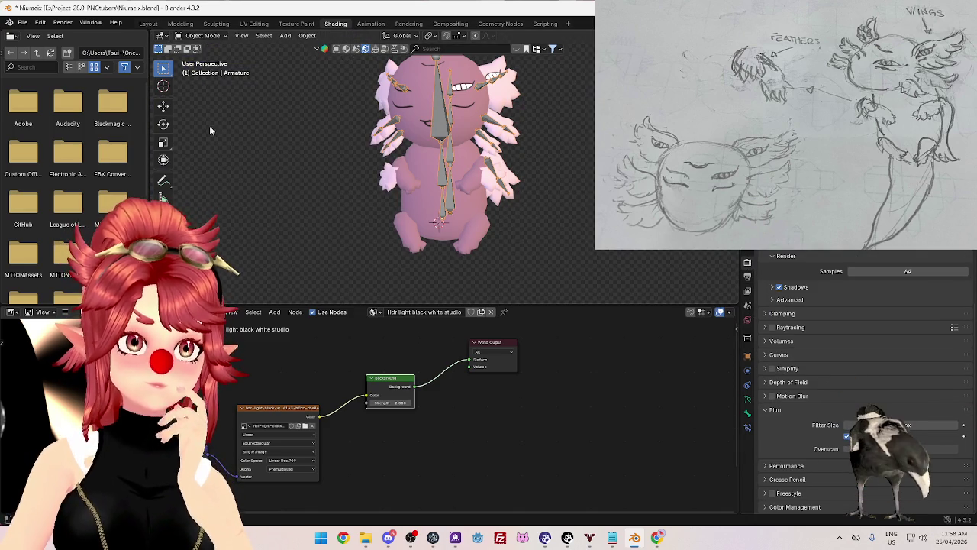
Step: Render a test image with the transparent background, close it, and return to the Animation workspace
click(62, 23)
click(84, 35)
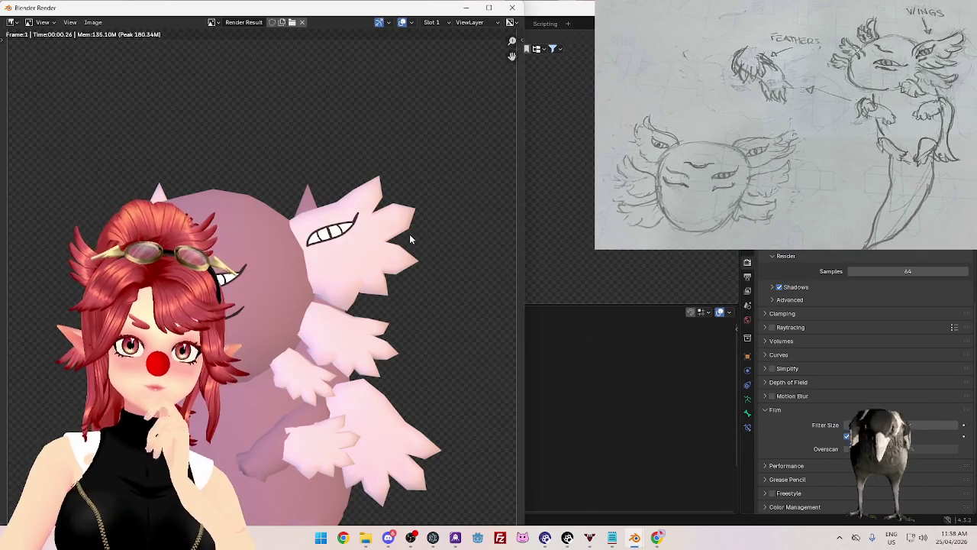
scroll(381, 232, up, 1)
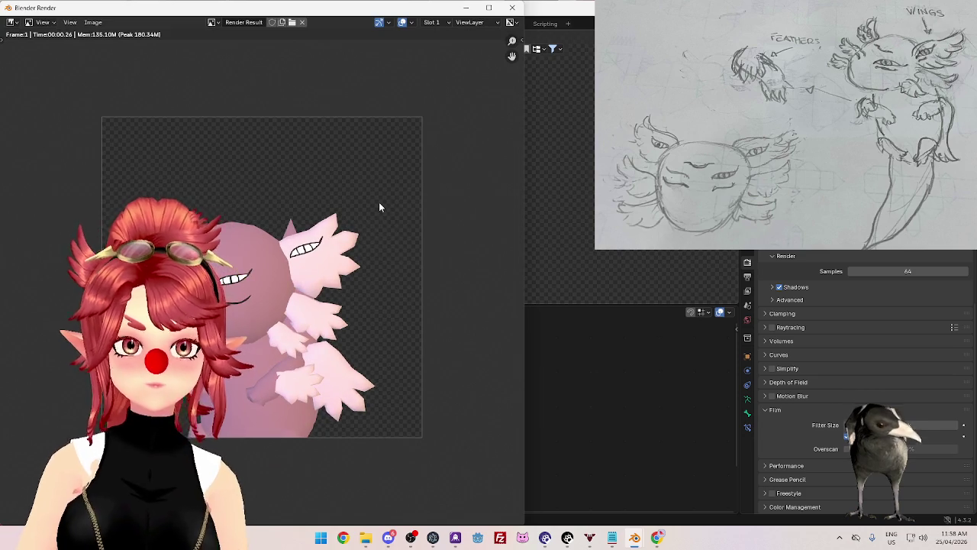
click(512, 9)
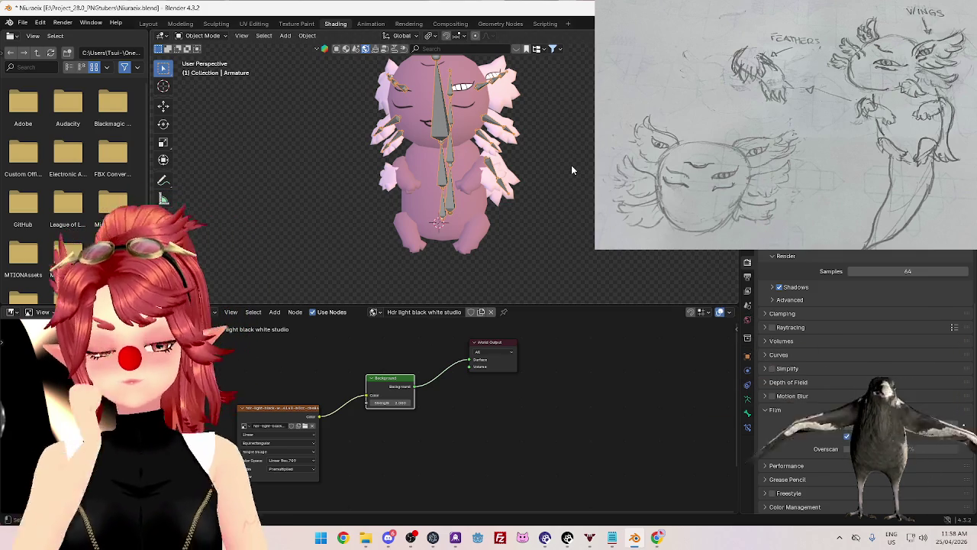
middle_drag(583, 196, 575, 213)
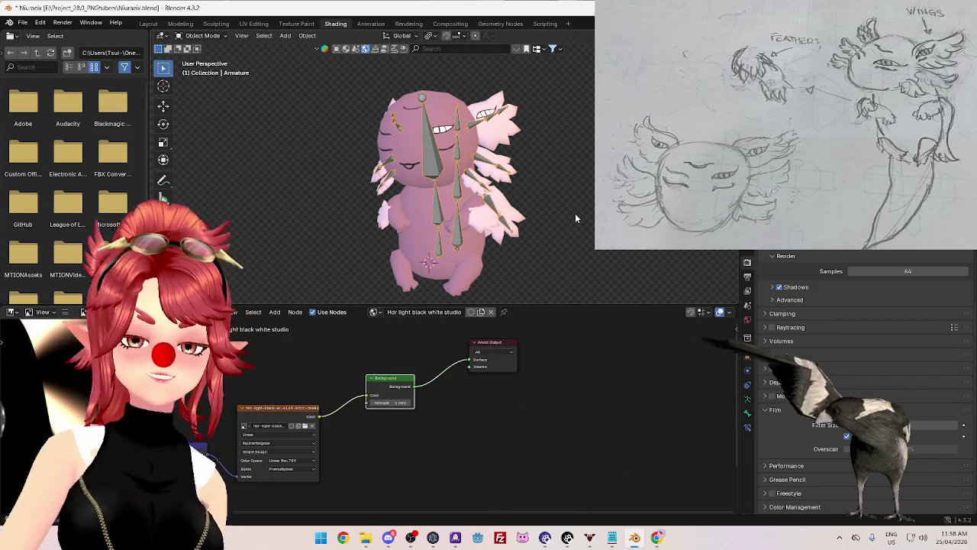
mouse_move(575, 213)
middle_down()
mouse_move(583, 200)
mouse_move(533, 204)
mouse_move(558, 213)
middle_up()
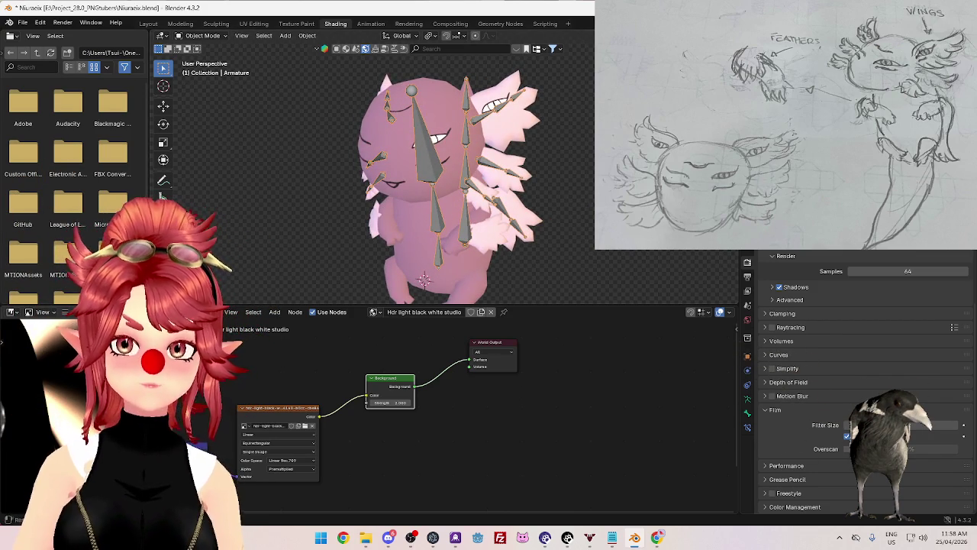
scroll(855, 382, up, 2)
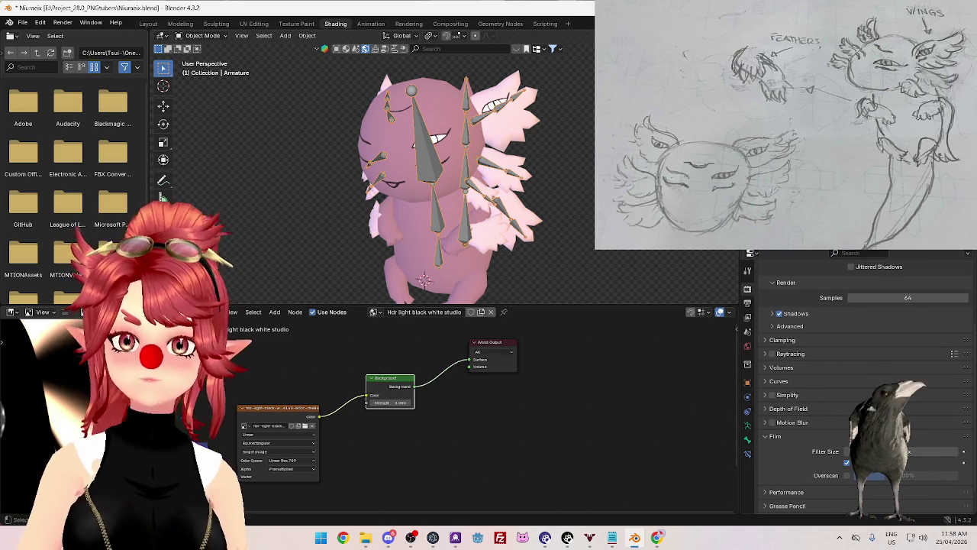
click(371, 24)
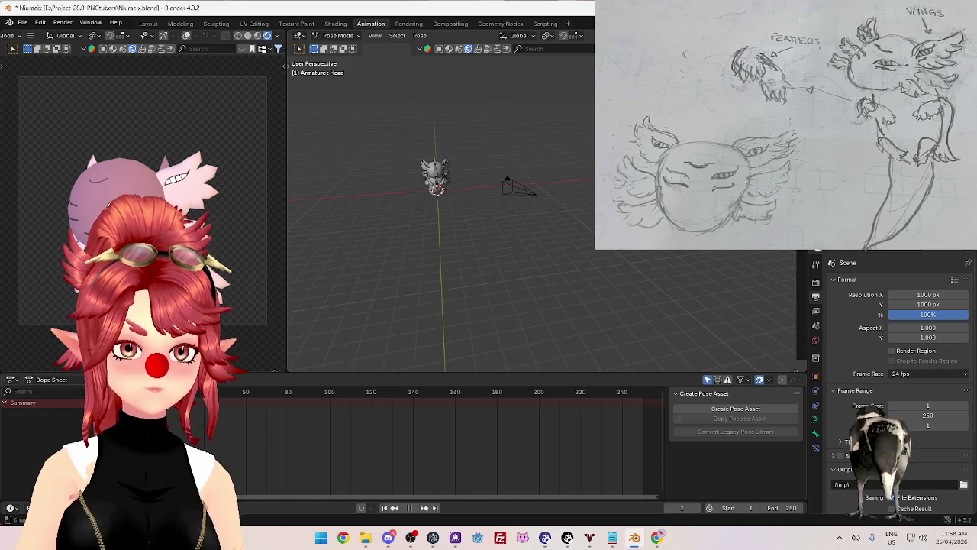
Step: Switch to front orthographic view and keep the armature in Pose Mode
mouse_move(429, 319)
middle_down()
mouse_move(451, 197)
mouse_move(539, 275)
mouse_move(601, 293)
mouse_move(623, 276)
middle_up()
key(KP_1)
scroll(499, 301, up, 3)
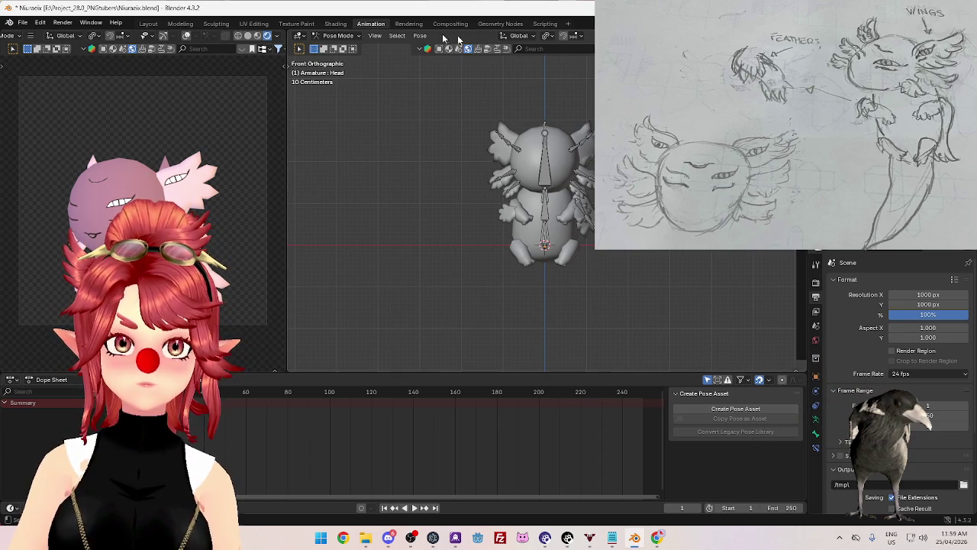
click(336, 36)
click(345, 70)
mouse_move(359, 84)
middle_down()
mouse_move(572, 229)
mouse_move(460, 331)
mouse_move(536, 270)
middle_up()
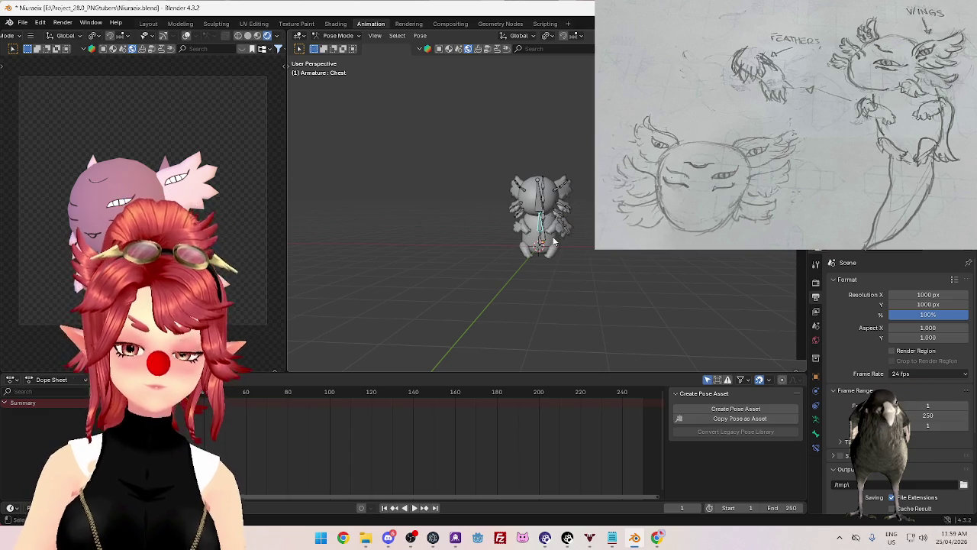
scroll(555, 241, up, 10)
Step: Re-frame the axolotl in front view and begin tilting the Head bone slightly
scroll(556, 240, down, 6)
scroll(588, 272, down, 4)
middle_drag(584, 312, 540, 270)
scroll(540, 269, up, 3)
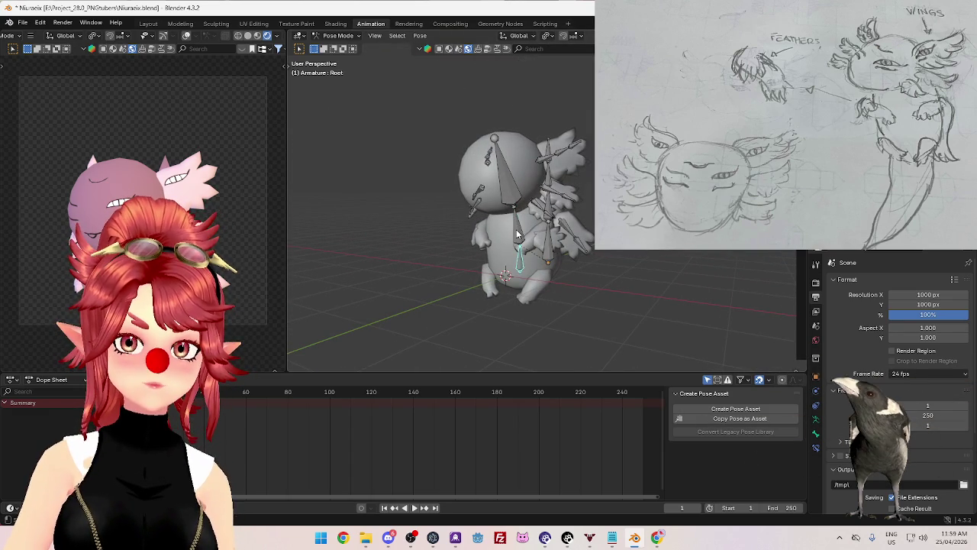
key(KP_1)
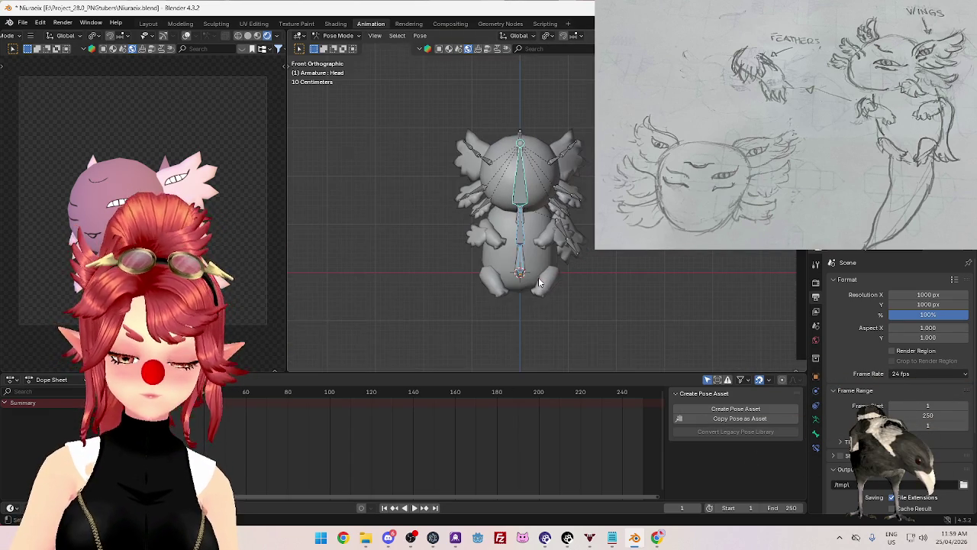
key(r)
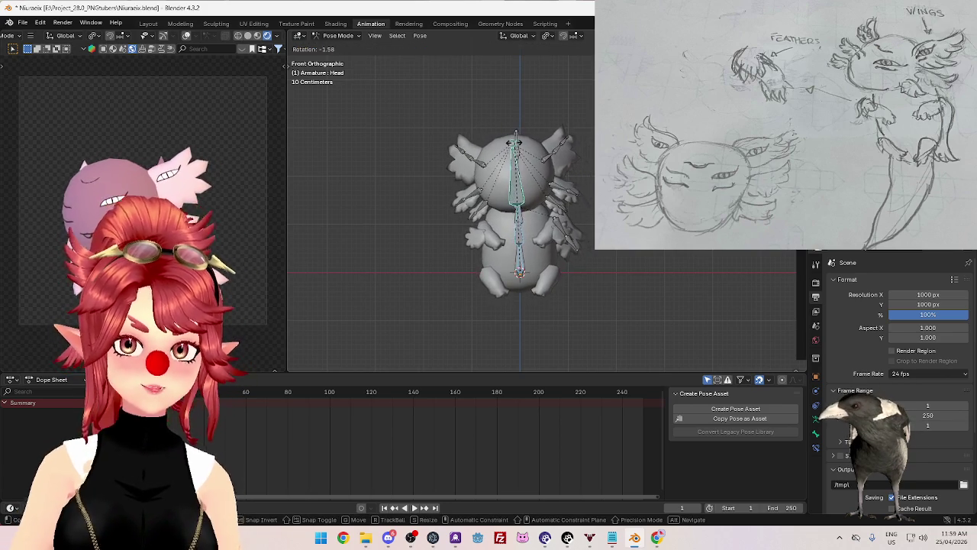
Step: Confirm the head tilt and key it at frame 1, then tilt the head the opposite way at frame 40
click(515, 147)
key(i)
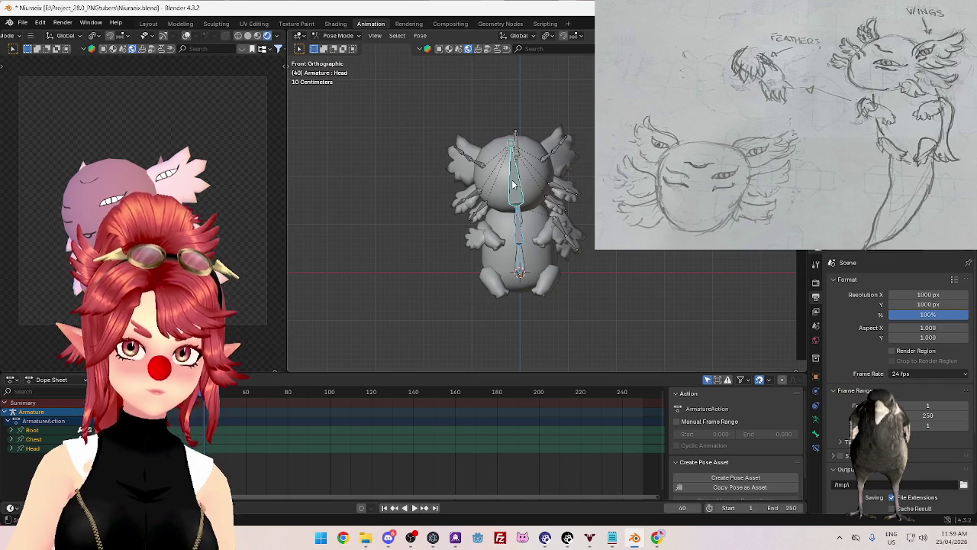
key(r)
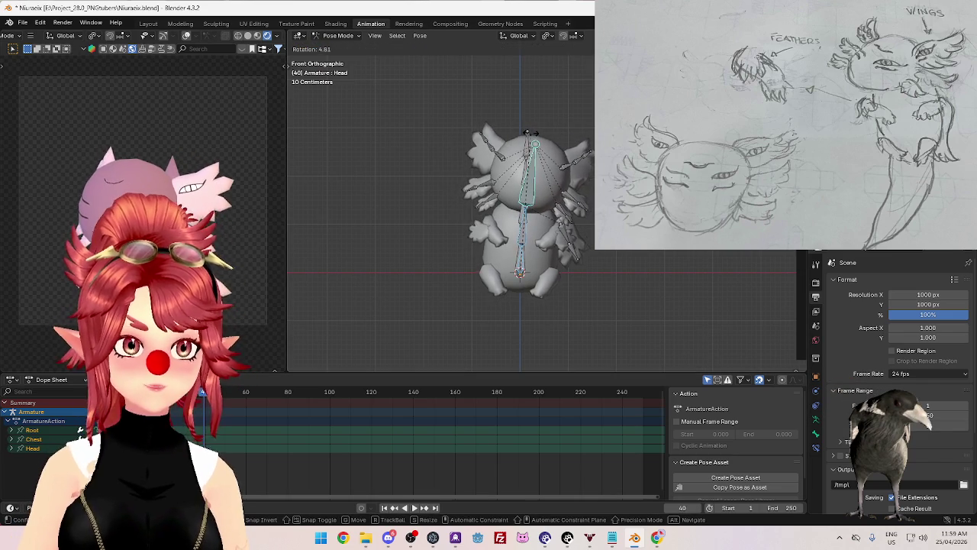
click(530, 136)
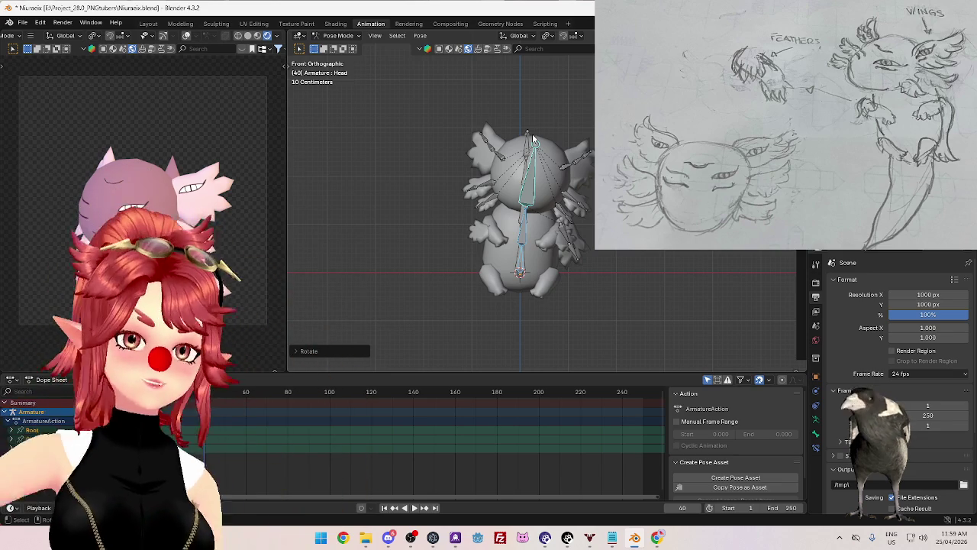
Step: Keyframe the opposite head tilt at frame 40 and preview the playback
key(i)
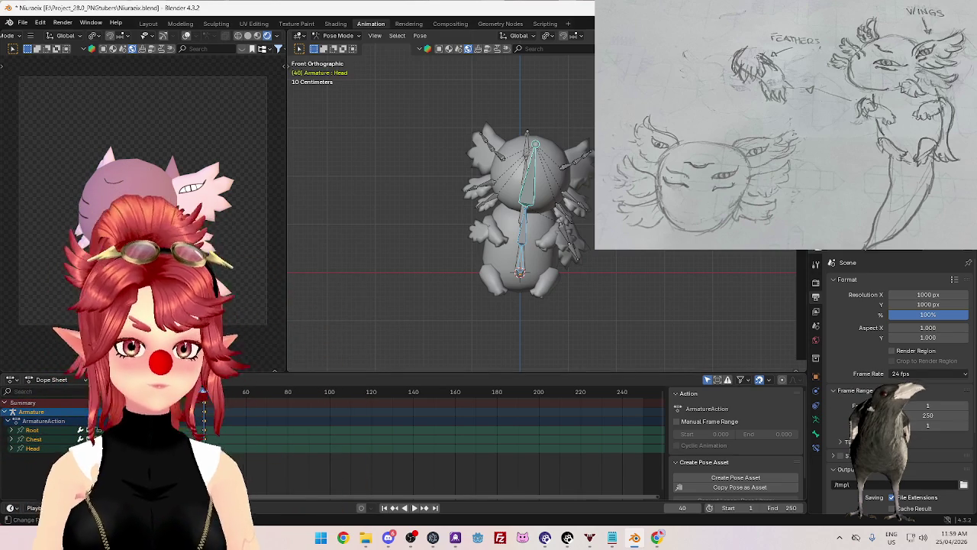
key(space)
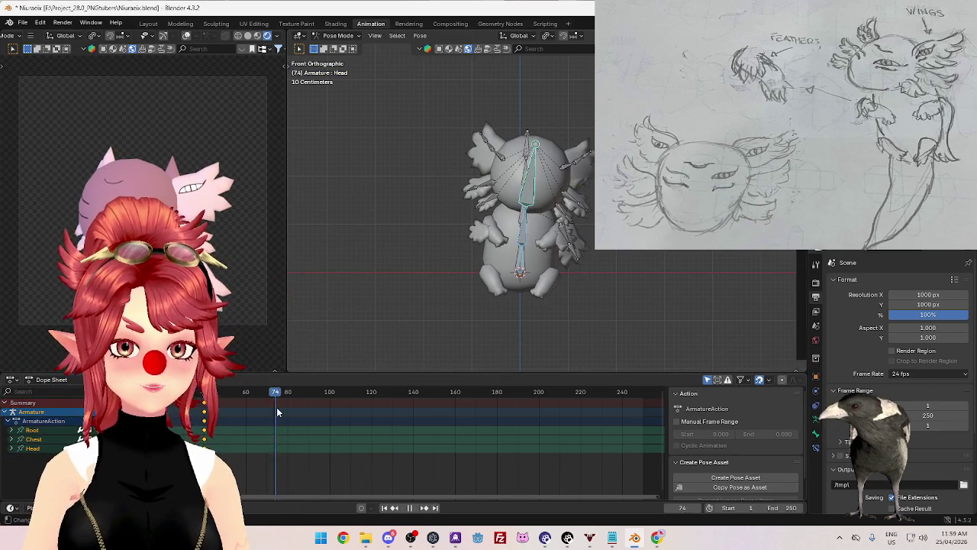
key(space)
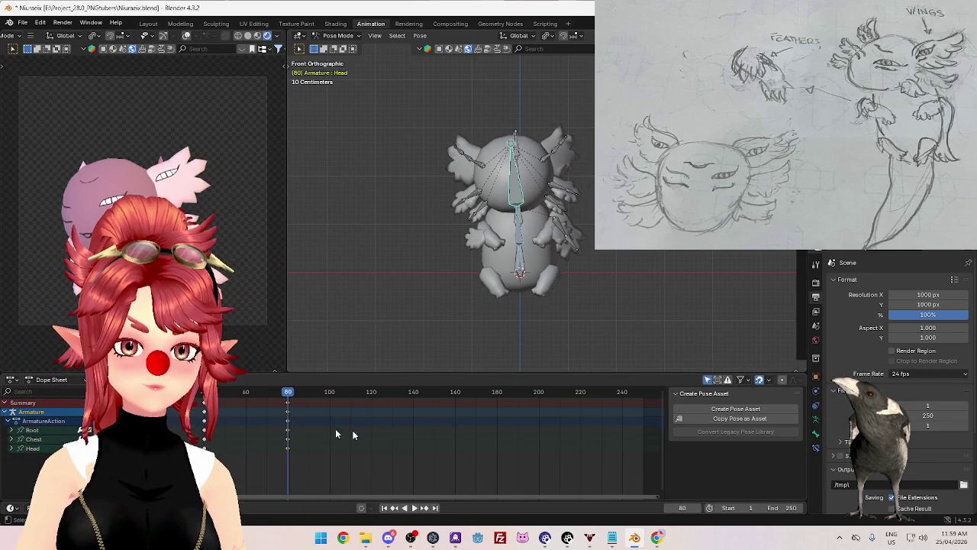
key(shift+ctrl+space)
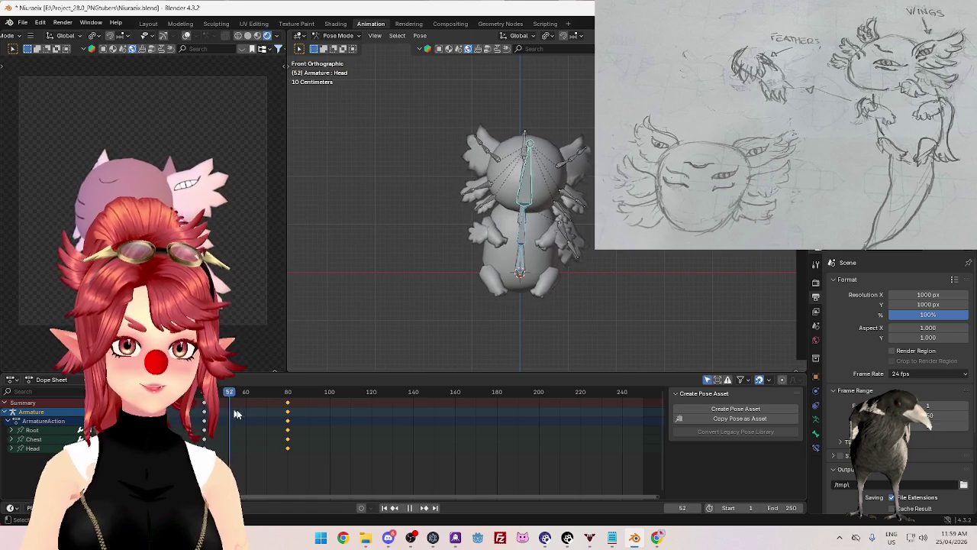
Step: Set the scene end to frame 80 and fit all keyframes in the timeline
drag(233, 413, 288, 428)
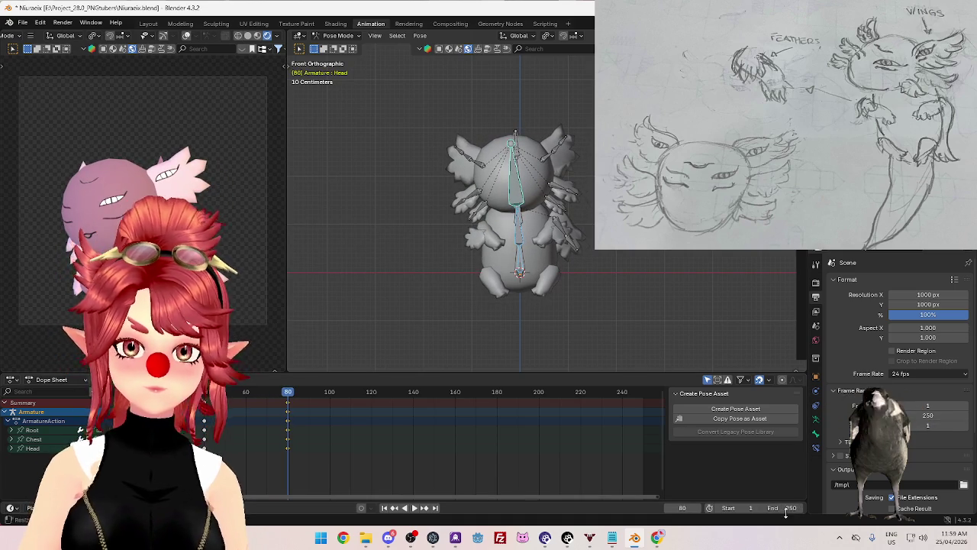
key(ctrl+End)
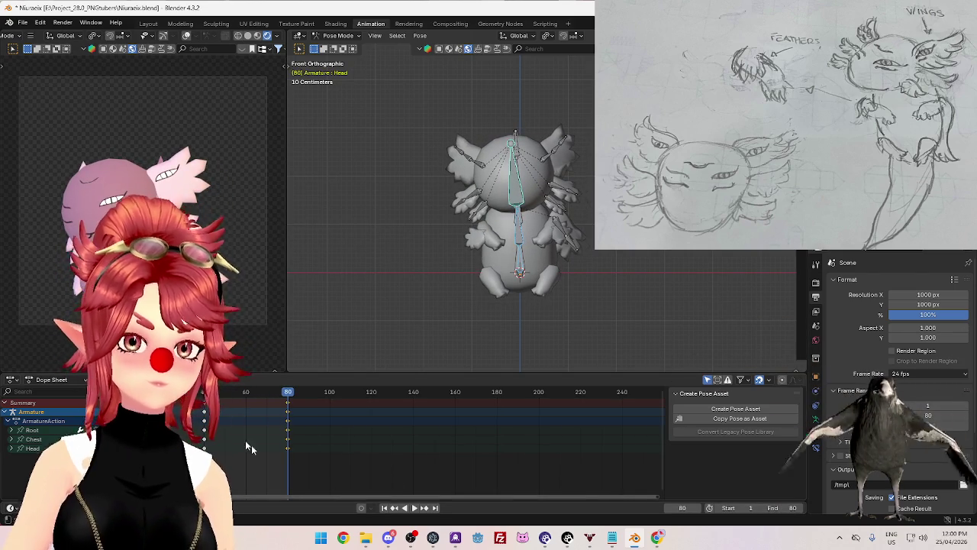
scroll(397, 492, up, 2)
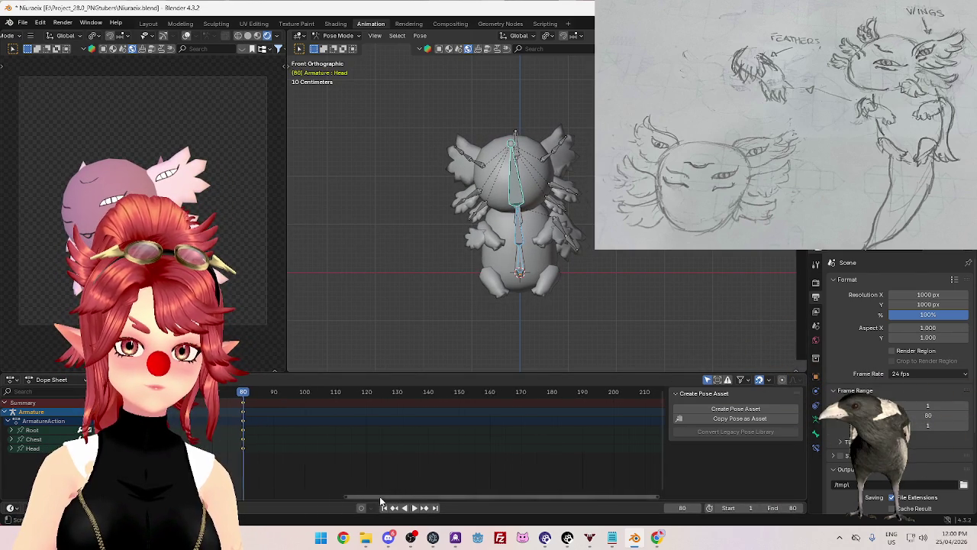
key(Home)
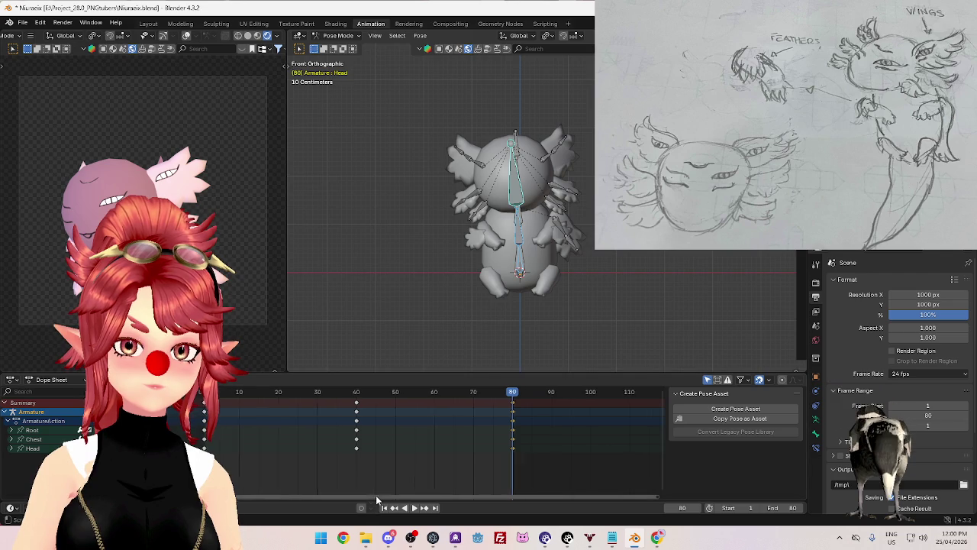
key(space)
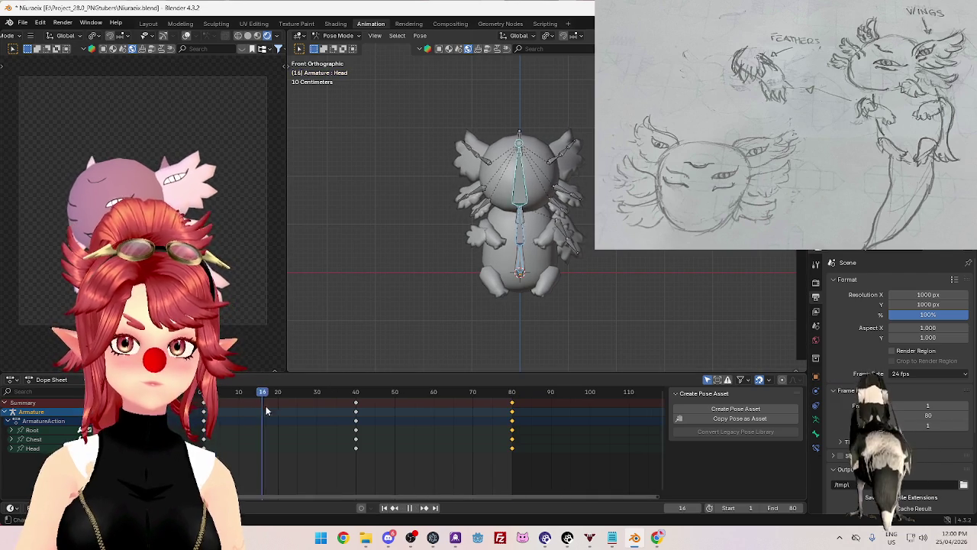
drag(269, 412, 203, 412)
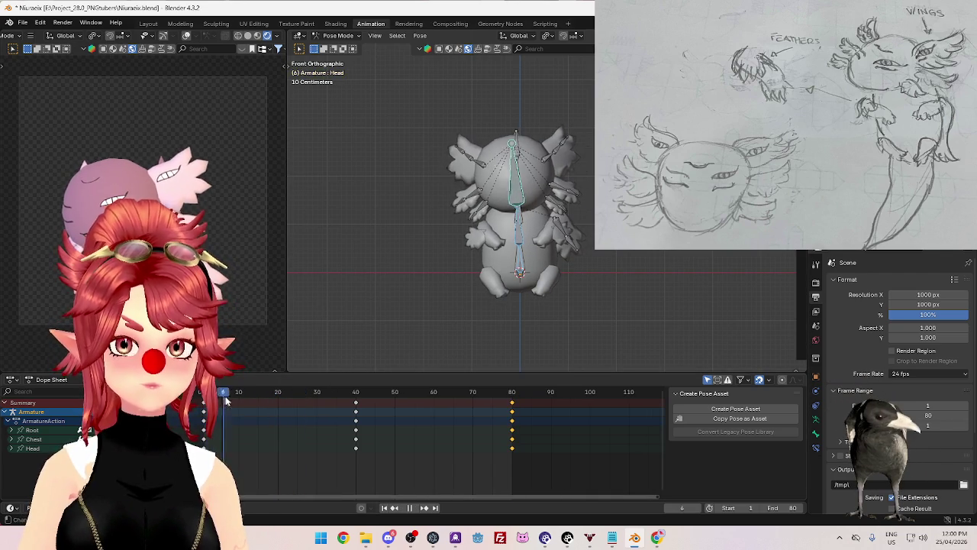
Step: Replay the 80-frame head animation from the start
key(shift+Left)
key(space)
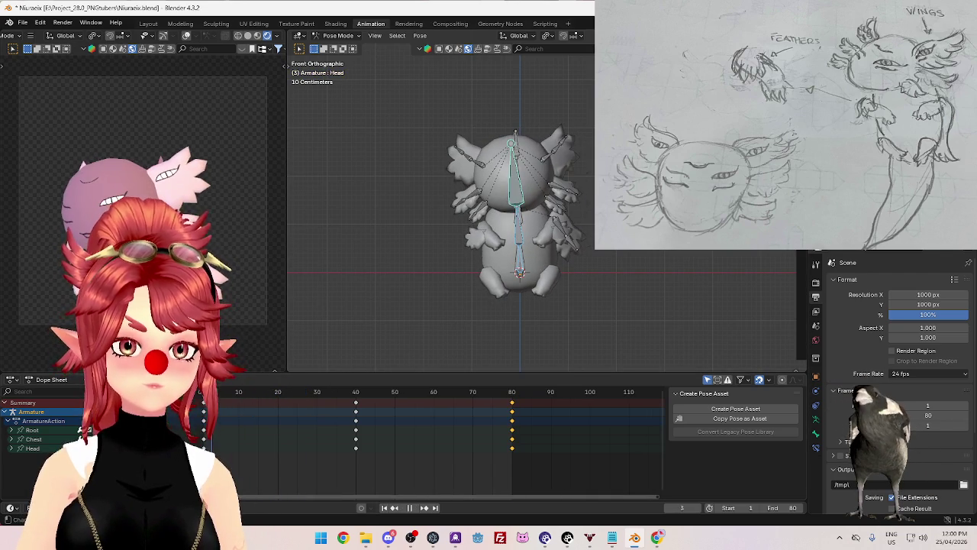
key(space)
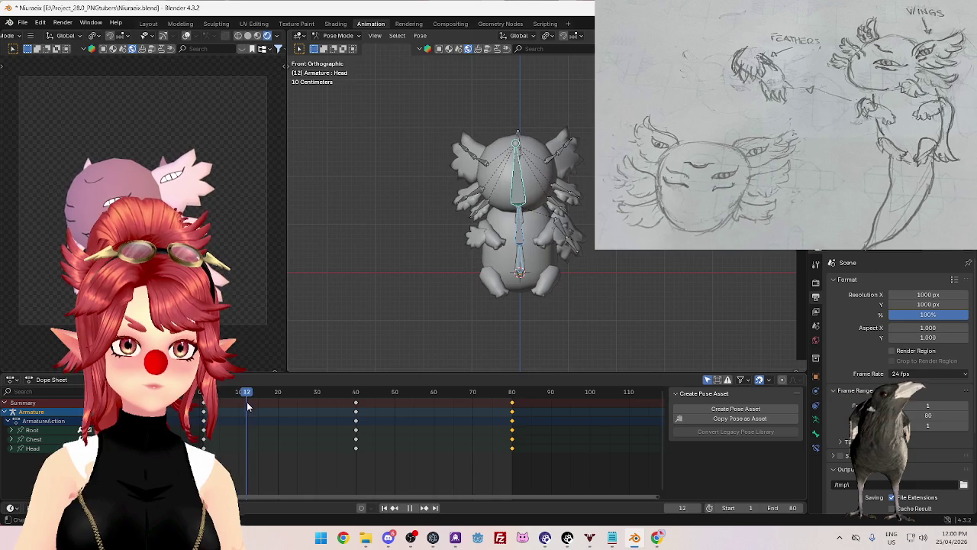
key(space)
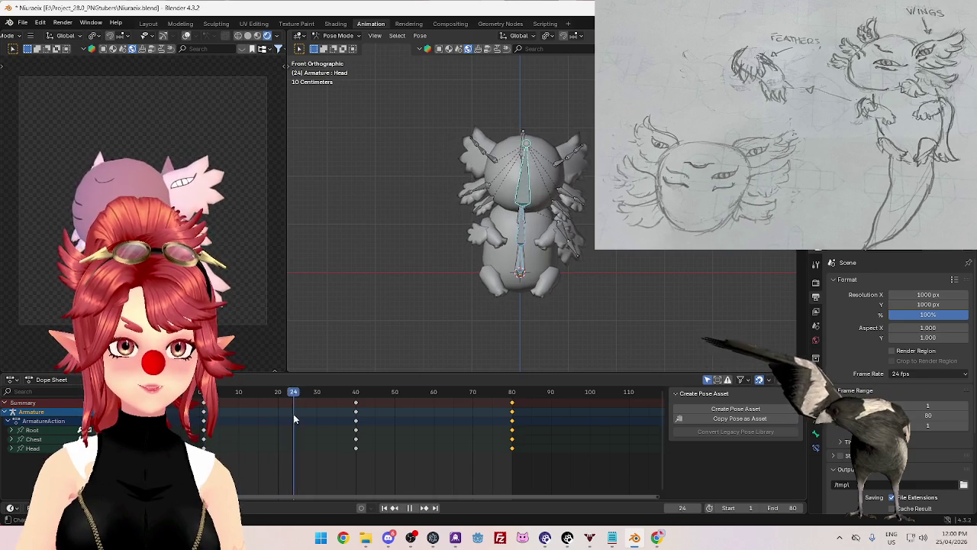
key(shift+Left)
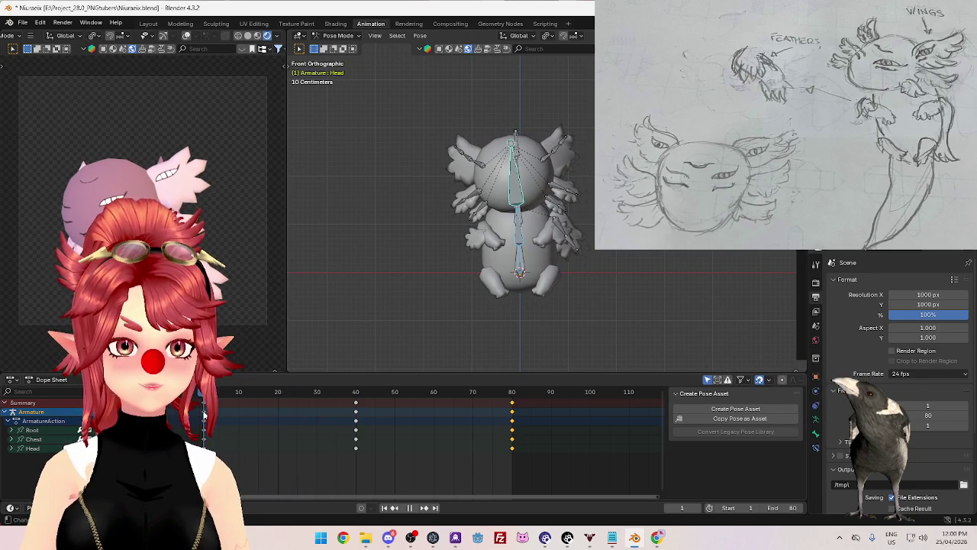
Step: At frame 40, deselect the head bones in front view and start swinging the tail left
drag(217, 418, 356, 441)
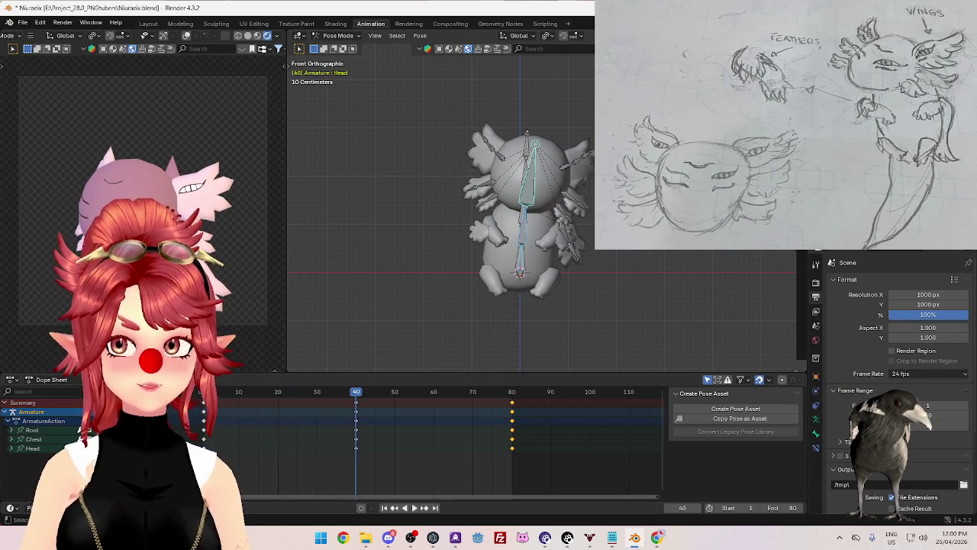
mouse_move(578, 256)
middle_down()
mouse_move(488, 229)
mouse_move(497, 264)
middle_up()
click(484, 262)
key(KP_1)
key(r)
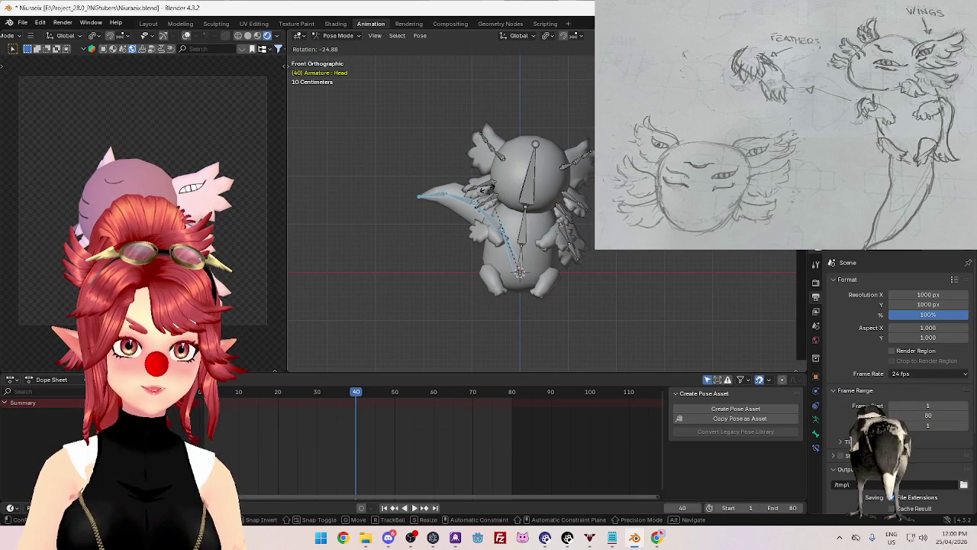
Step: Key the tail swung left at frame 40, then swing it right at frame 1
click(489, 194)
key(i)
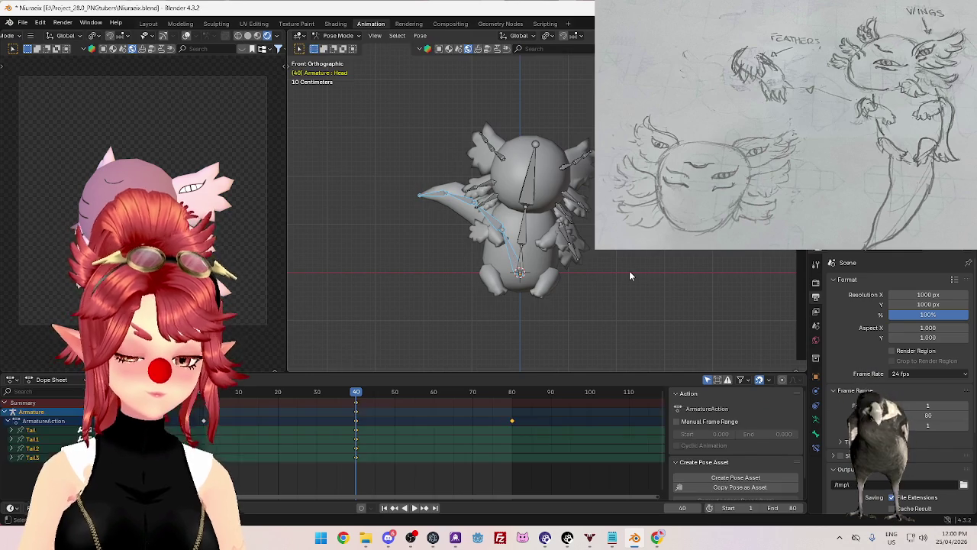
key(shift+Left)
key(space)
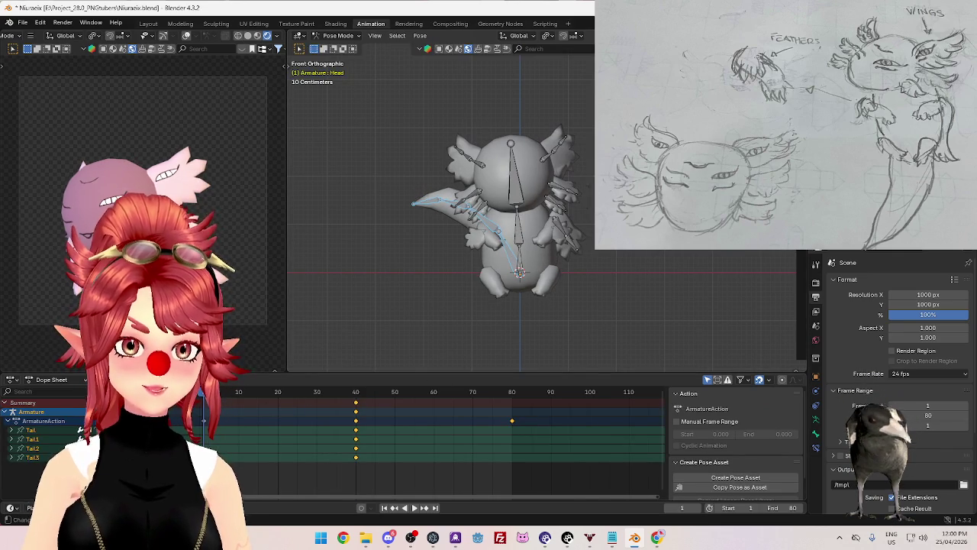
key(r)
click(608, 249)
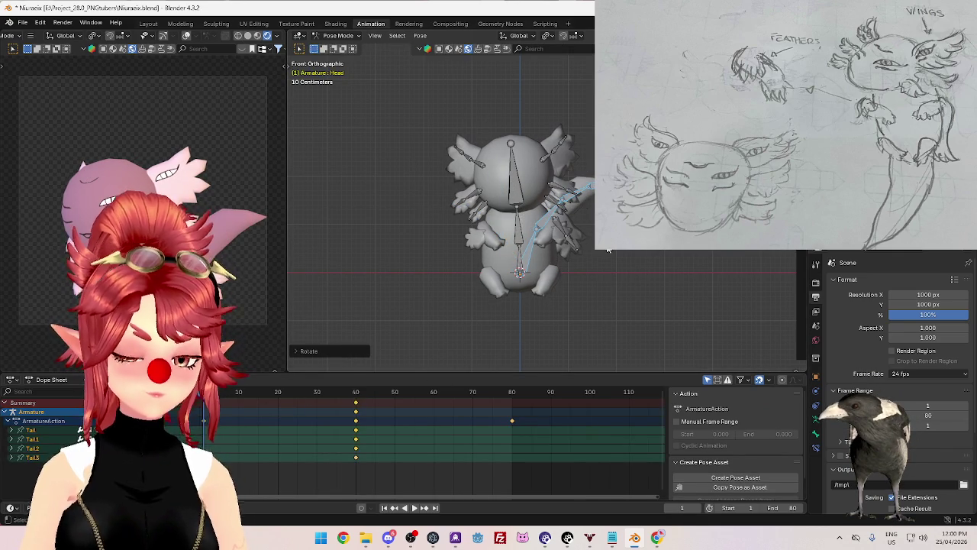
Step: Key the tail pose at frame 80, preview the swing, and return to Object Mode
key(shift+Right)
key(i)
key(space)
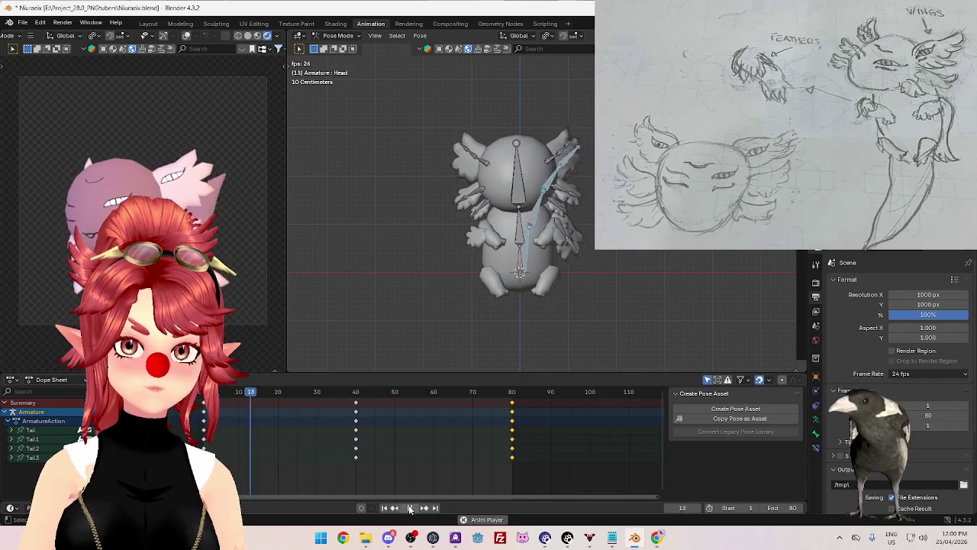
click(410, 508)
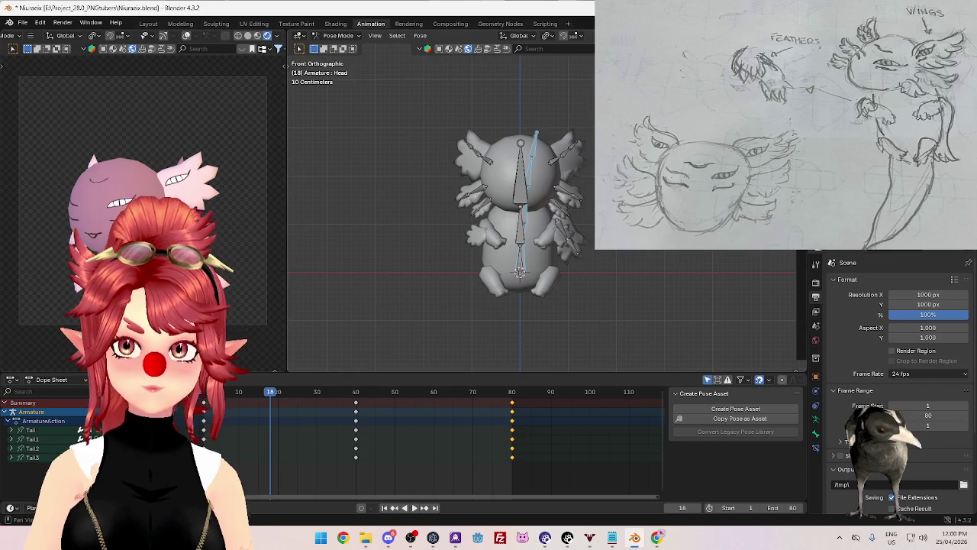
click(339, 36)
click(336, 48)
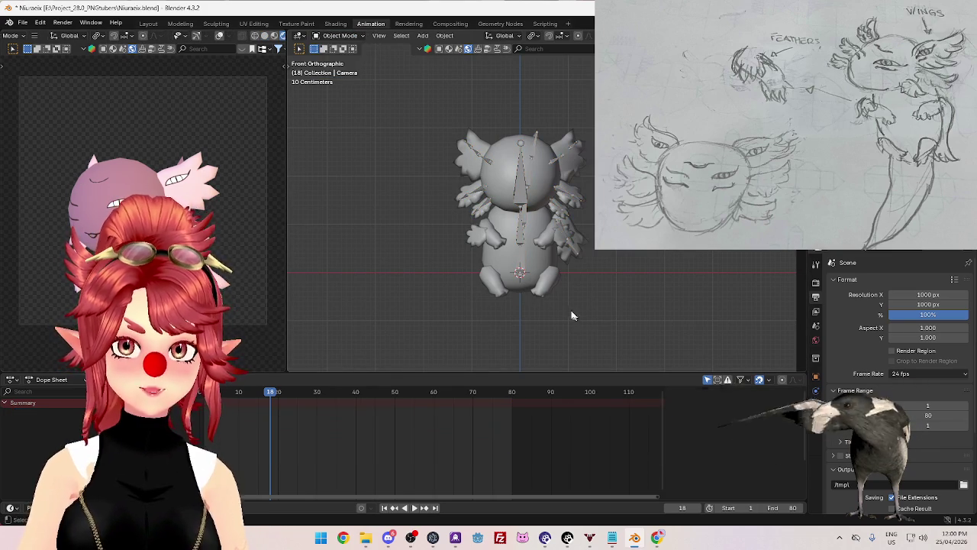
Step: In top view, move and rotate the camera, undoing the last adjustment
key(KP_7)
scroll(569, 305, down, 5)
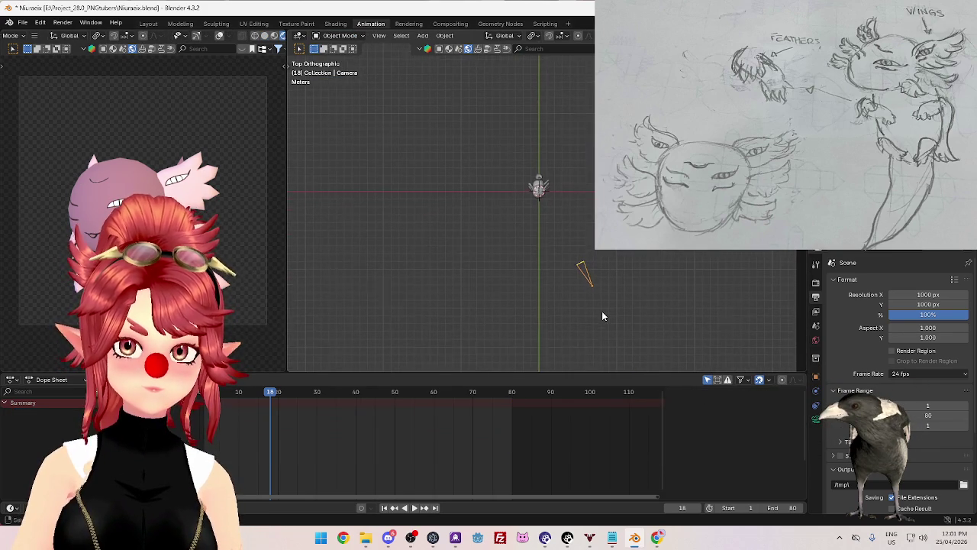
key(g)
click(591, 312)
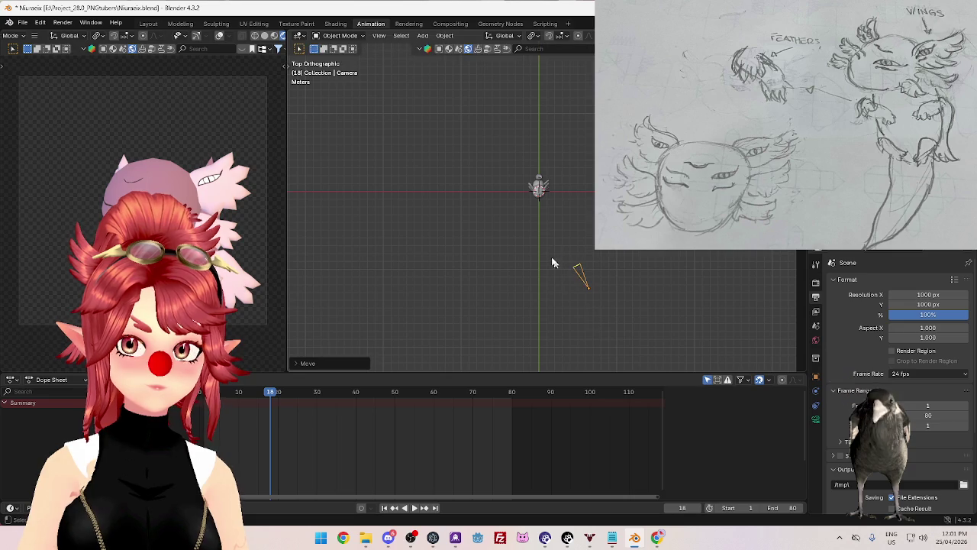
key(r)
click(563, 269)
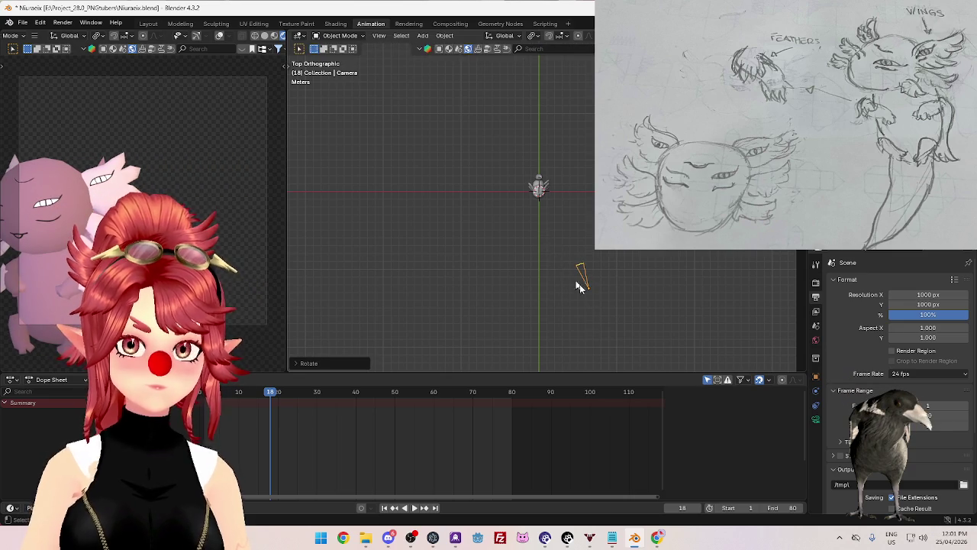
key(g)
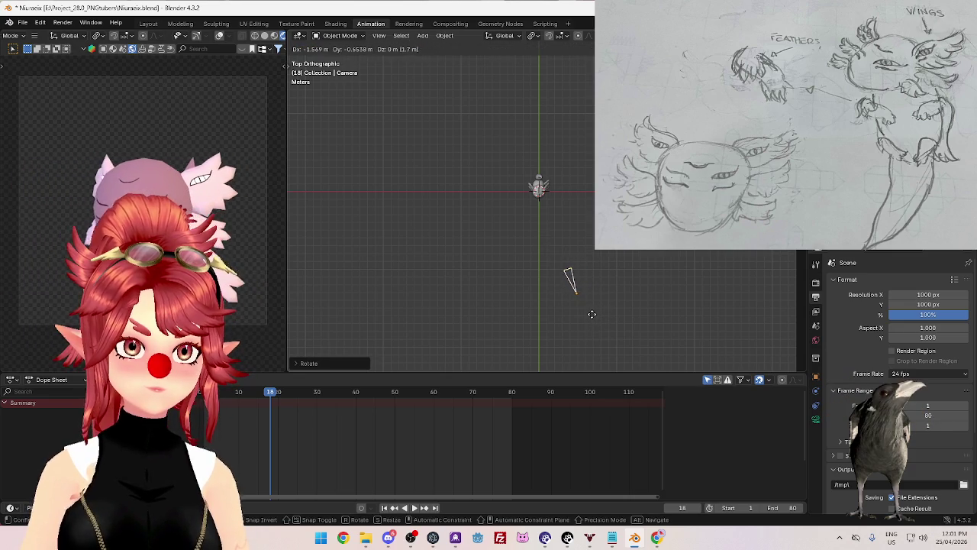
click(593, 314)
key(r)
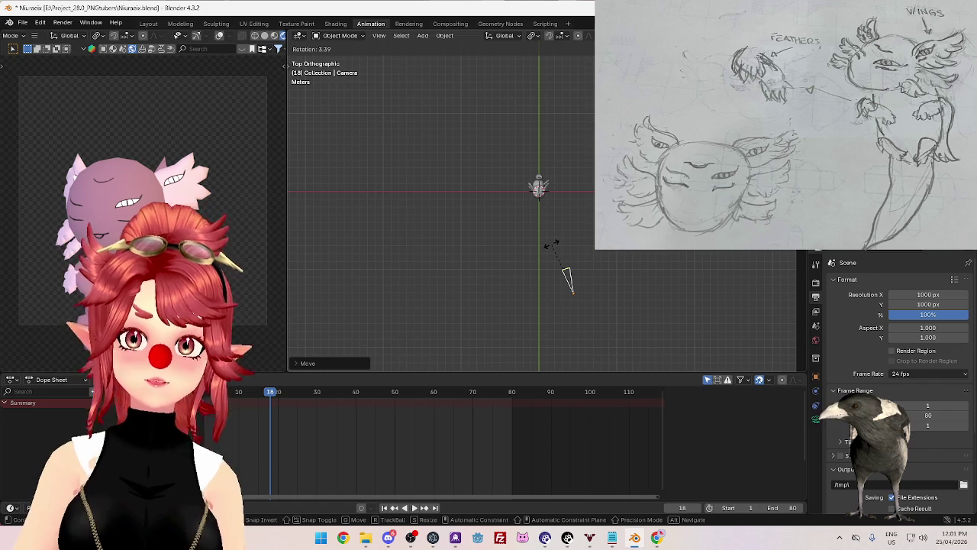
click(609, 317)
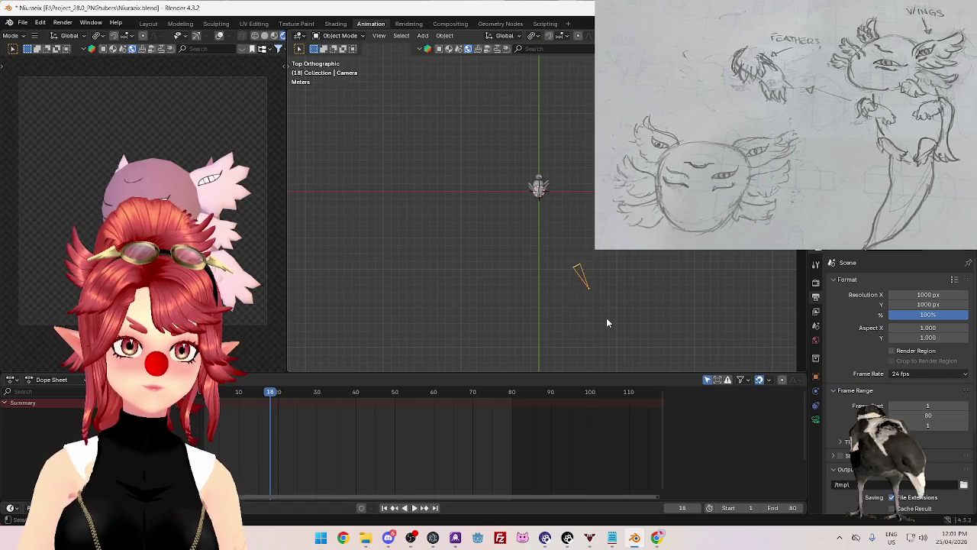
key(ctrl+z)
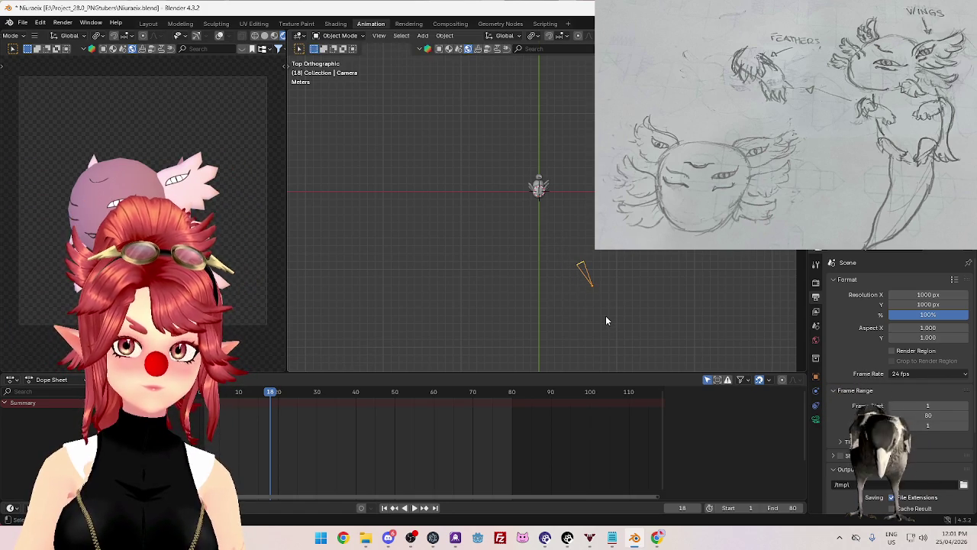
Step: Reposition the camera from an angled view, then place it just below the axolotl in top view
middle_drag(606, 321, 603, 306)
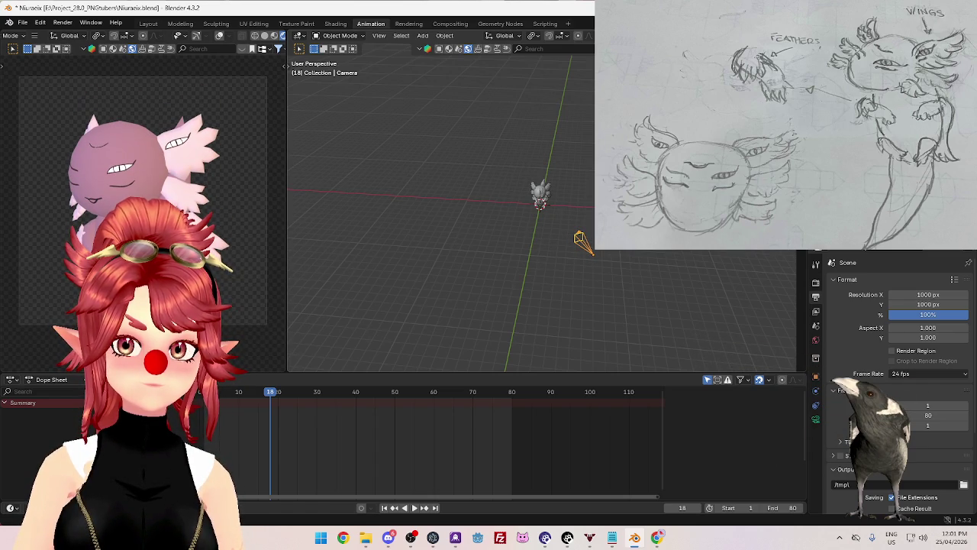
key(g)
click(626, 277)
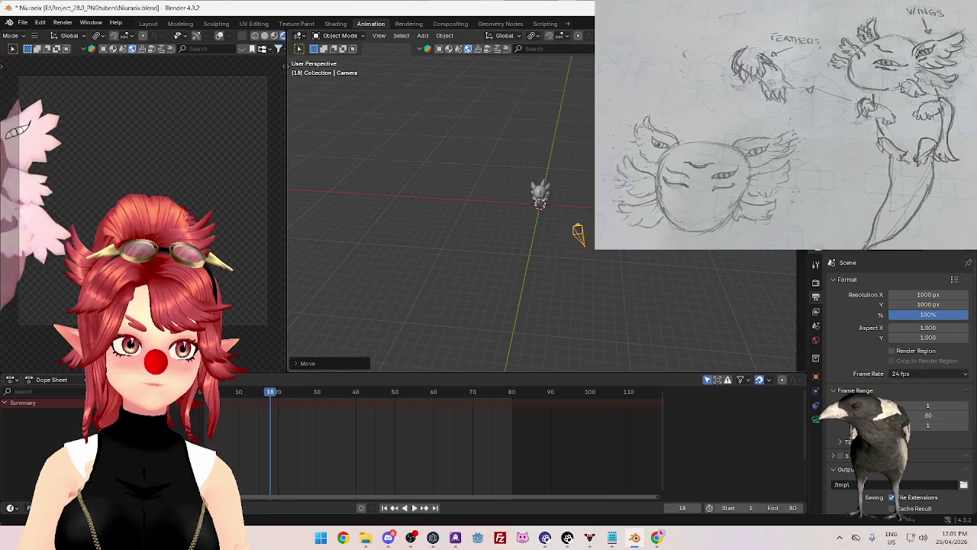
key(g)
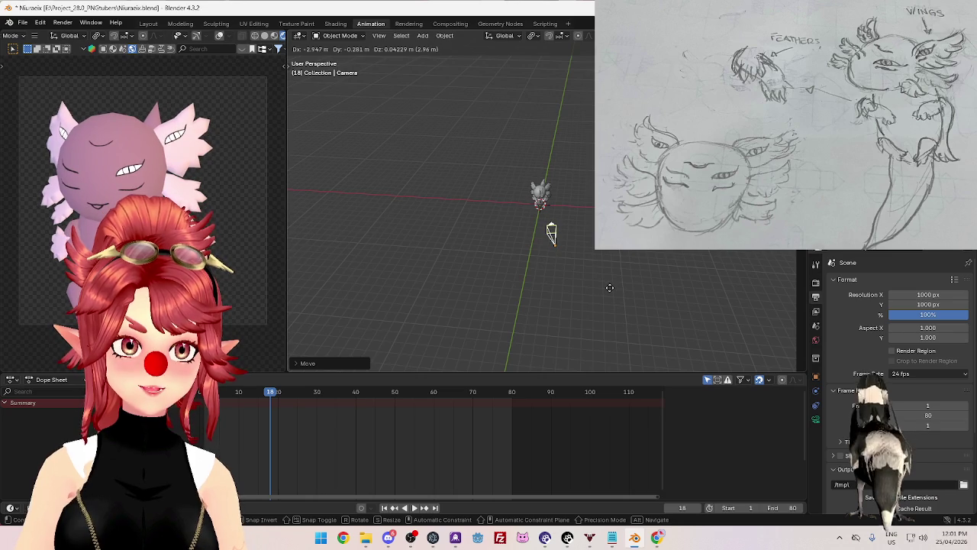
click(610, 288)
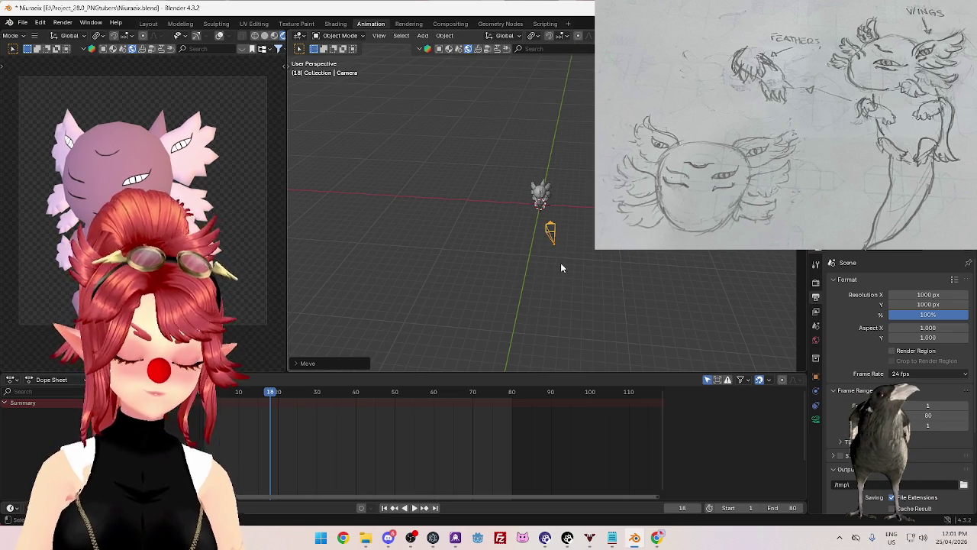
key(KP_7)
key(g)
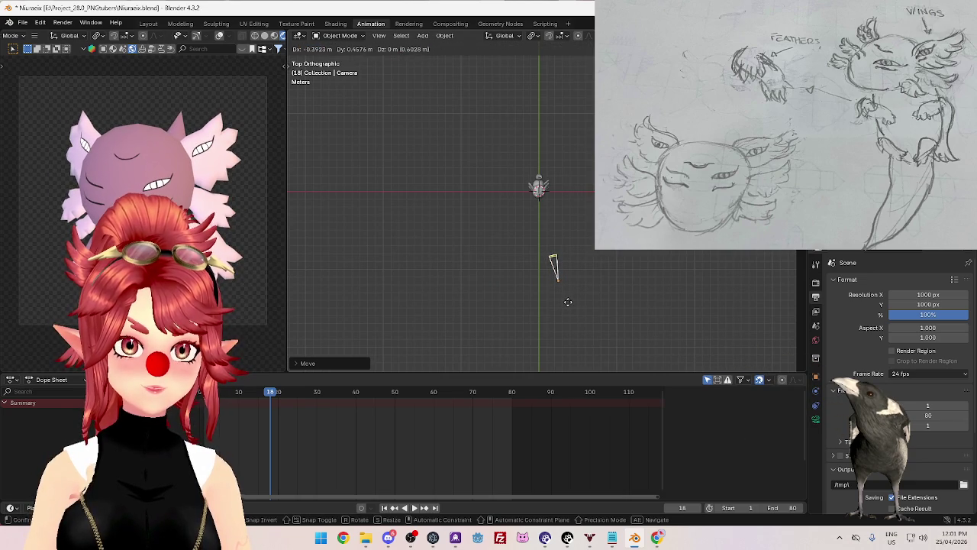
click(569, 305)
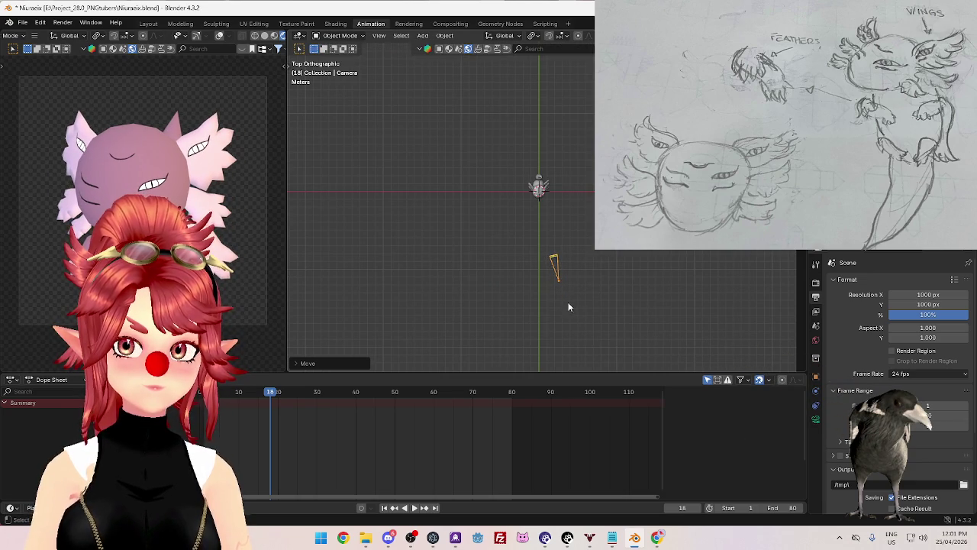
key(g)
click(570, 312)
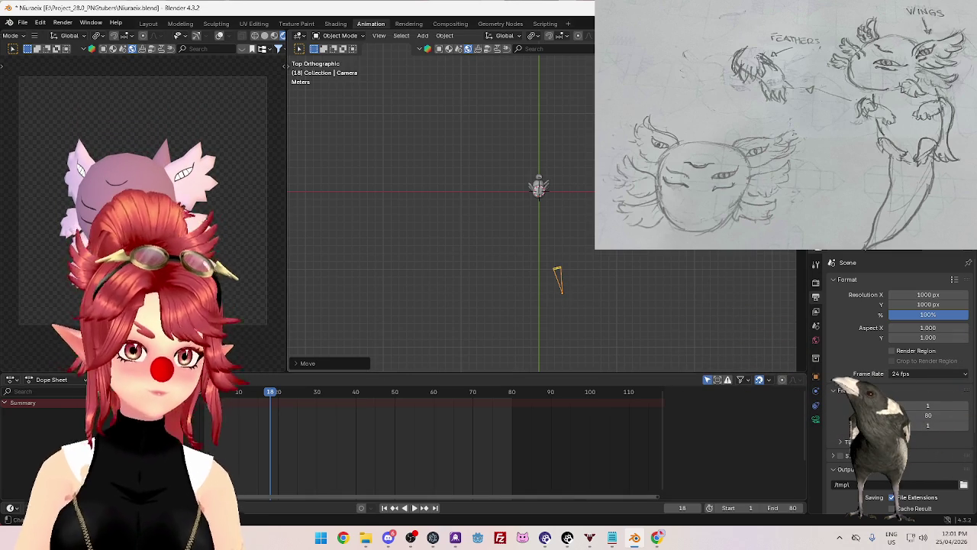
Step: Preview the animation, then select the armature and switch it into Pose Mode
click(413, 509)
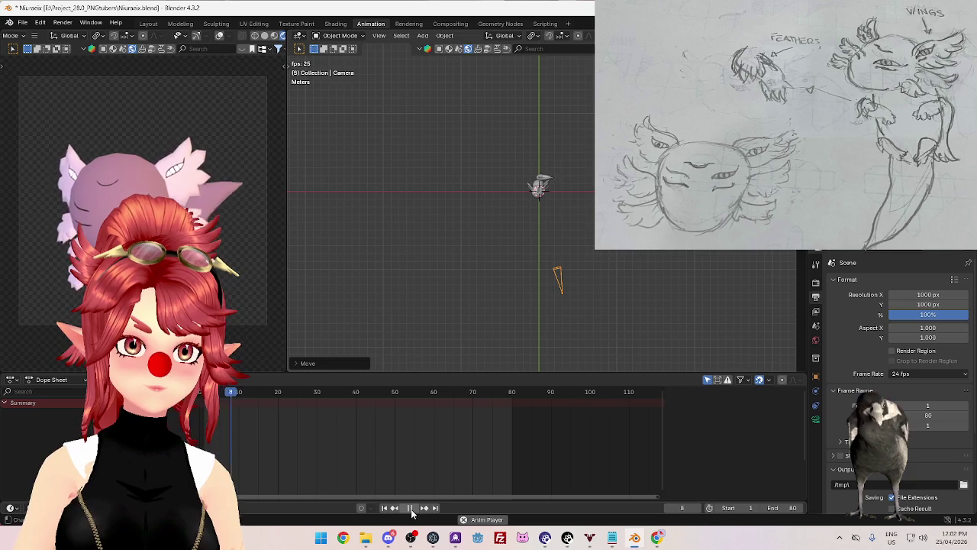
click(411, 509)
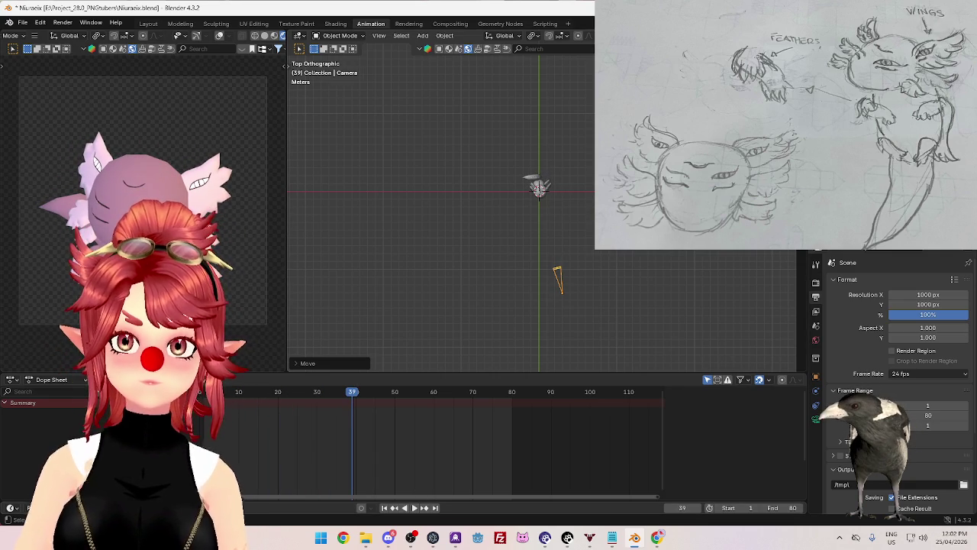
click(538, 186)
click(340, 36)
click(339, 70)
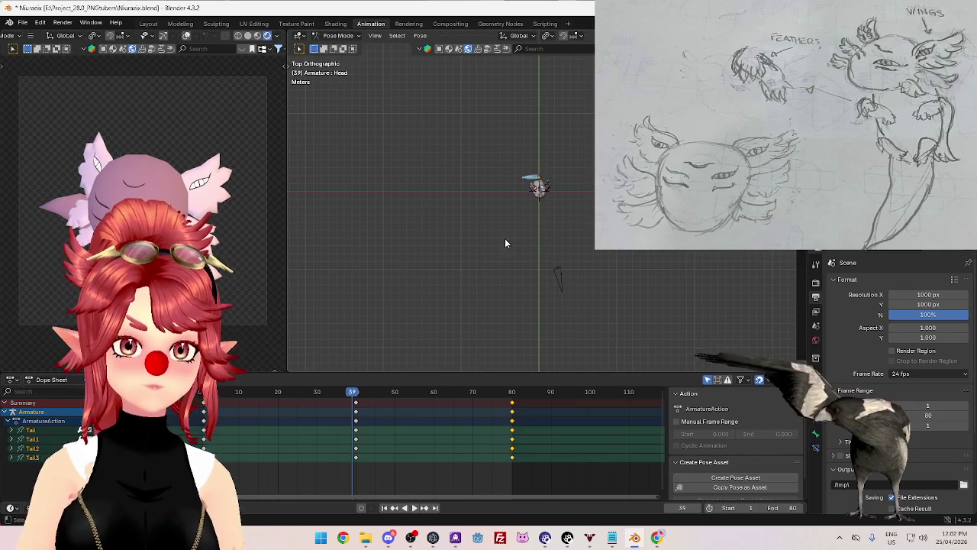
Step: Play and scrub the tail animation around frames 1–27, then return to frame 1
key(shift+Left)
key(space)
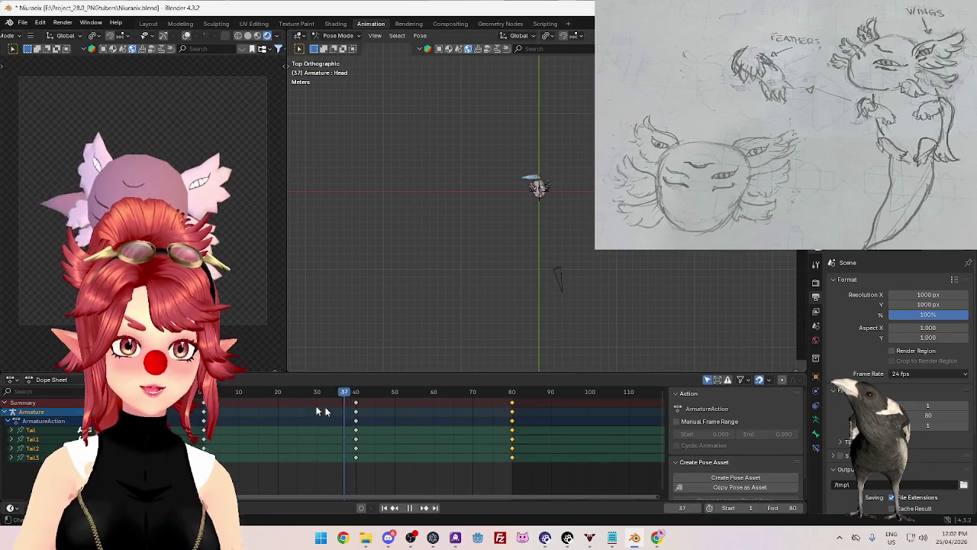
key(shift+Left)
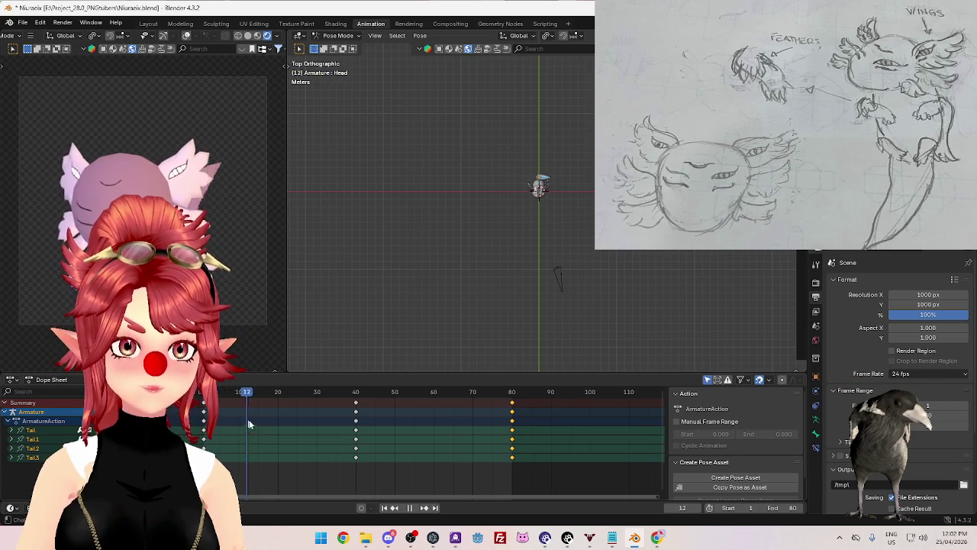
drag(217, 413, 197, 413)
drag(274, 432, 300, 441)
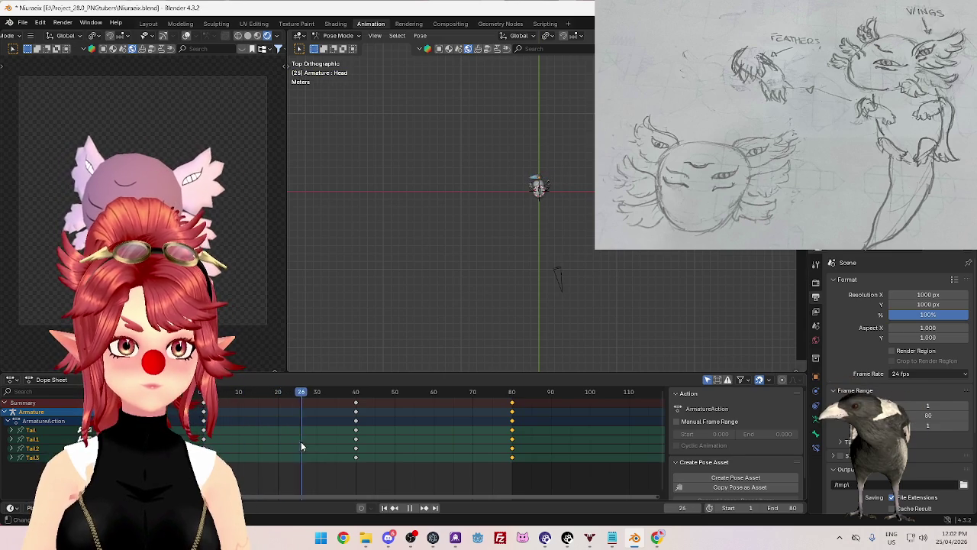
drag(351, 464, 301, 496)
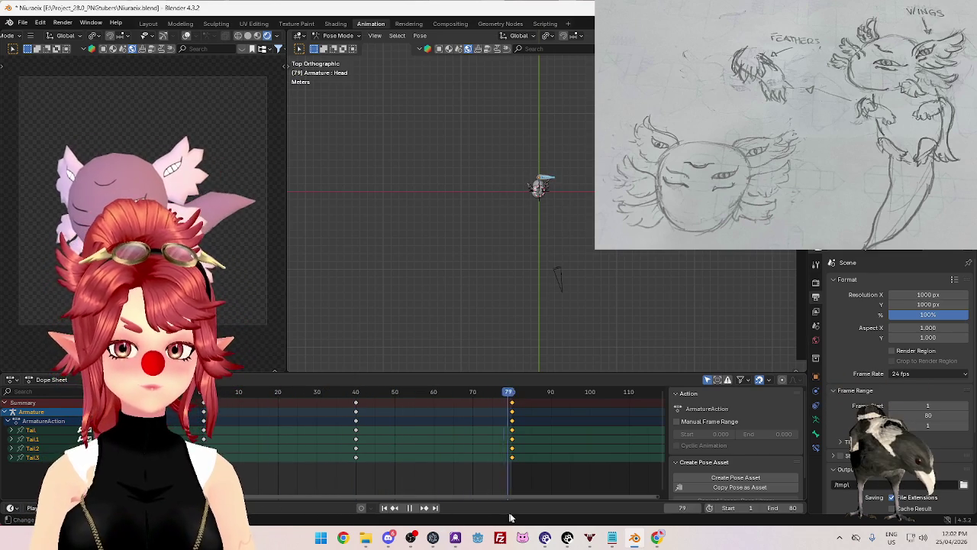
click(384, 507)
Step: Deselect all bones and rotate one head-wing gill bone at frame 1
key(alt+a)
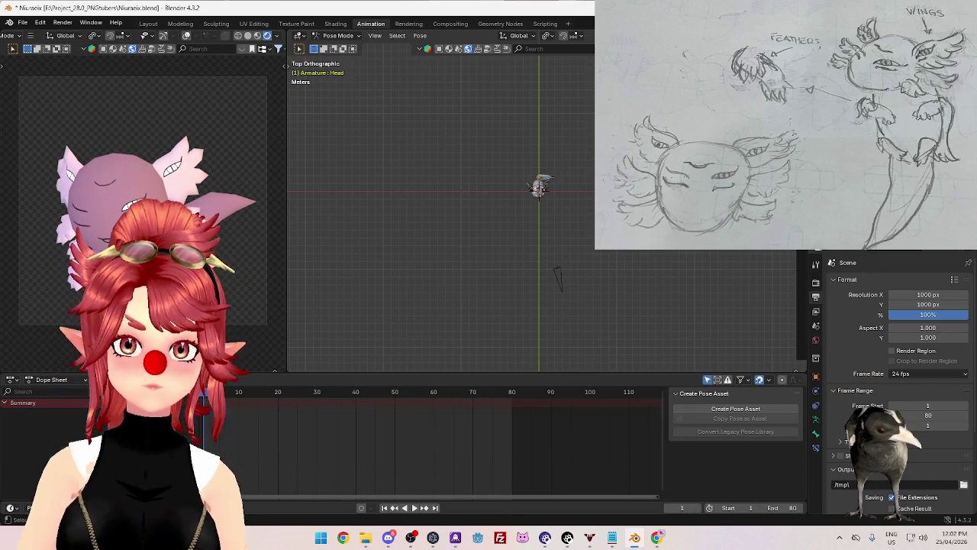
scroll(534, 171, up, 2)
scroll(544, 172, up, 3)
mouse_move(544, 172)
middle_down()
mouse_move(433, 137)
mouse_move(447, 89)
middle_up()
click(433, 137)
key(r)
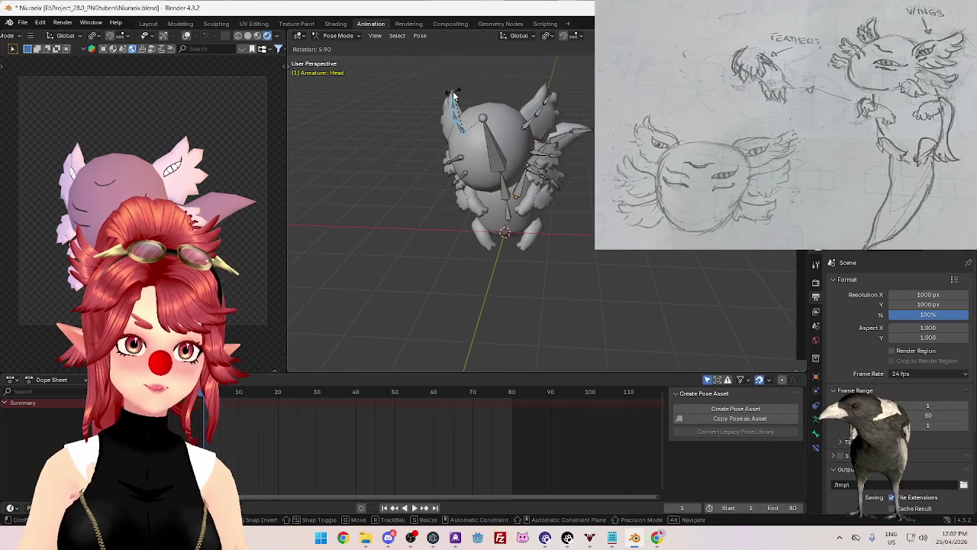
click(474, 97)
Step: Select and rotate the right gill bone, then keyframe the posed gills
key(i)
drag(521, 75, 555, 127)
key(t)
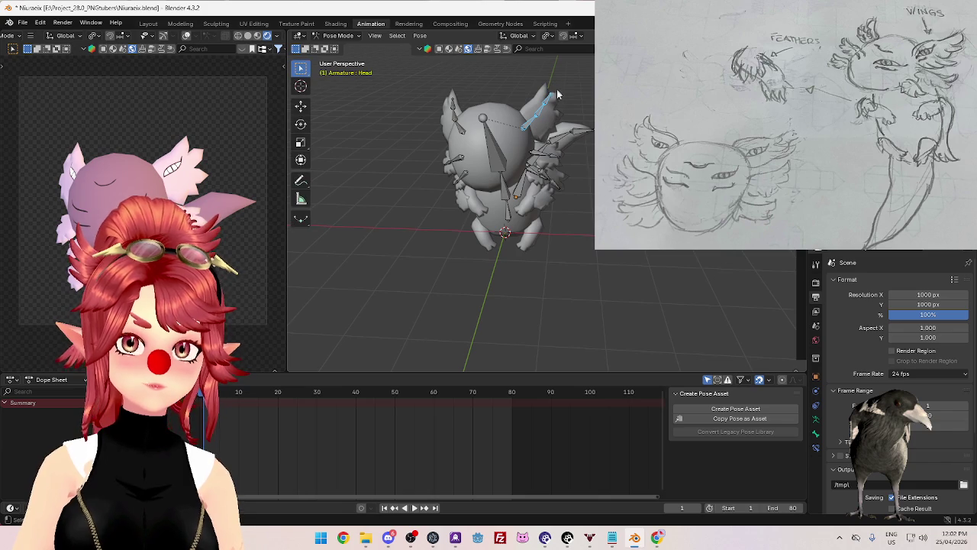
key(r)
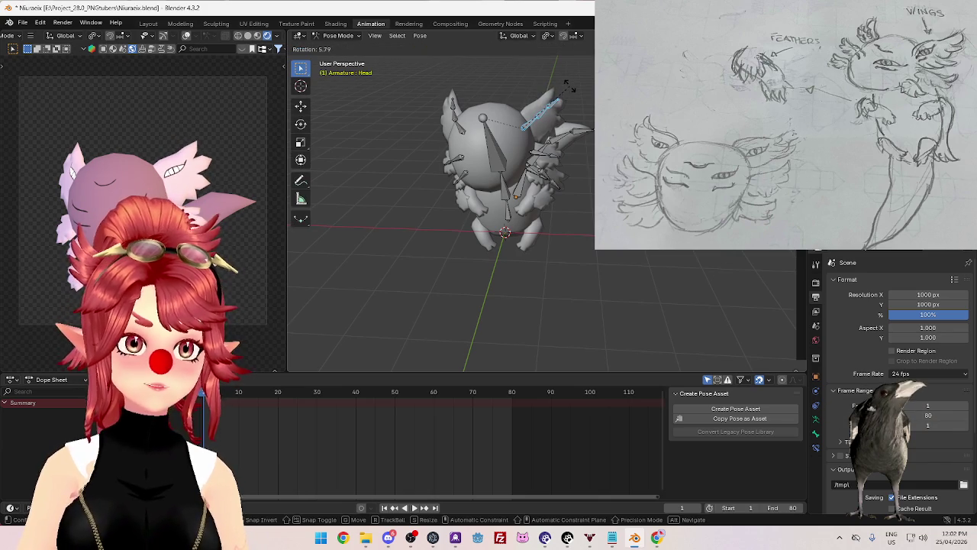
click(590, 105)
key(i)
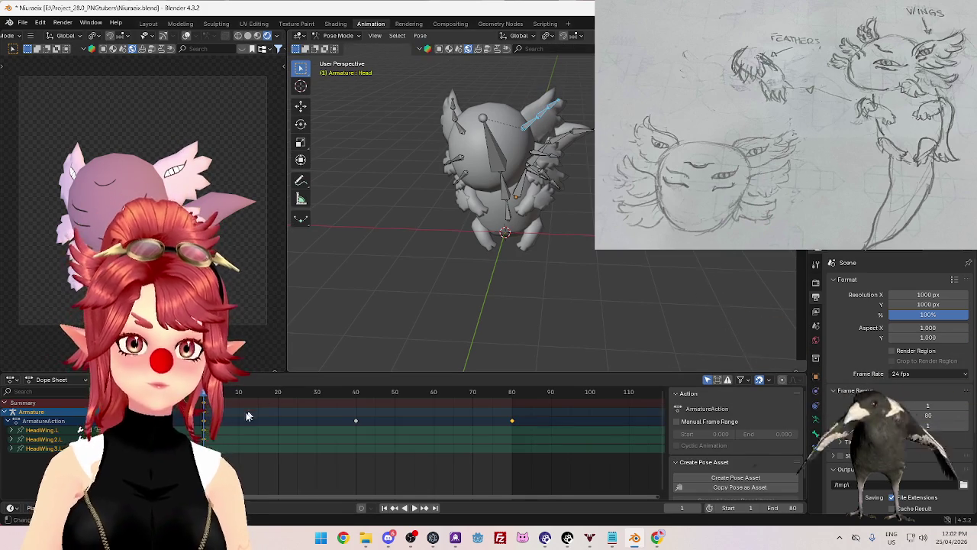
Step: Select the gill bones on both sides and play back to check their motion
click(511, 411)
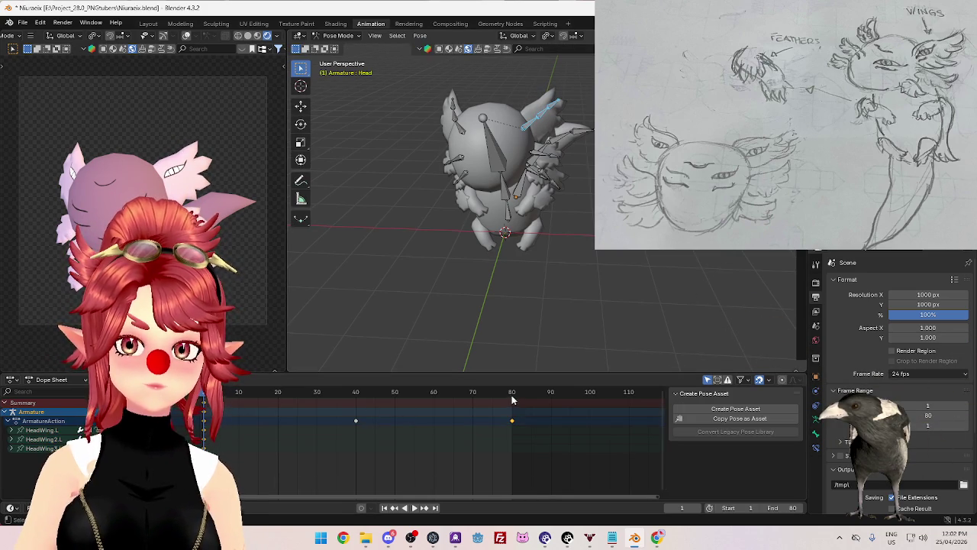
drag(450, 114, 472, 144)
shift+drag(527, 79, 563, 136)
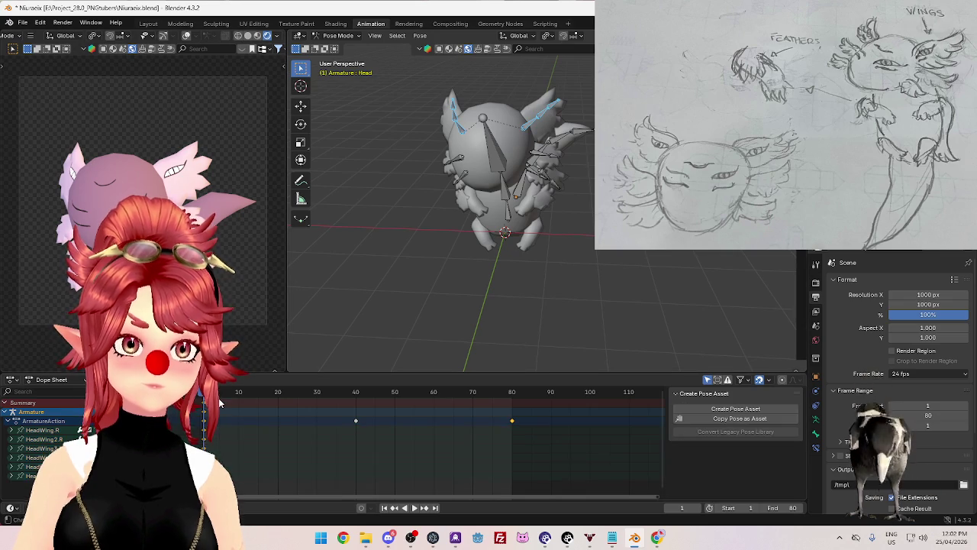
key(a)
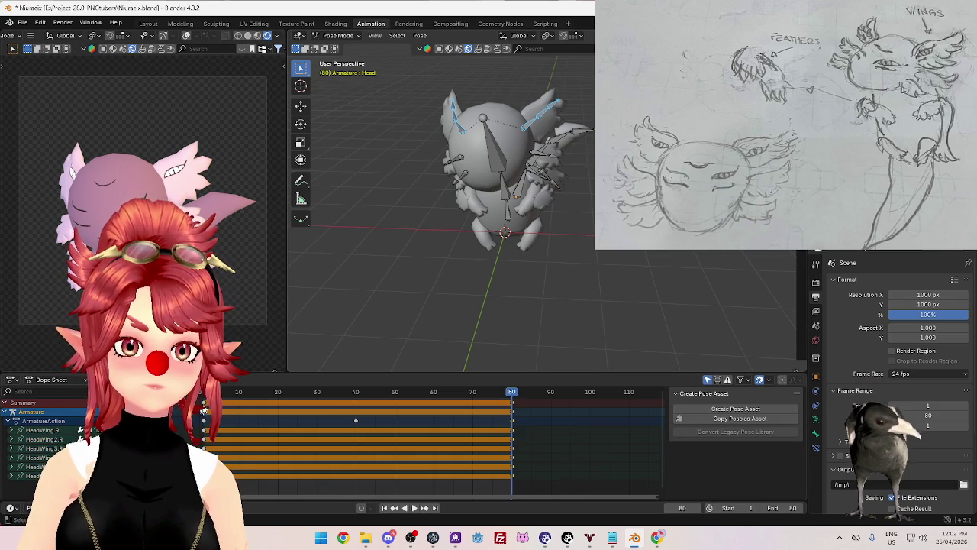
key(space)
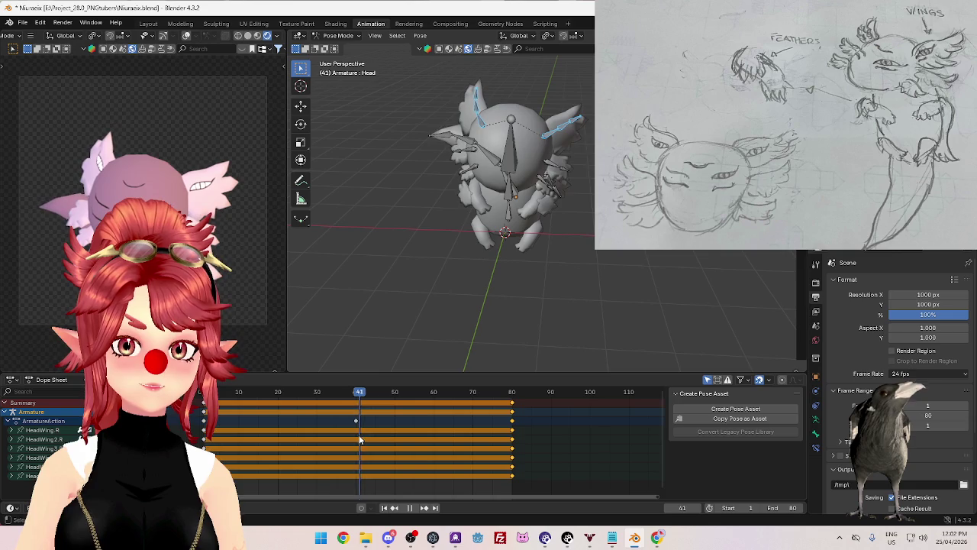
drag(356, 440, 347, 455)
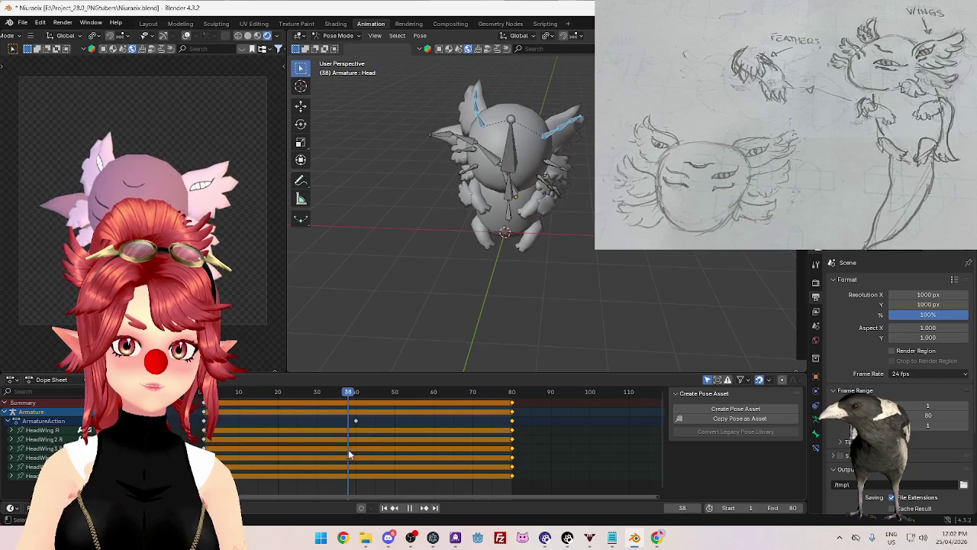
key(shift+Left)
key(space)
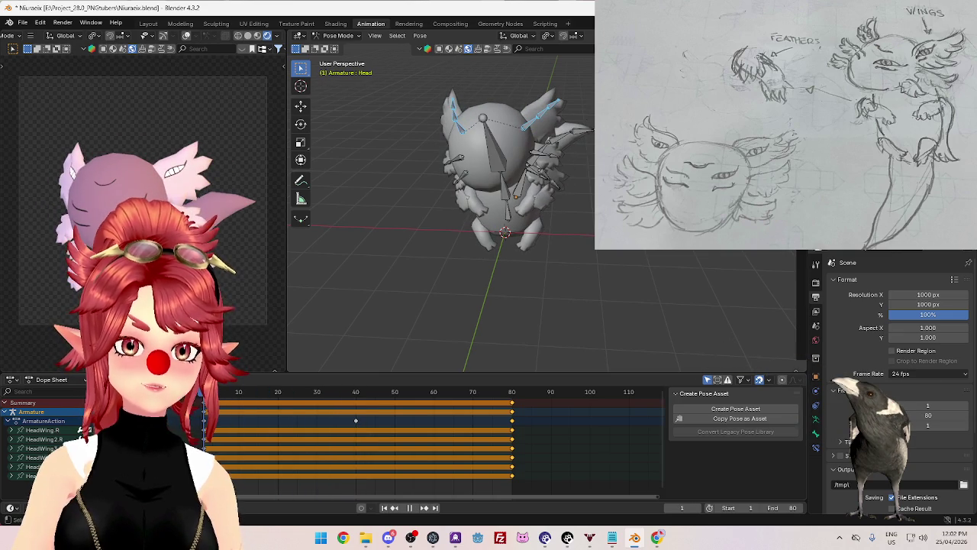
click(484, 265)
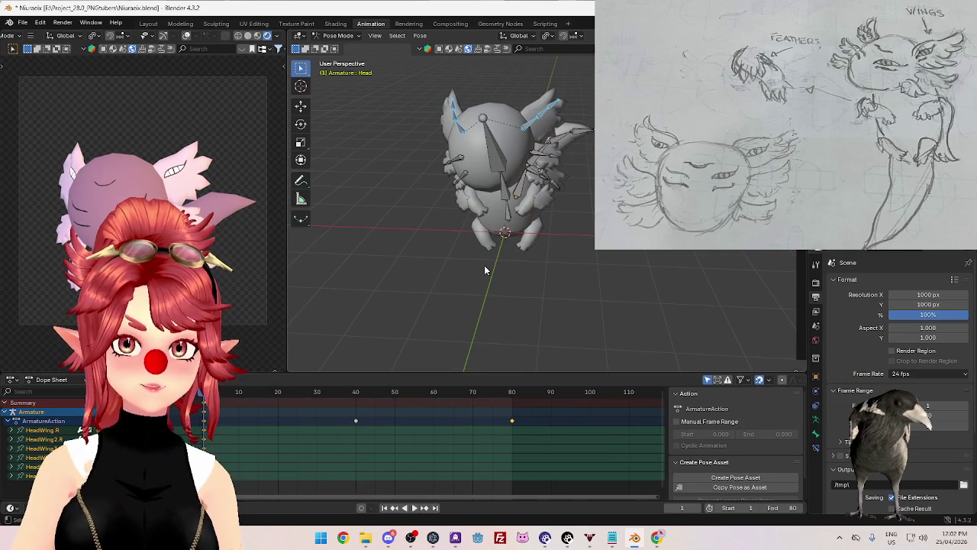
key(ctrl+z)
key(ctrl+z)
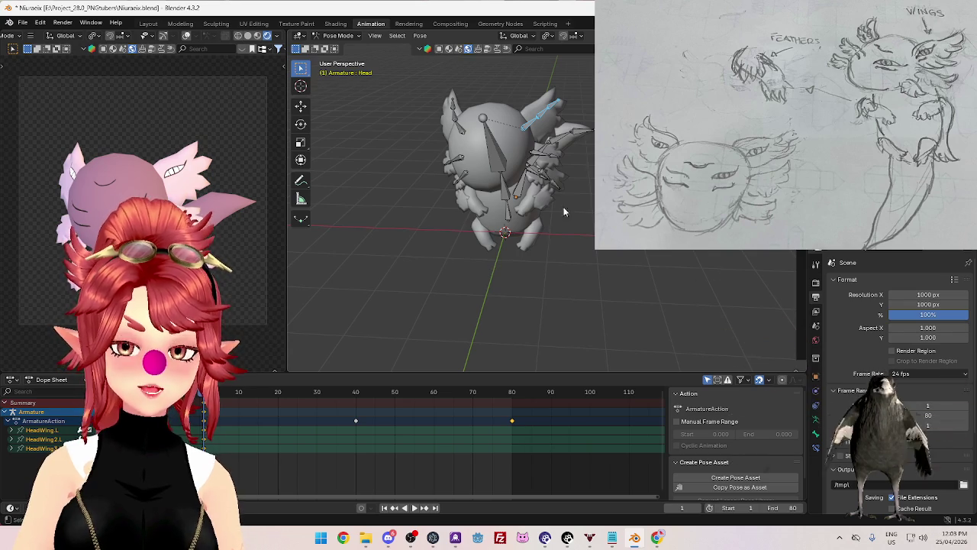
Step: Adjust the gill bone selection and scrub the timeline to frame 20
mouse_move(405, 242)
middle_down()
mouse_move(456, 236)
mouse_move(436, 290)
middle_up()
key(ctrl+z)
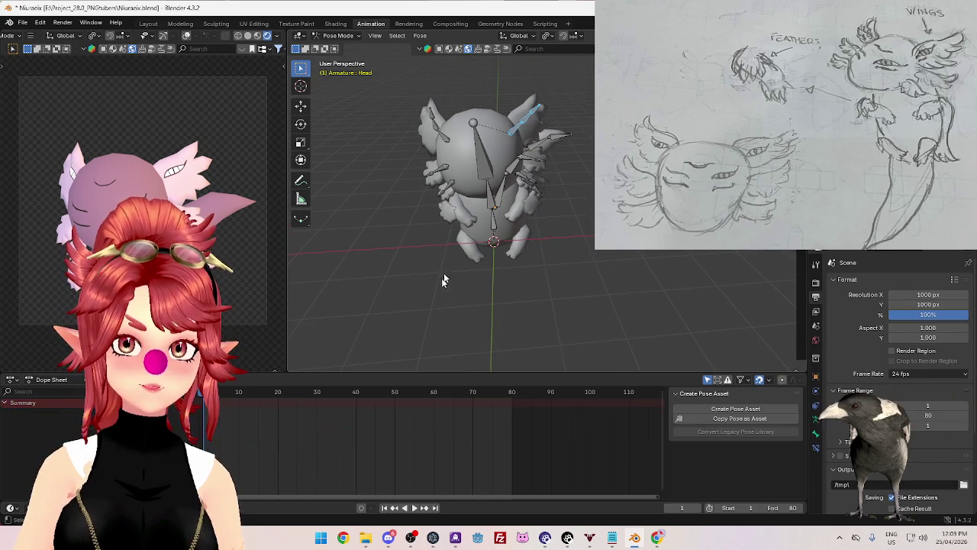
key(ctrl+z)
key(ctrl+z)
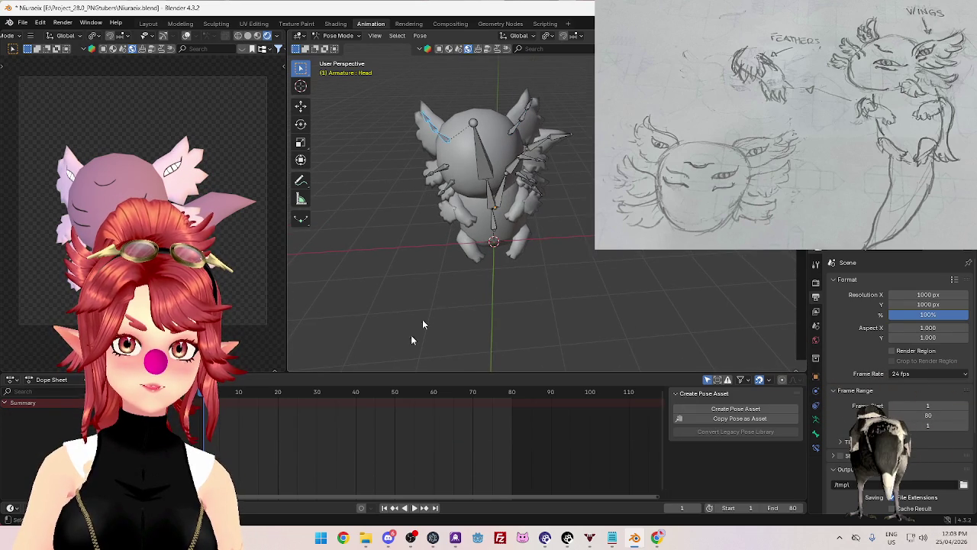
drag(192, 425, 409, 427)
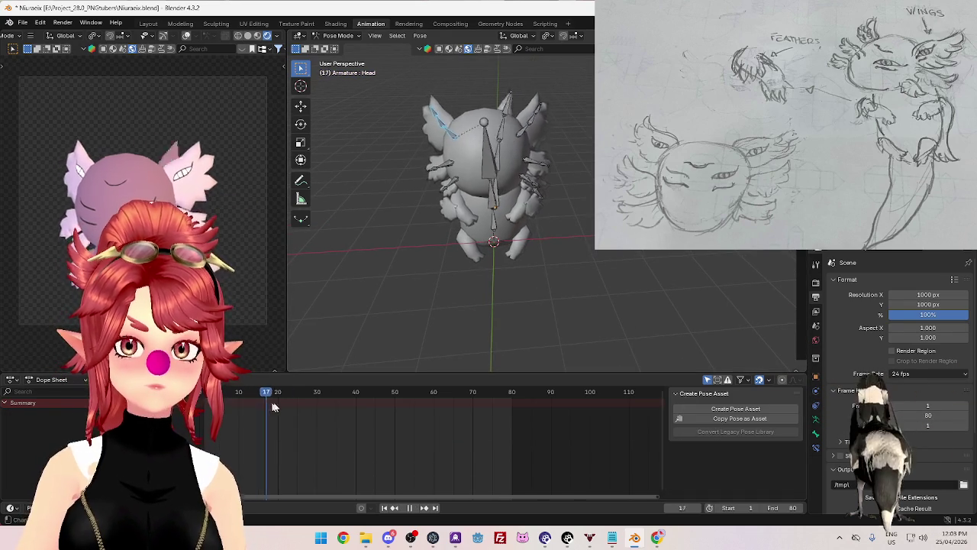
click(207, 426)
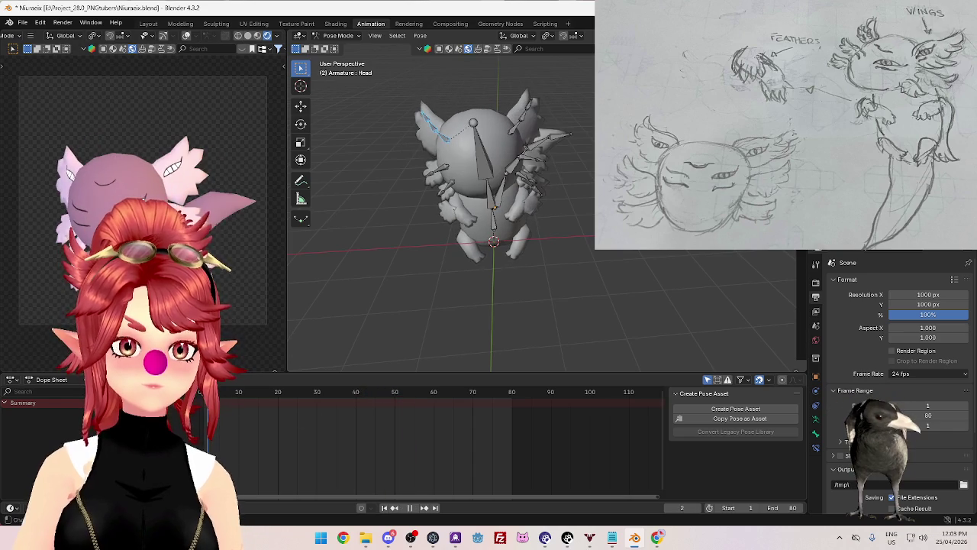
drag(220, 398, 494, 398)
click(211, 398)
drag(211, 410, 277, 413)
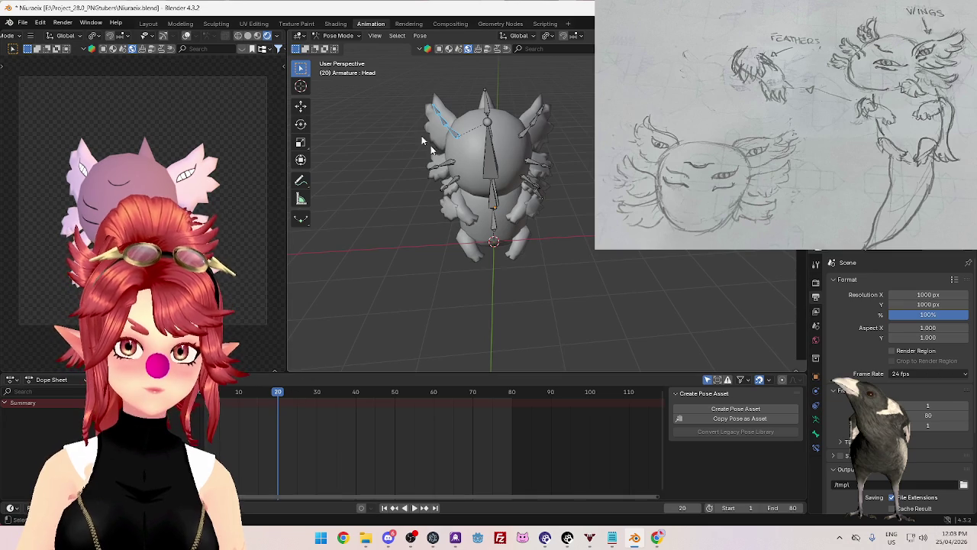
Step: Rotate the left head-wing bones outward in front and top views and key them at frame 20
key(KP_1)
key(r)
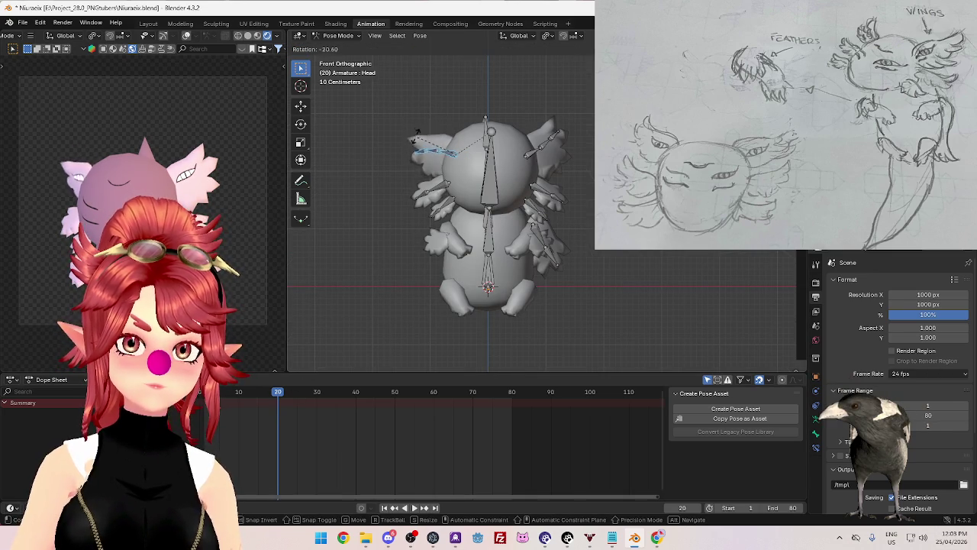
click(418, 140)
key(KP_7)
key(r)
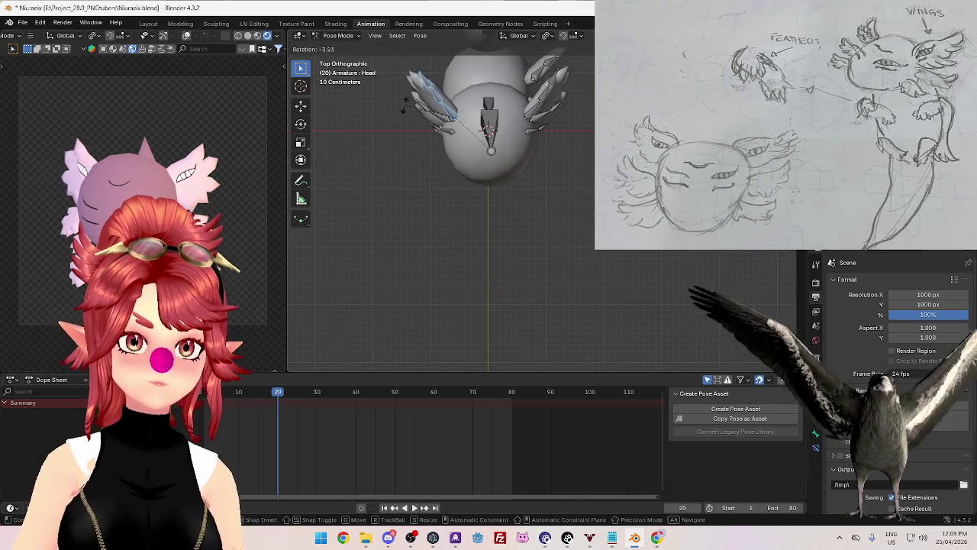
click(416, 124)
key(i)
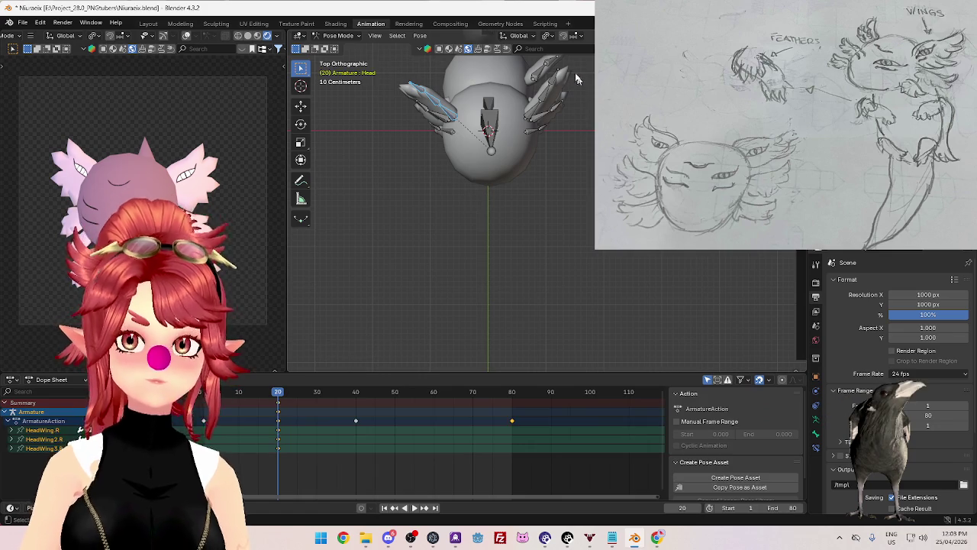
Step: Select HeadWing.L and HeadWing3.L, rotate them outward, key them at frame 20, and play
middle_drag(543, 134, 557, 113)
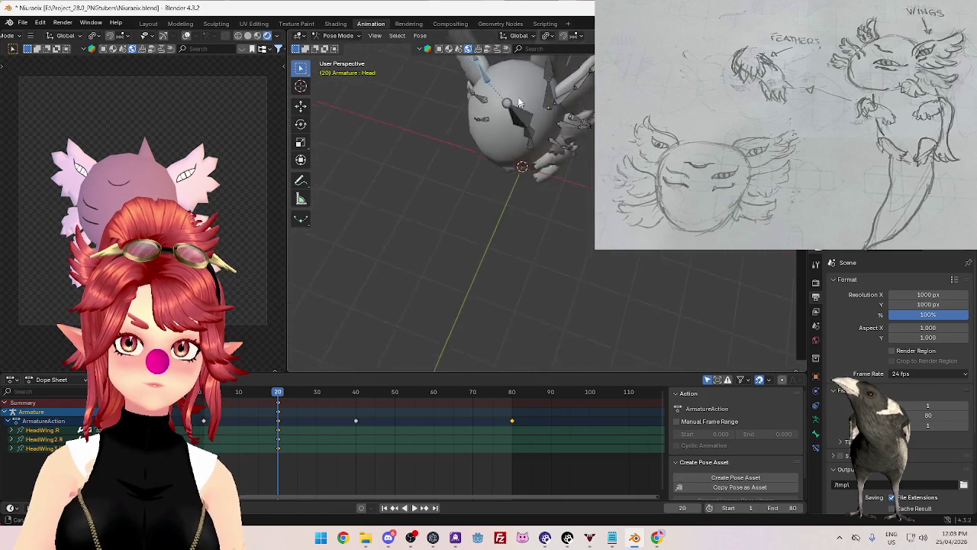
click(559, 102)
click(571, 79)
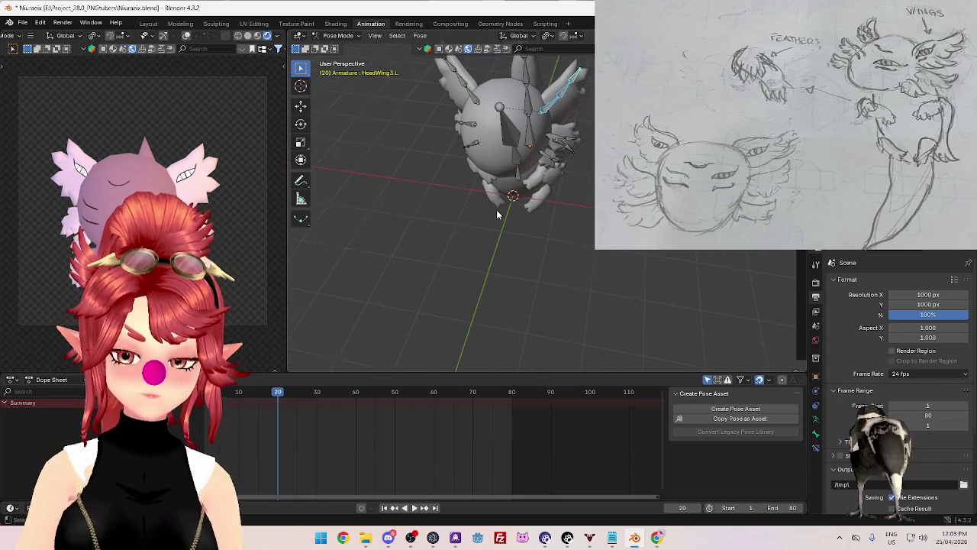
key(KP_7)
key(r)
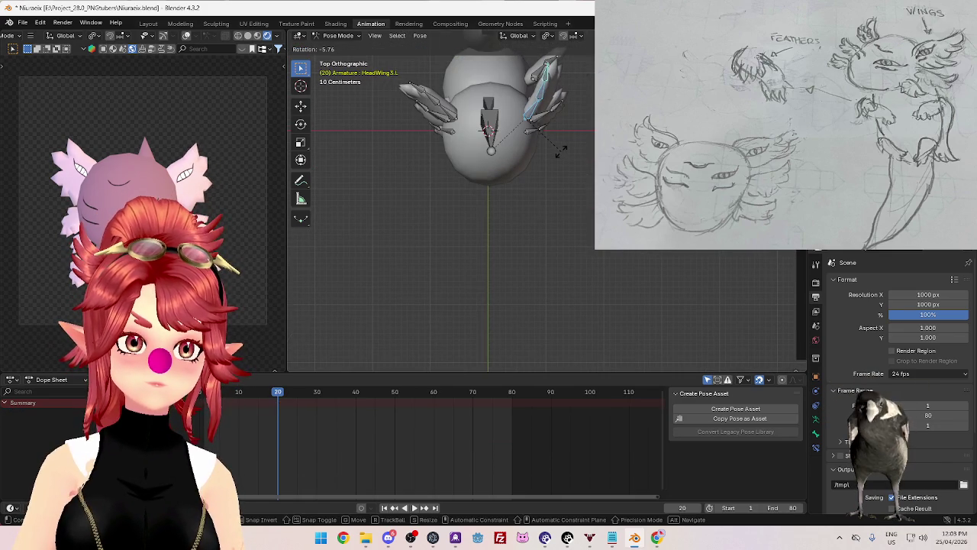
click(561, 150)
key(i)
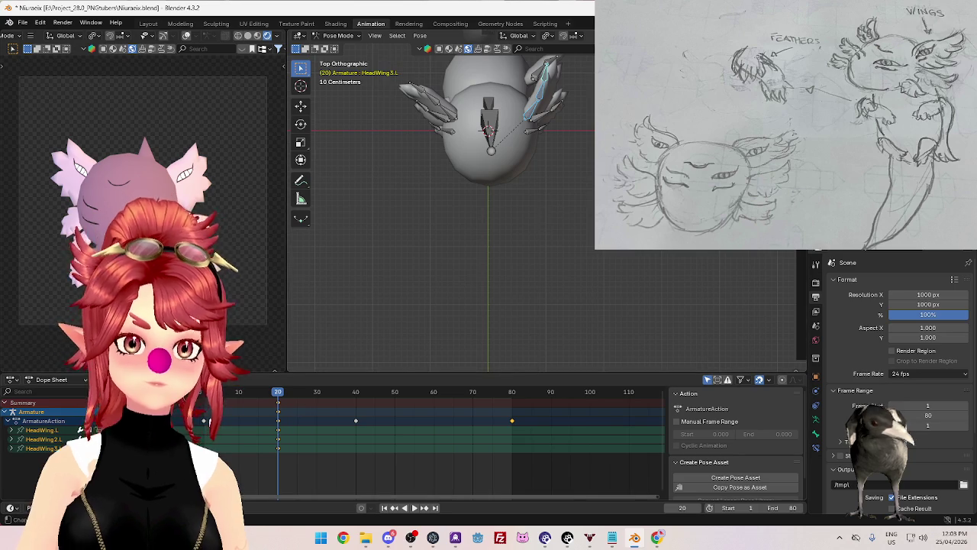
key(space)
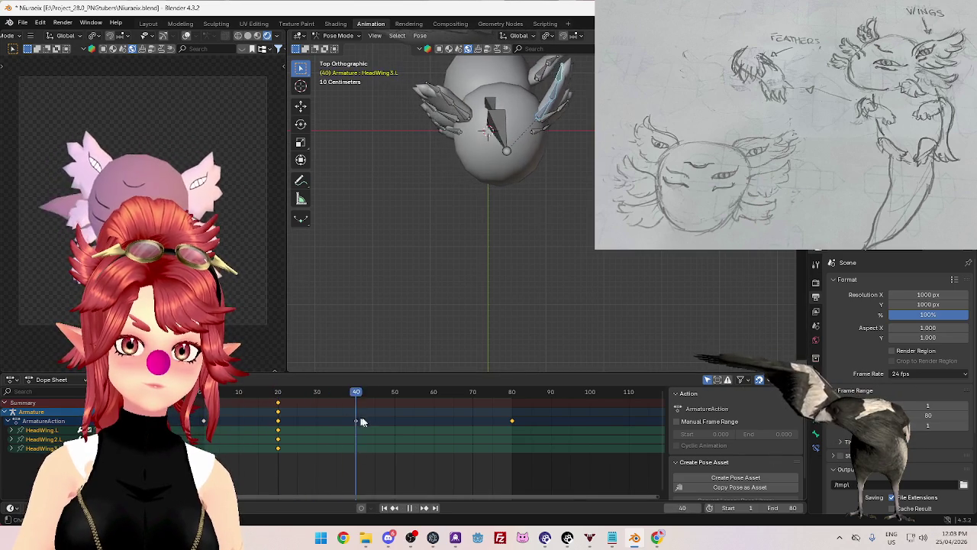
Step: Stop playback at frame 60 and rotate the selected head-wing bones into a new pose
key(space)
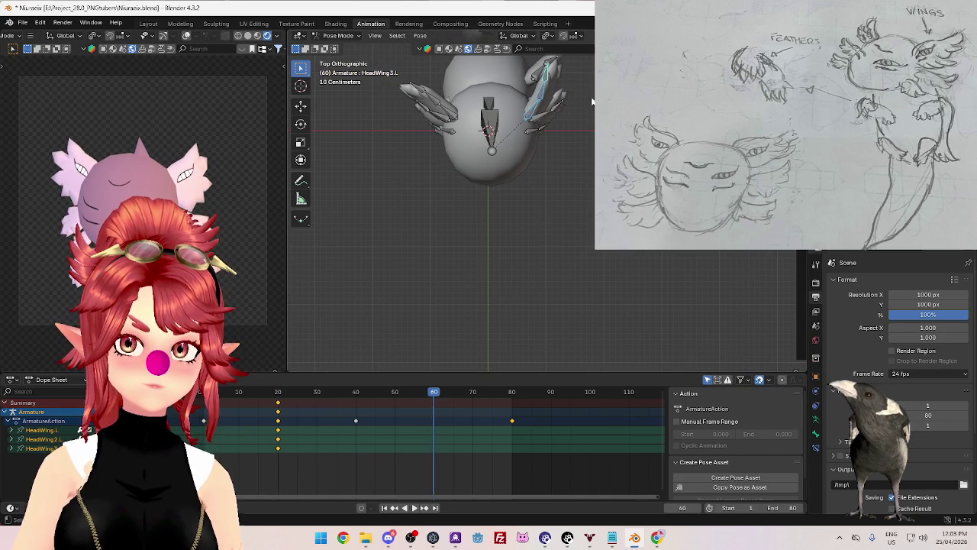
key(r)
key(Return)
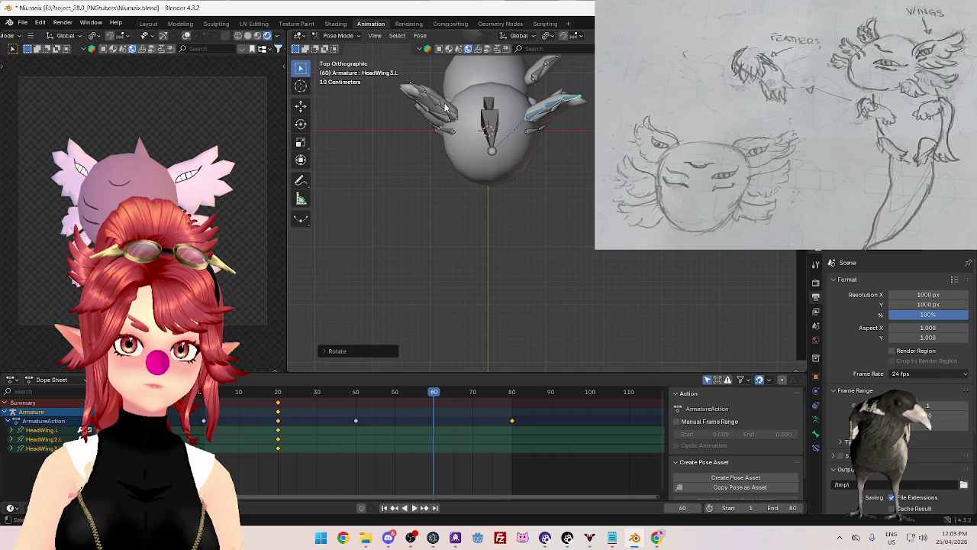
Step: Rotate the right head-wing bones, including HeadWing2.R and HeadWing5.R, into a new pose
shift+click(420, 92)
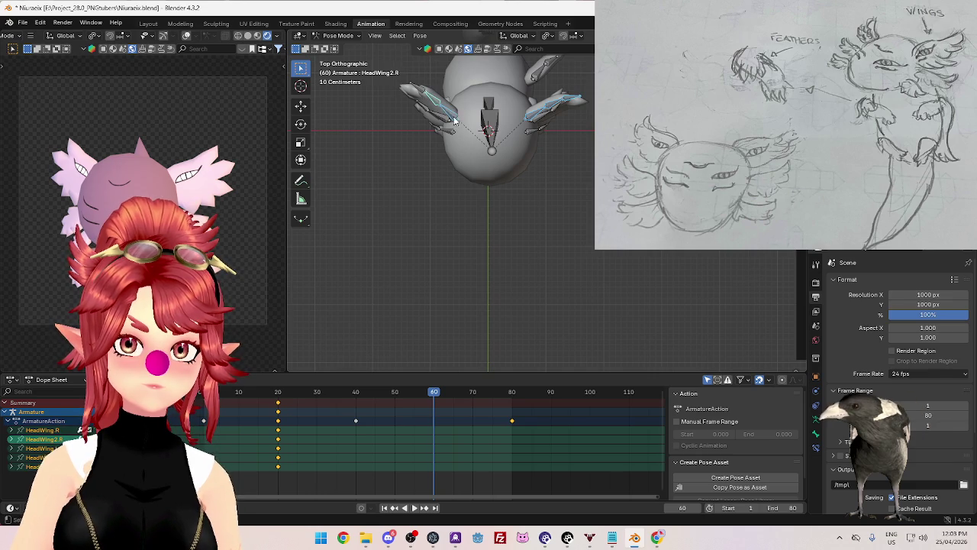
click(455, 121)
shift+click(436, 107)
key(r)
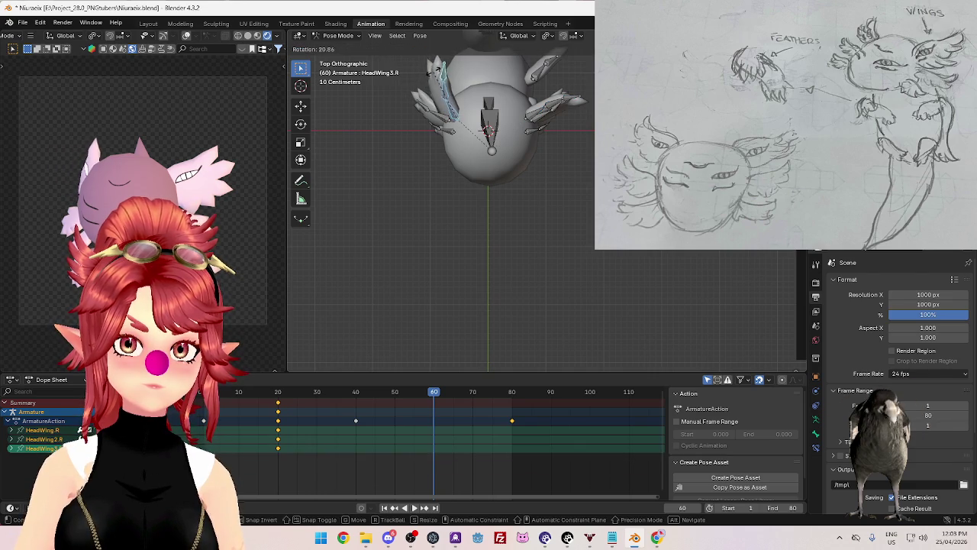
key(Return)
Step: Select the left head-wing bones through HeadWing5.L, view the model at an angle, and play the animation
shift+click(538, 71)
shift+click(535, 128)
shift+click(569, 99)
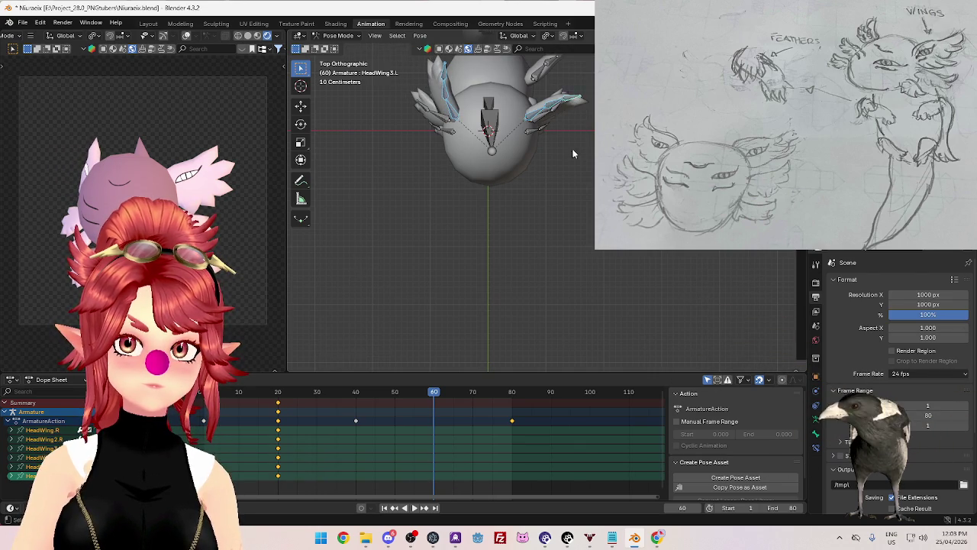
middle_drag(572, 148, 568, 99)
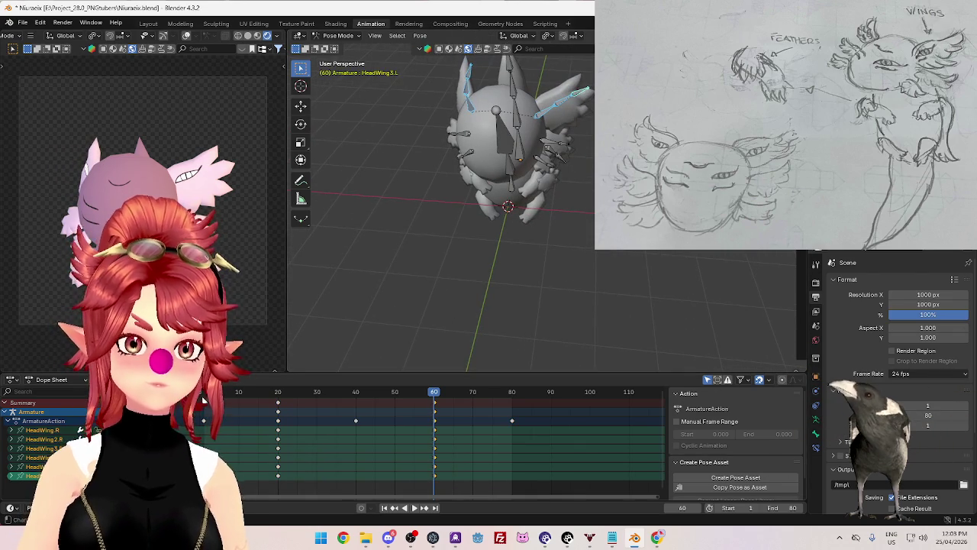
click(415, 509)
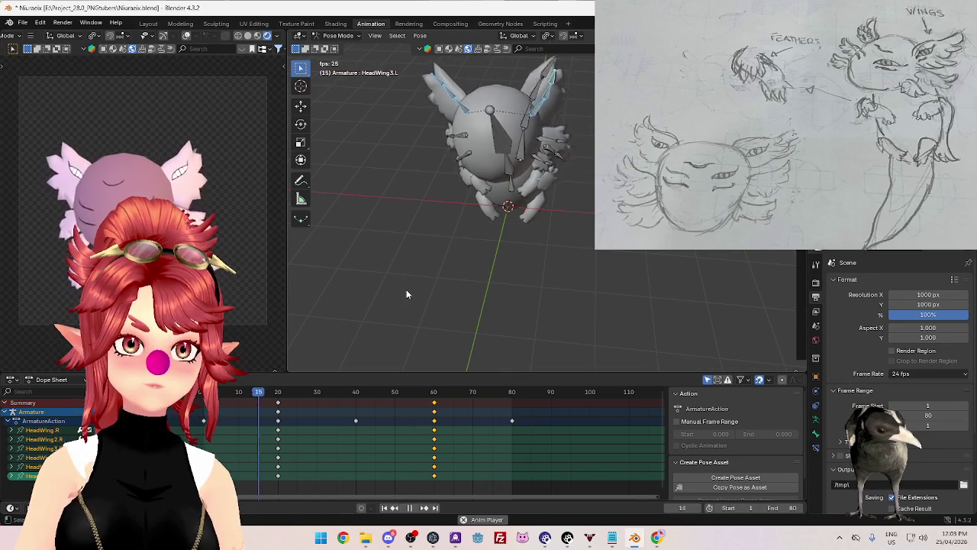
Step: Stop and resume playback, then move the current frame to the frame-60 head-wing keys
click(416, 510)
key(space)
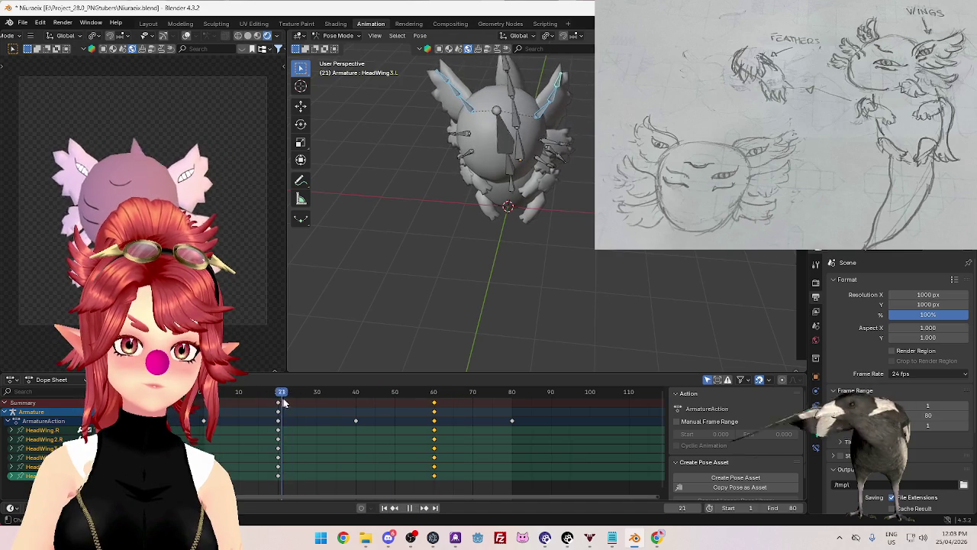
drag(353, 420, 433, 439)
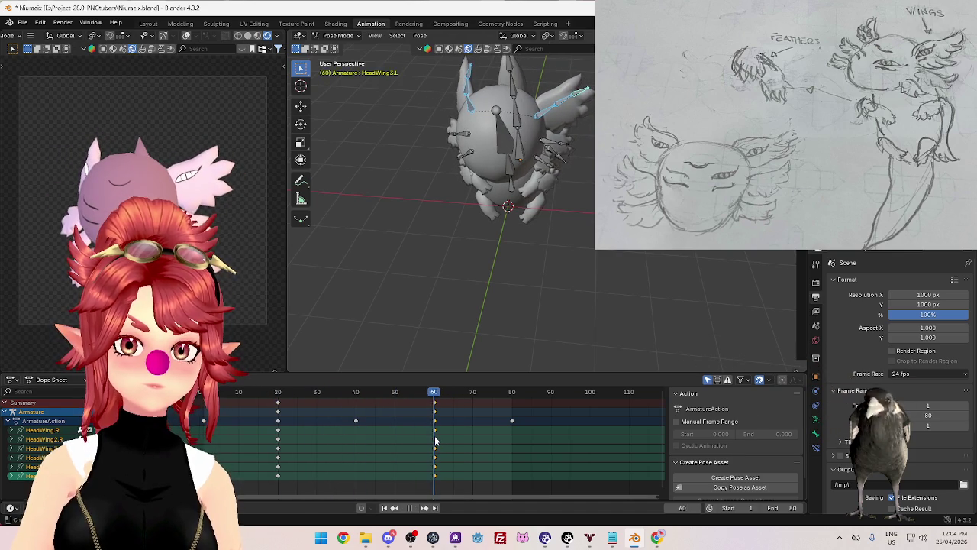
Step: Copy the frame-20 head-wing keys to frame 80, then play the 1–80 loop from frame 1
click(278, 405)
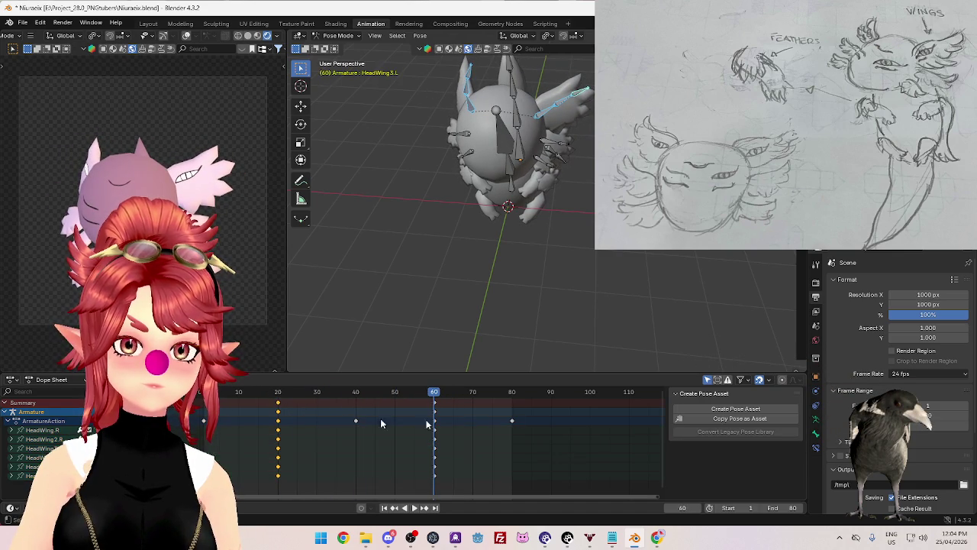
click(589, 392)
key(ctrl+v)
drag(458, 392, 511, 400)
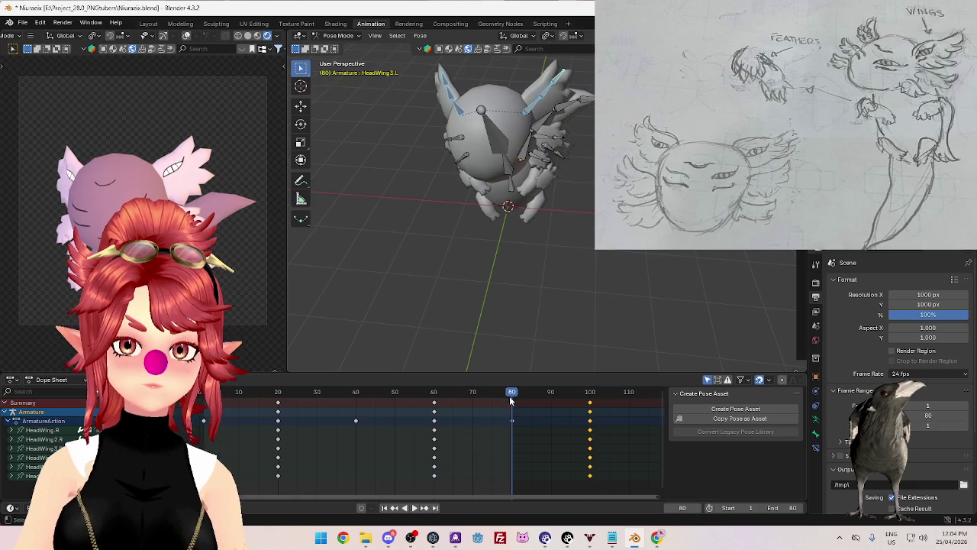
key(i)
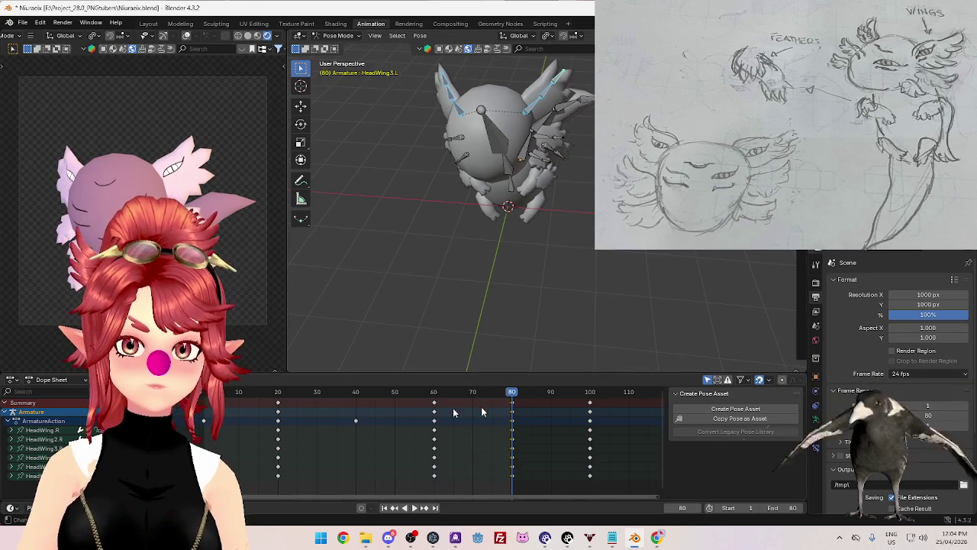
key(shift+Left)
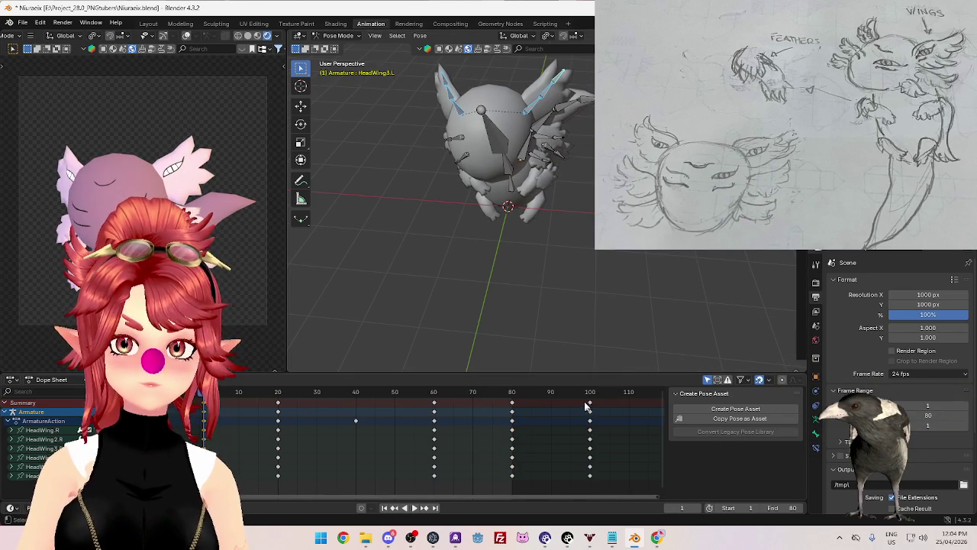
key(space)
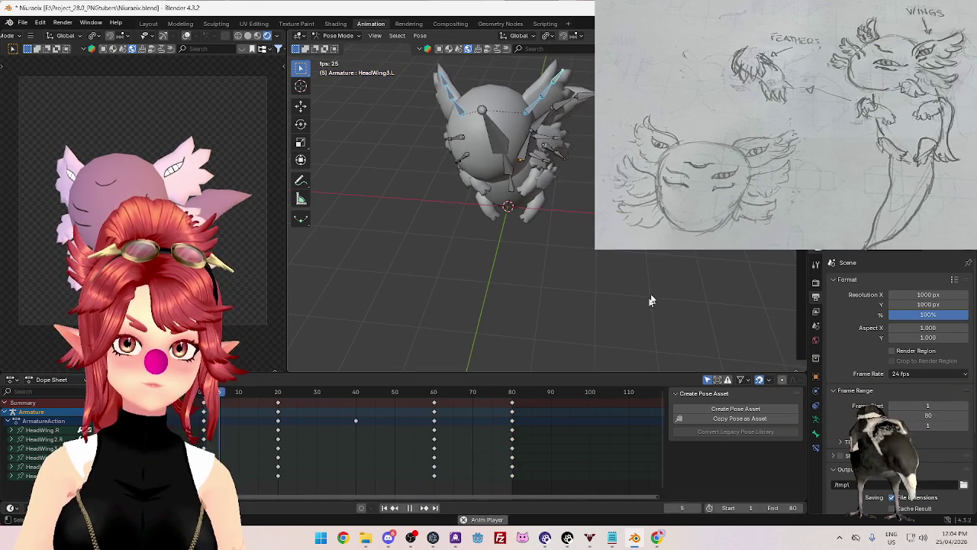
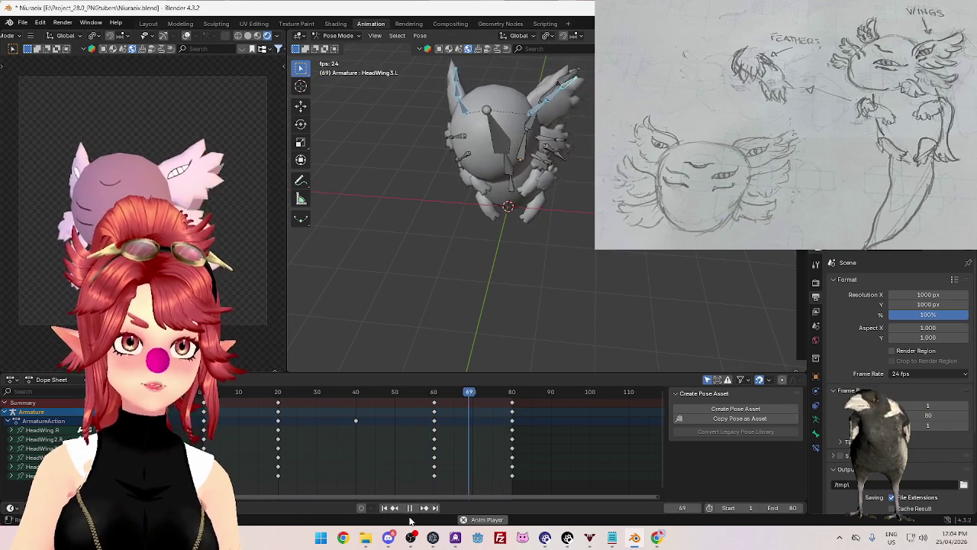
Step: Stop playback at frame 11, return to Object Mode and open the Shading workspace
click(409, 507)
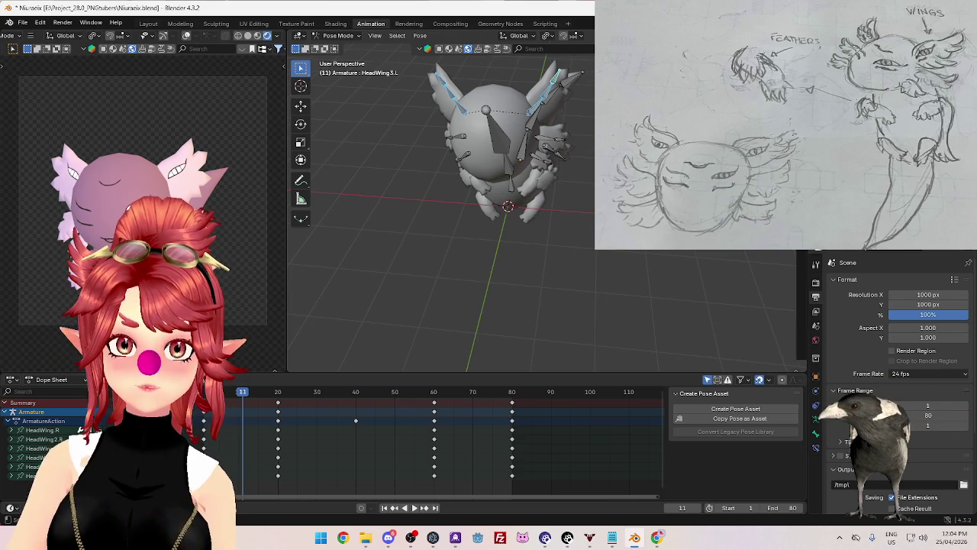
click(339, 36)
click(340, 47)
click(335, 23)
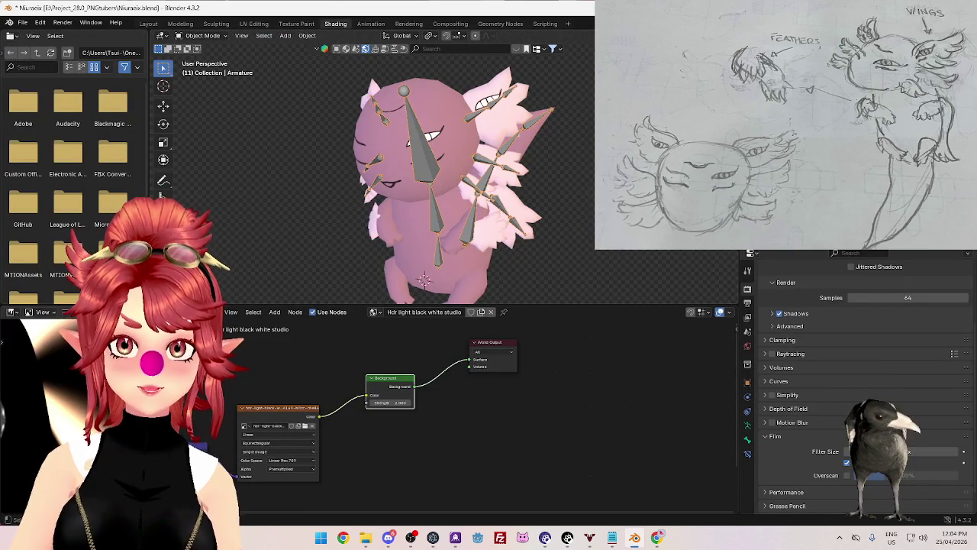
Step: Set the body's Skin material base colour to grey #A6A6A6 and show its material properties
click(442, 260)
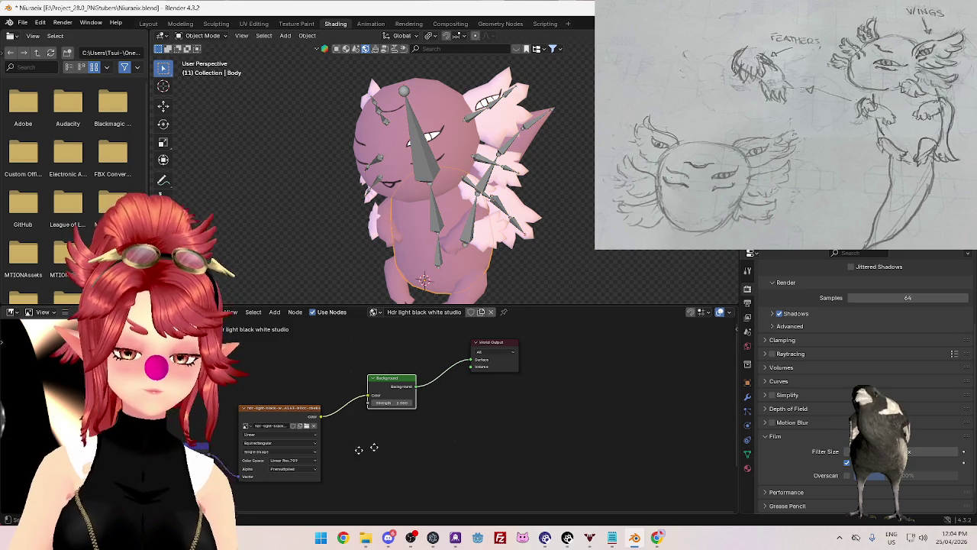
middle_drag(358, 449, 480, 410)
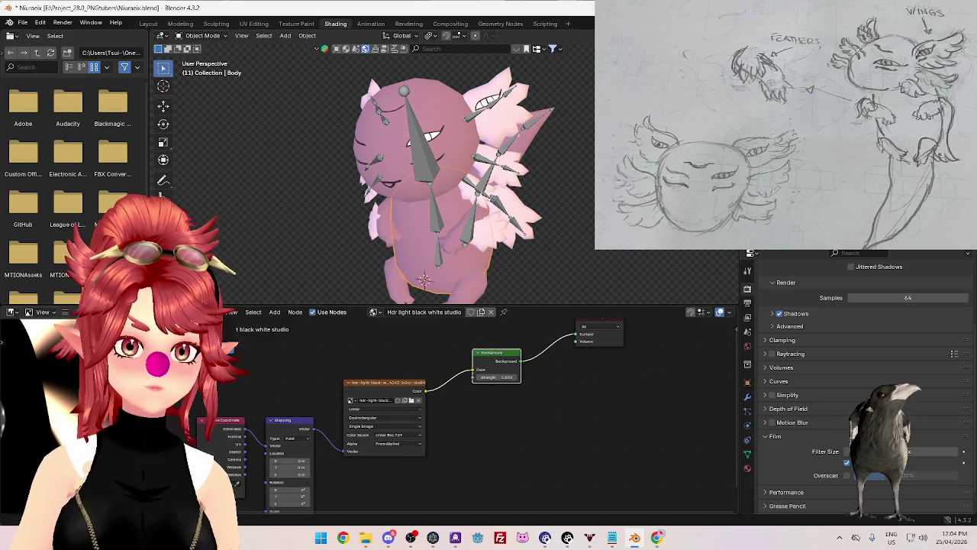
click(202, 311)
scroll(450, 382, up, 2)
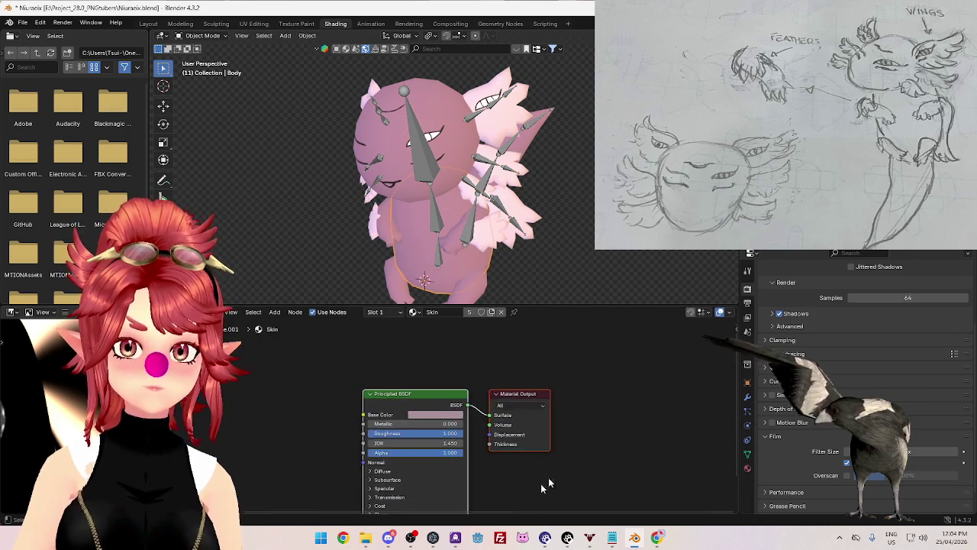
click(435, 414)
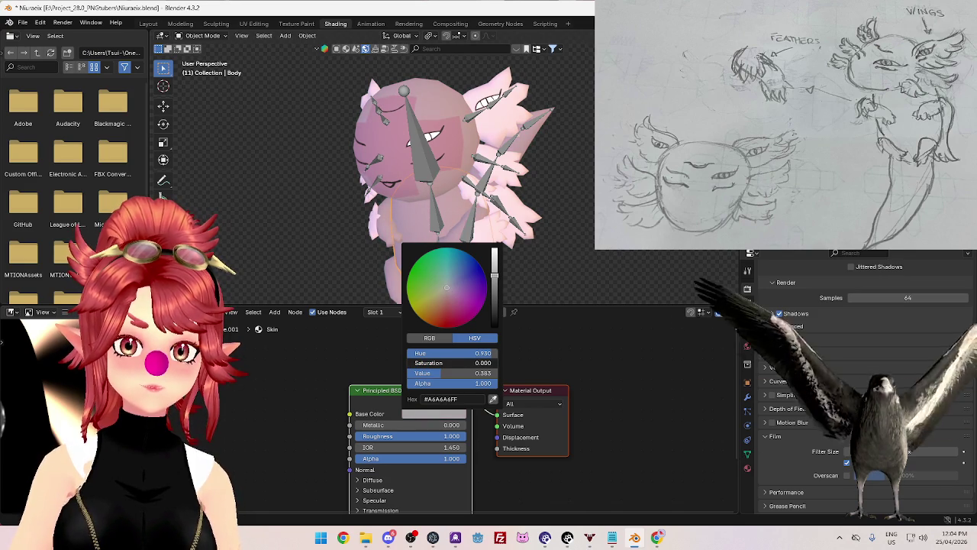
click(430, 414)
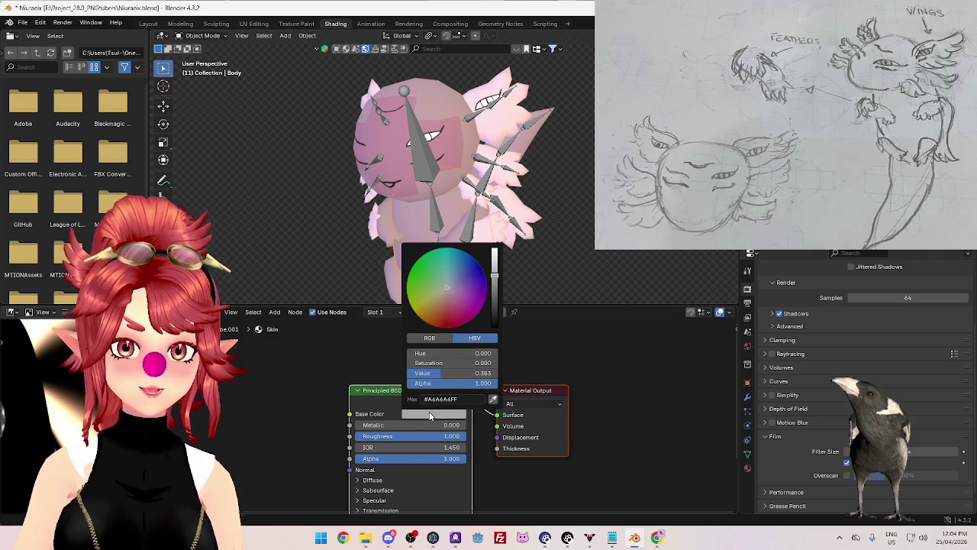
click(462, 399)
key(Return)
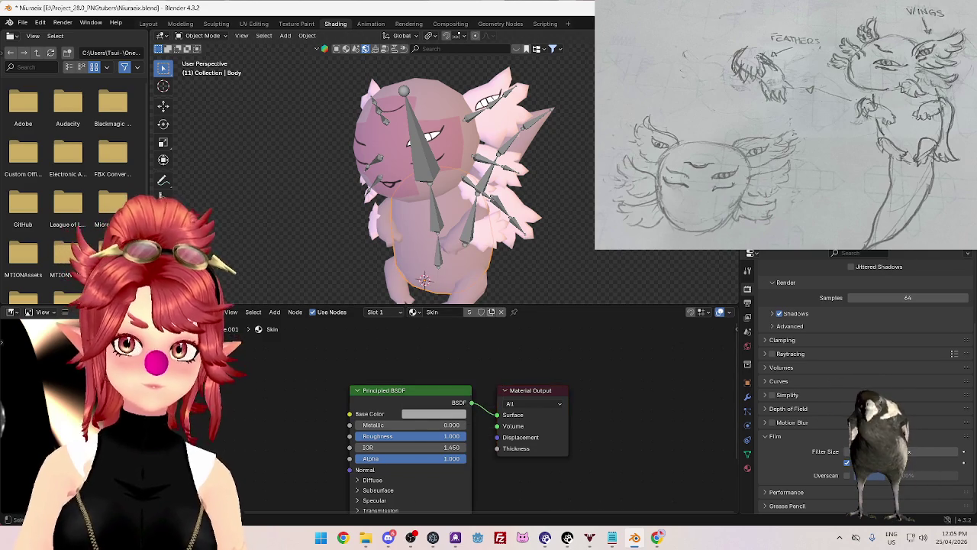
click(747, 470)
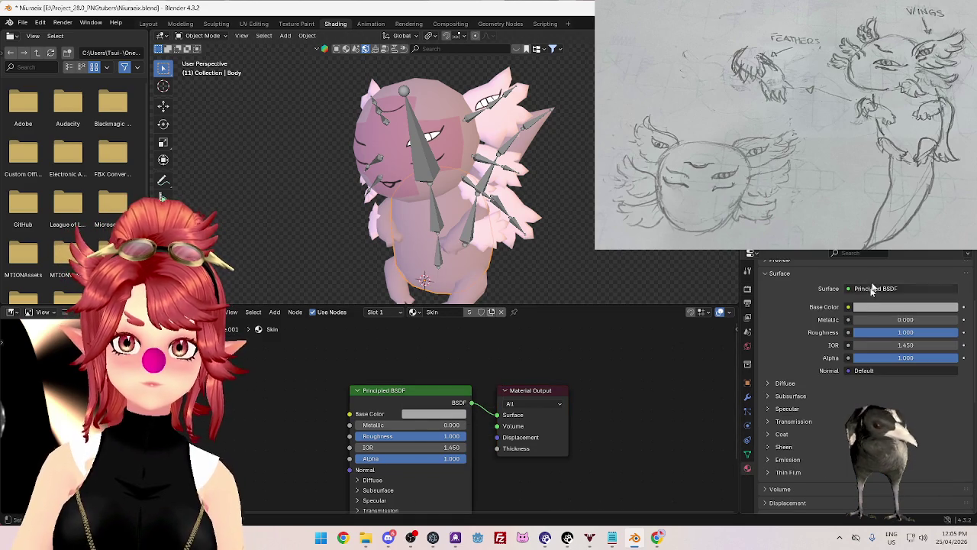
scroll(802, 311, up, 5)
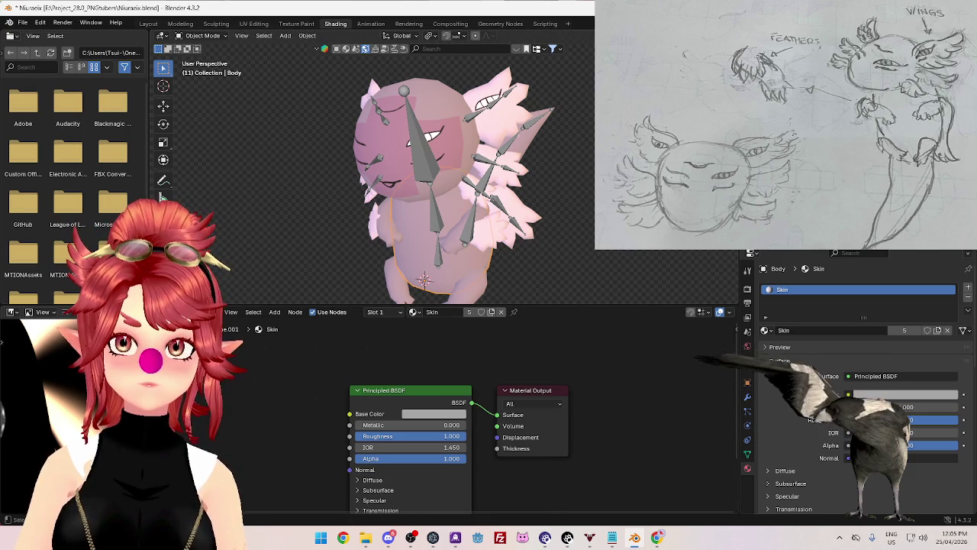
Step: Select the head and apply the grey base colour to Skin_Eye_Open and Skin_Eye_Closed
click(428, 145)
middle_drag(532, 432, 529, 358)
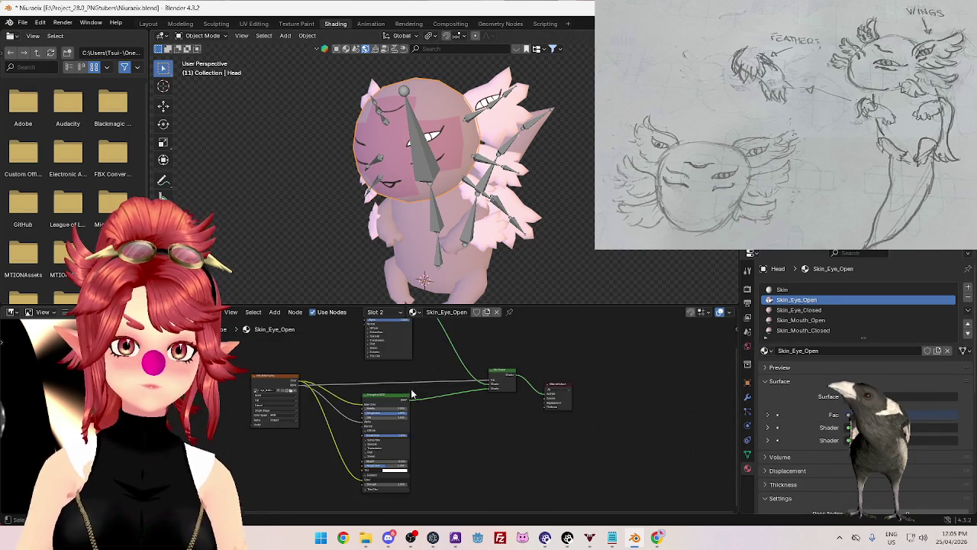
middle_drag(455, 329, 451, 400)
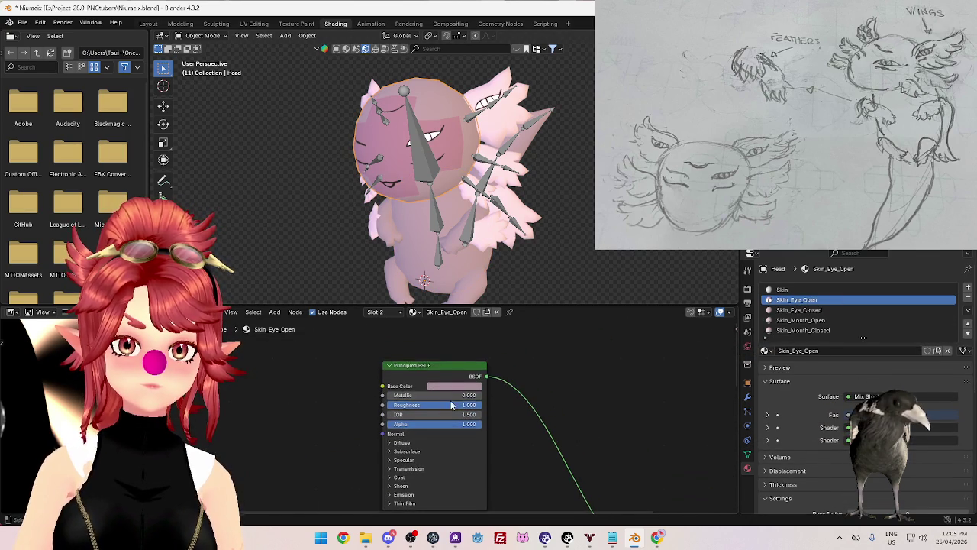
click(459, 386)
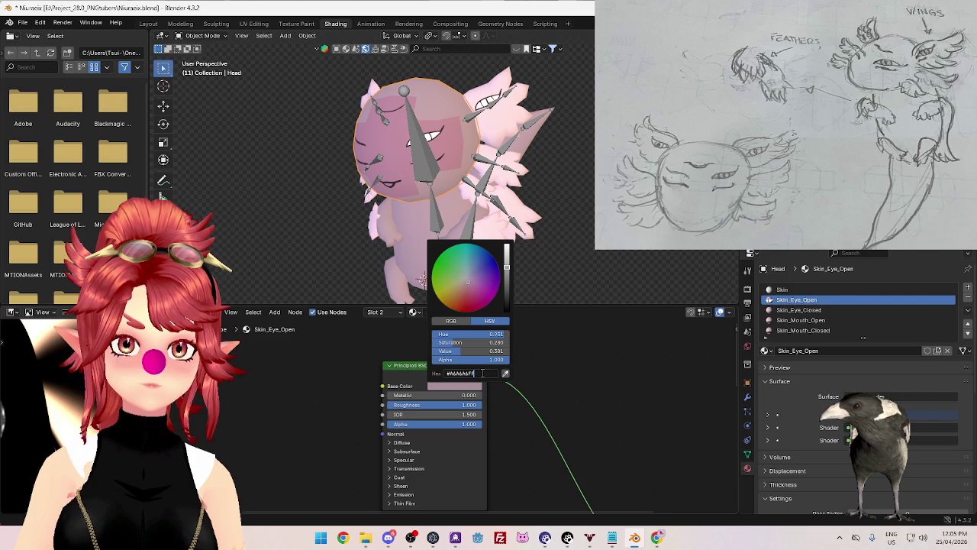
click(799, 310)
click(465, 386)
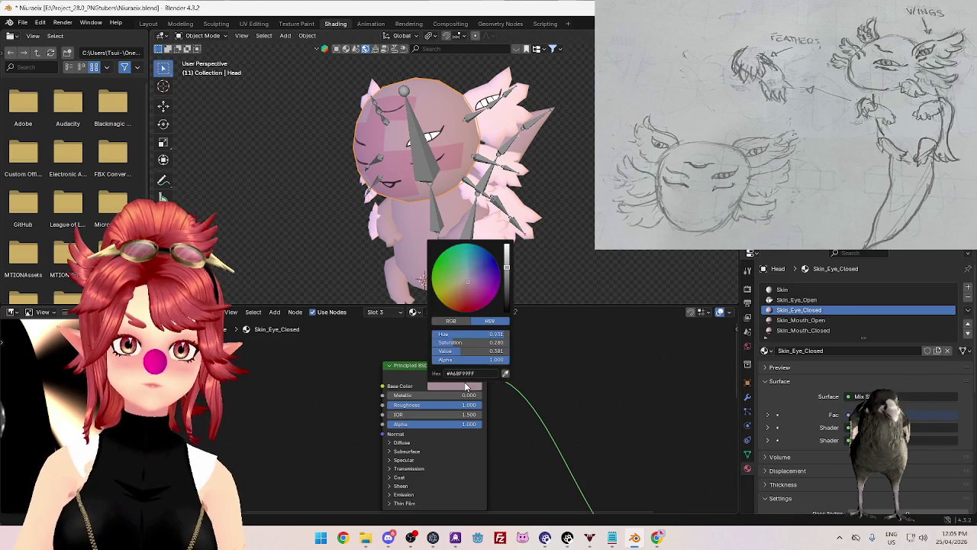
key(Escape)
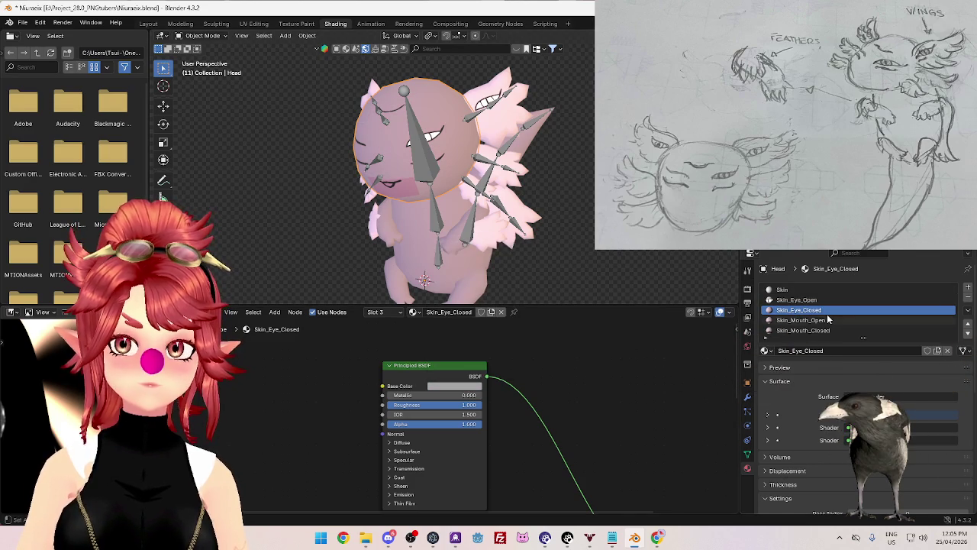
Step: Give Skin_Mouth_Open and Skin_Mouth_Closed the same grey base colour, then orbit to check the head
click(828, 320)
click(471, 387)
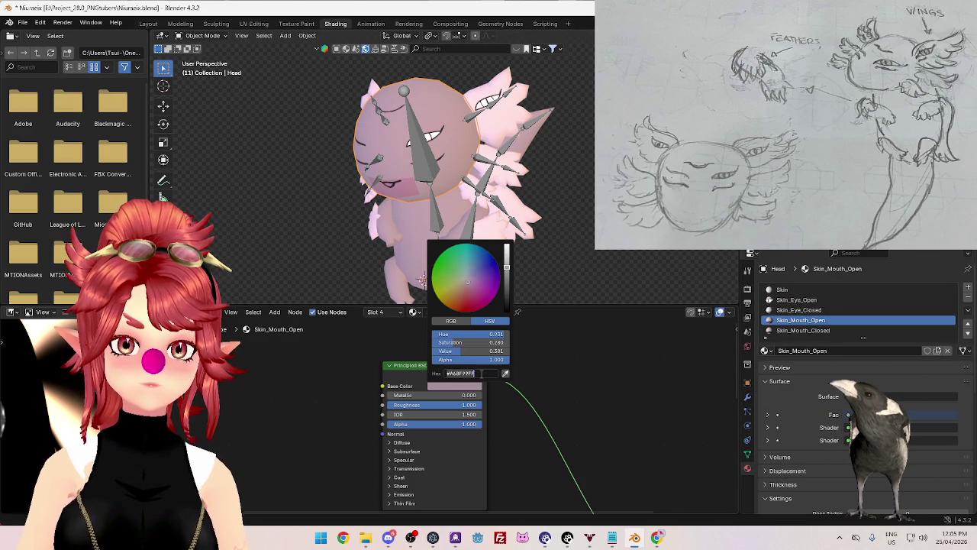
key(Return)
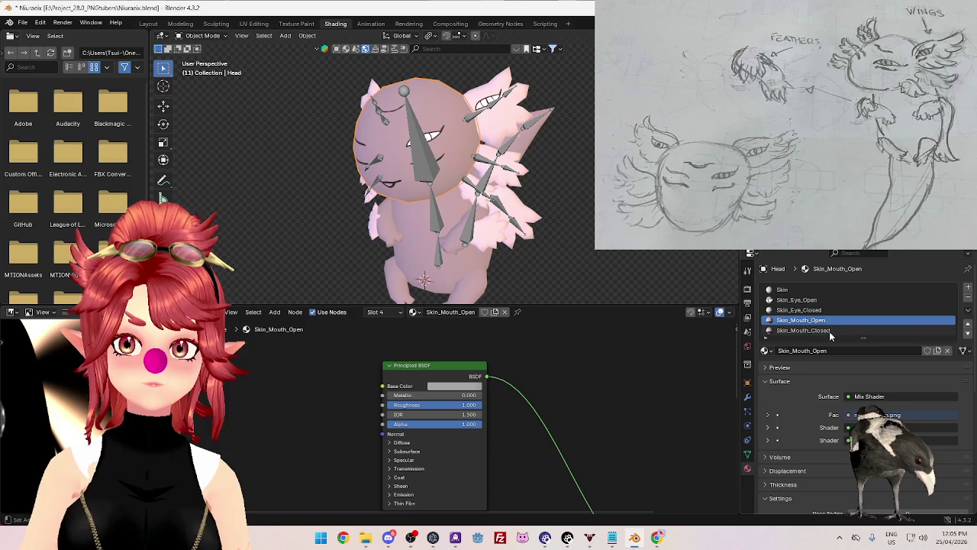
click(839, 330)
click(458, 386)
click(462, 373)
key(ctrl+v)
key(Return)
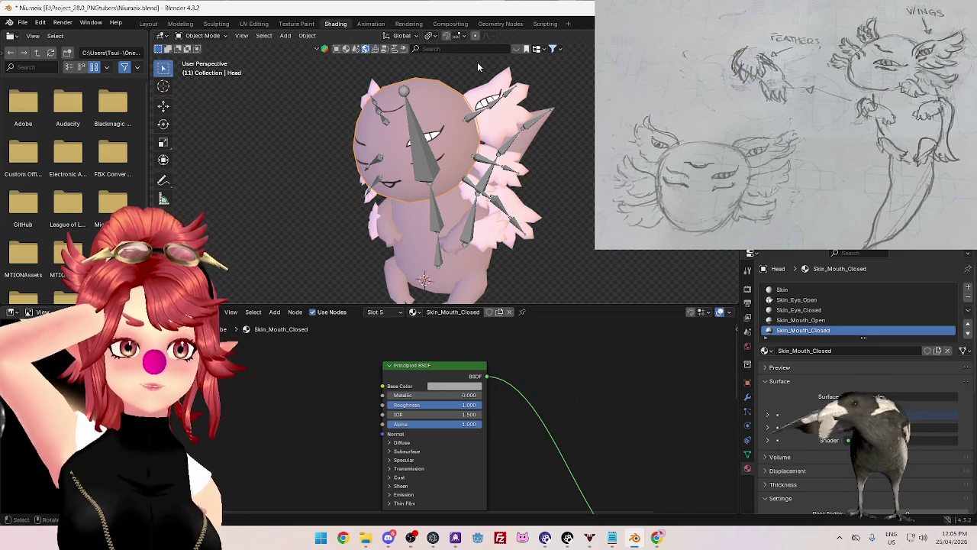
scroll(611, 259, down, 2)
middle_drag(611, 260, 554, 249)
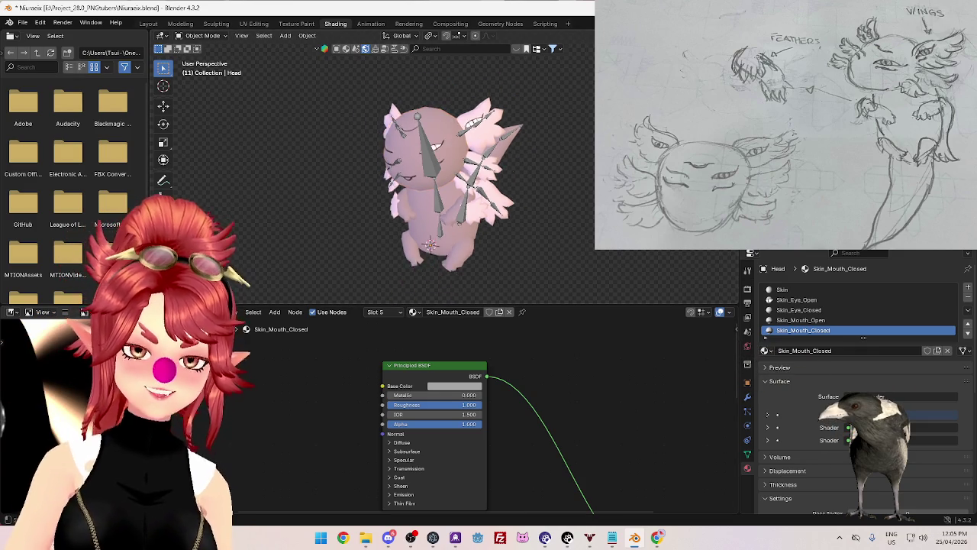
Step: Set the world Background node's strength to 2
click(370, 23)
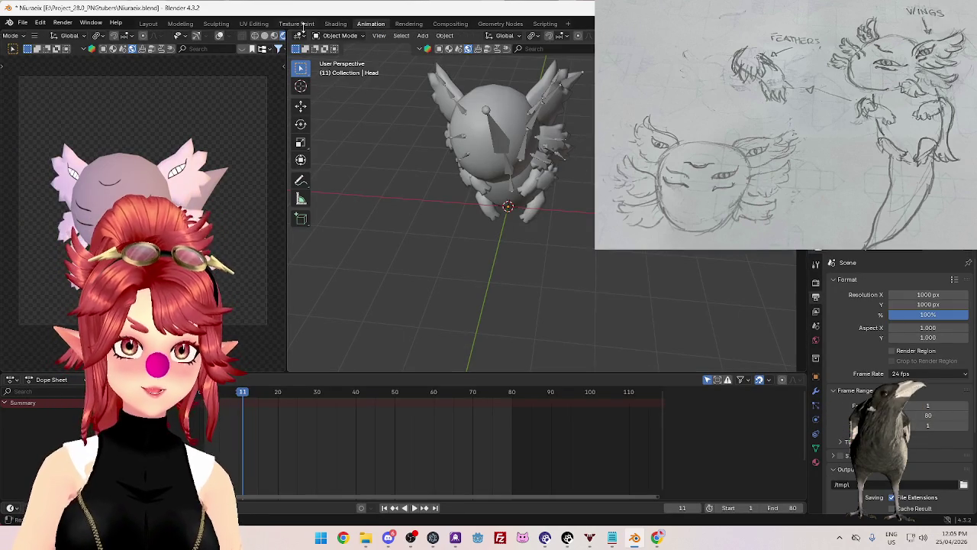
click(336, 25)
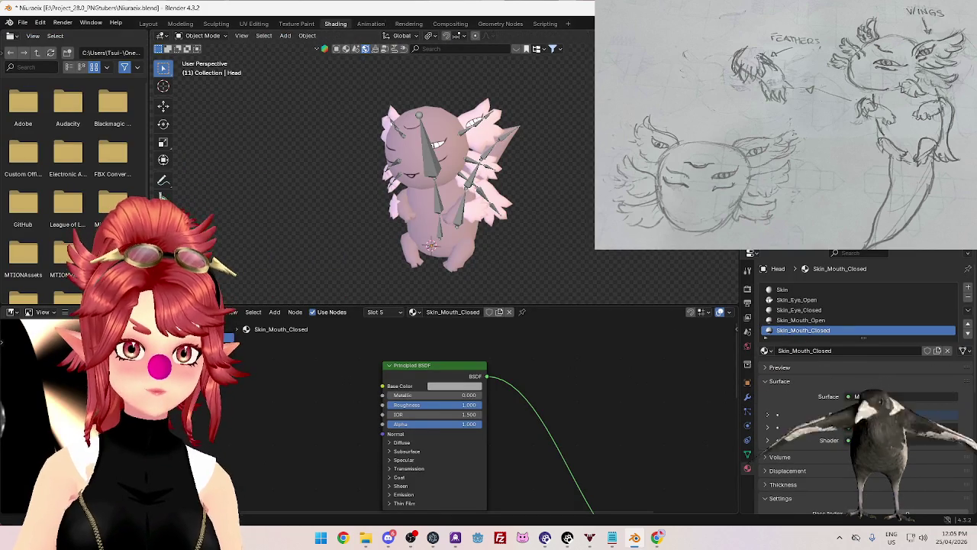
scroll(465, 448, down, 3)
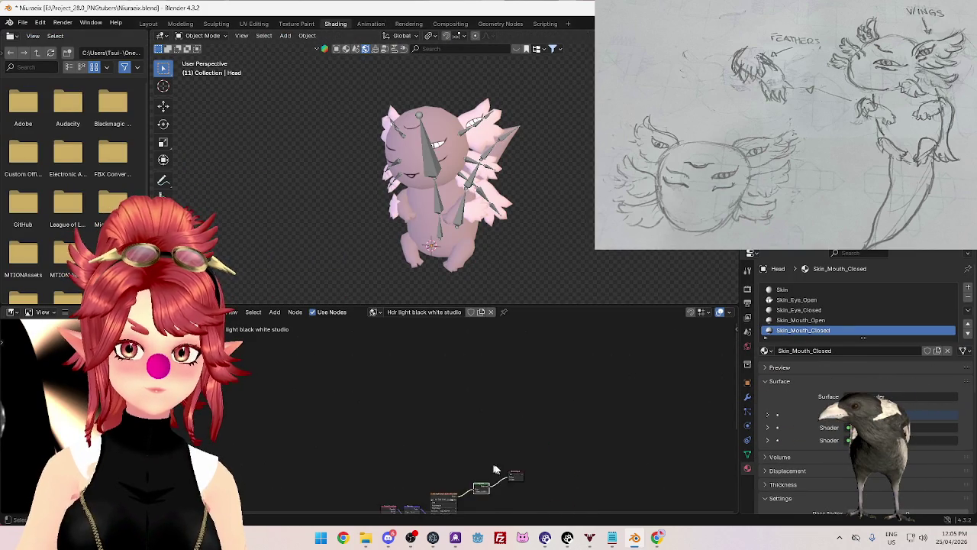
mouse_move(504, 366)
ctrl+middle_down()
mouse_move(565, 427)
mouse_move(475, 468)
ctrl+middle_up()
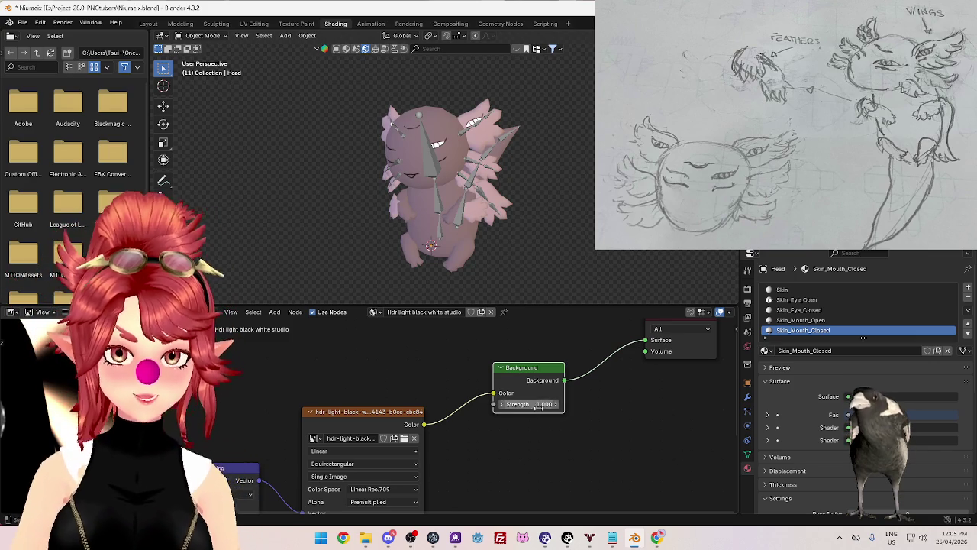
click(539, 405)
text(2)
key(Return)
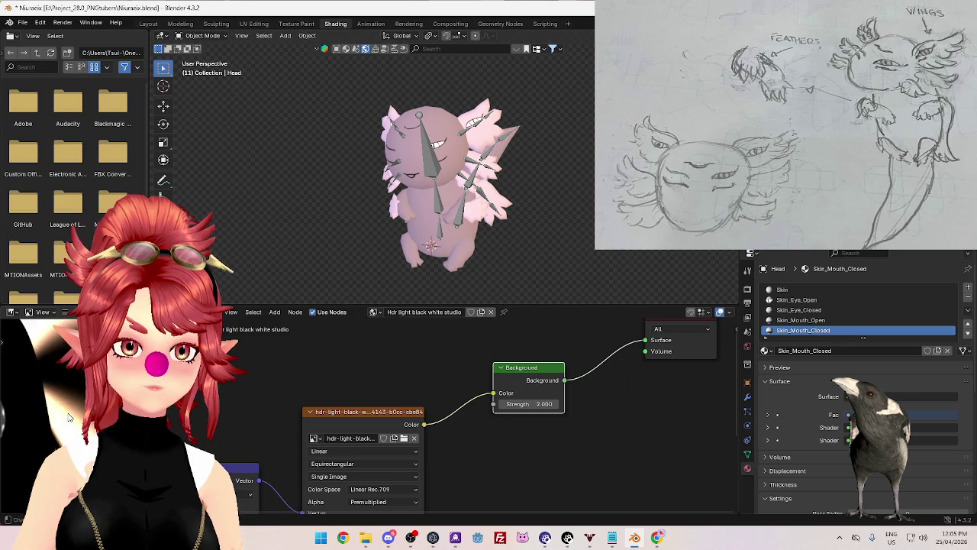
Step: Widen the image panel to inspect the HDR studio image, then shrink it back
drag(151, 427, 410, 428)
scroll(234, 451, up, 3)
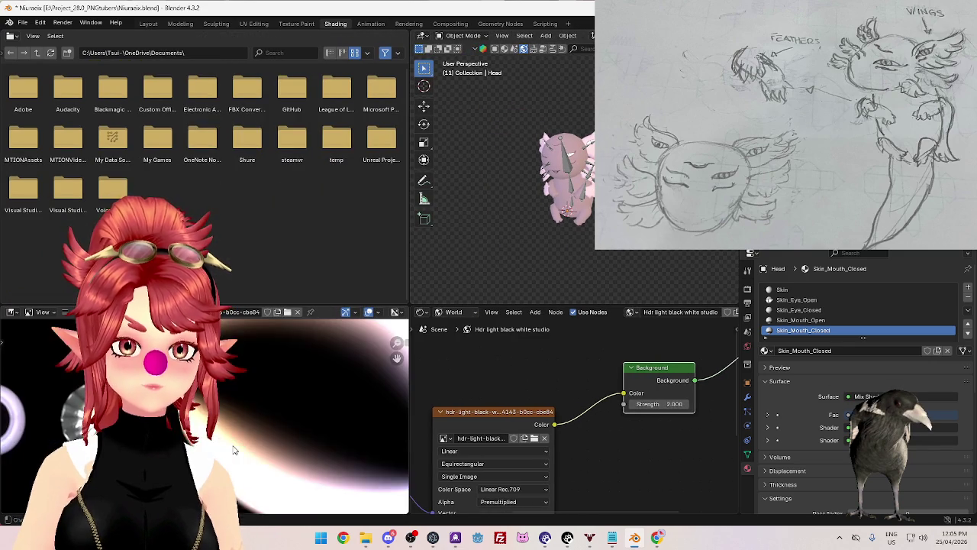
scroll(235, 450, down, 3)
scroll(235, 451, up, 3)
scroll(235, 450, down, 3)
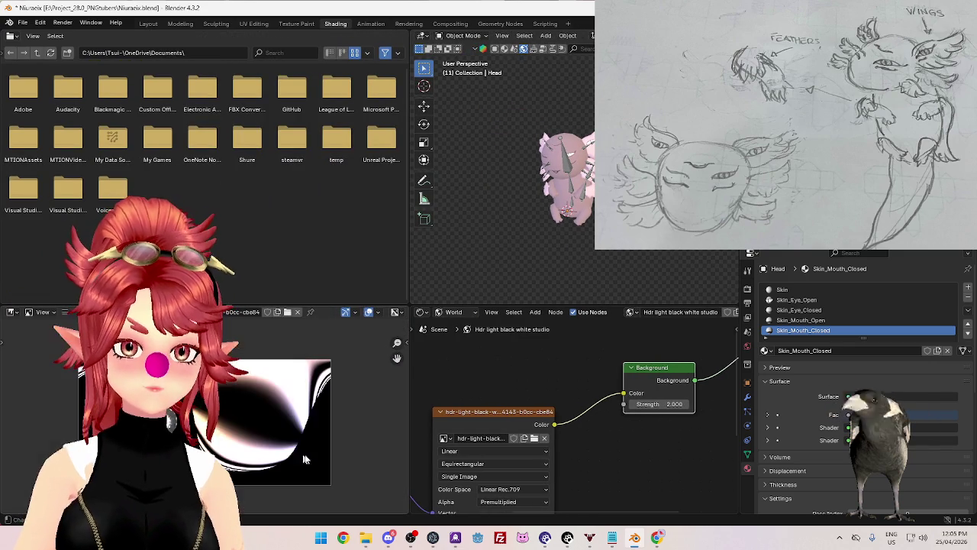
mouse_move(413, 423)
mouse_down()
mouse_move(251, 423)
mouse_move(259, 423)
mouse_up()
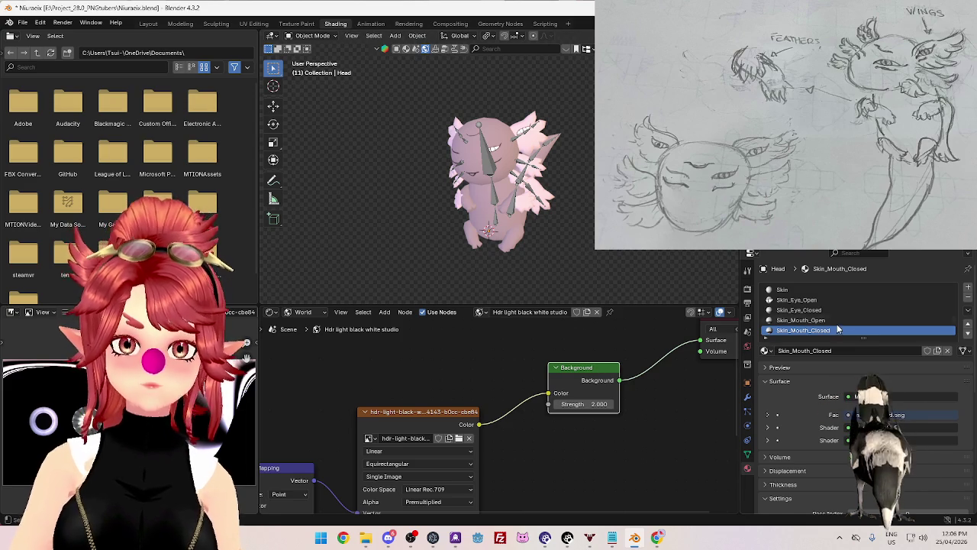
Step: Show the object's material nodes and give the Skin material a new base colour
click(801, 291)
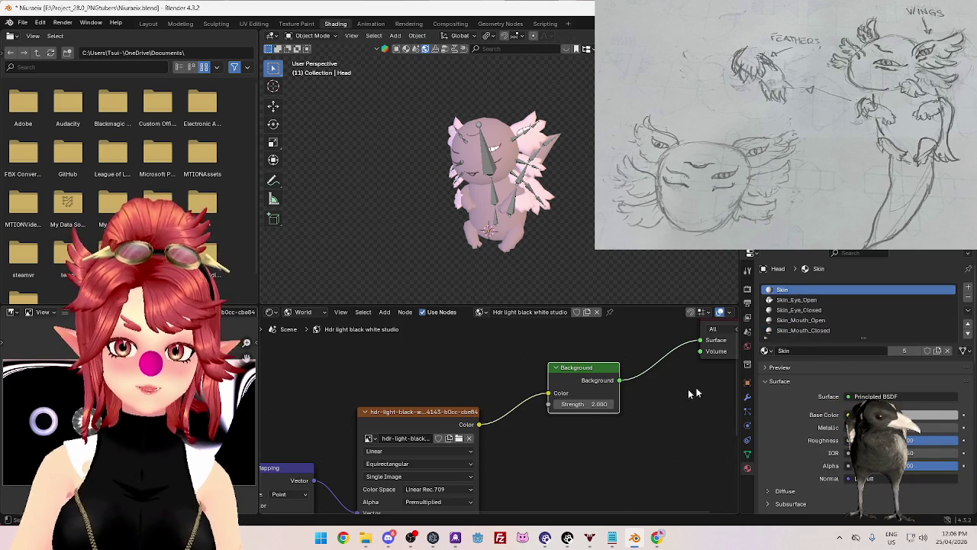
click(303, 311)
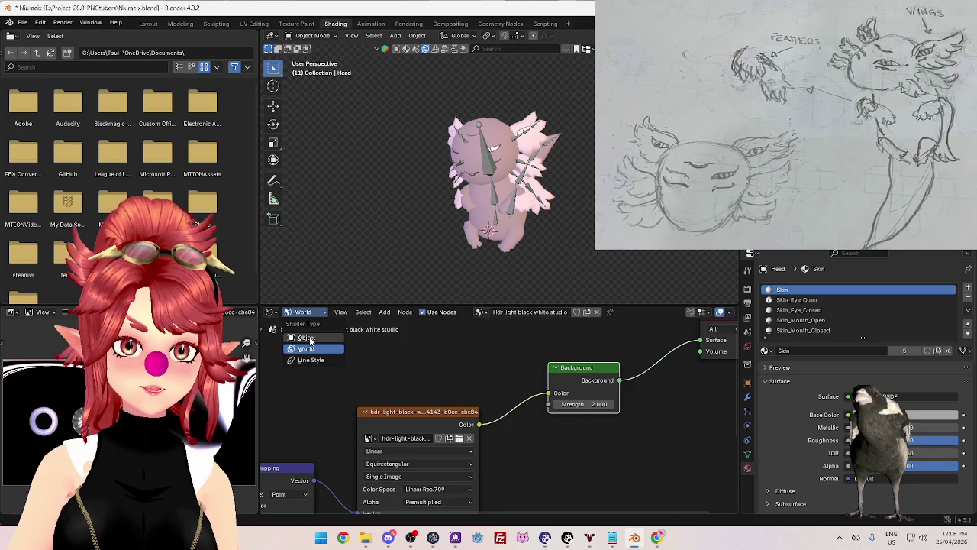
click(306, 334)
middle_drag(516, 384, 440, 442)
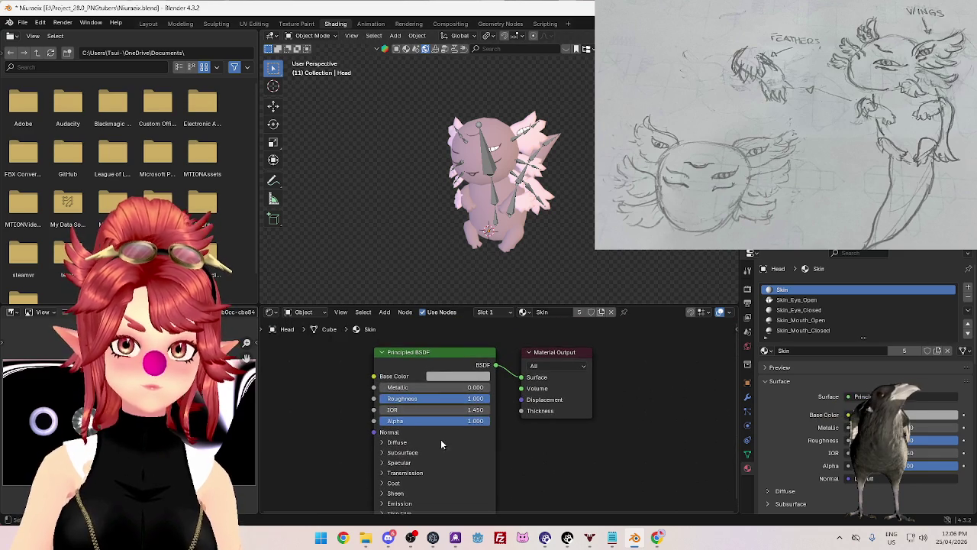
click(450, 378)
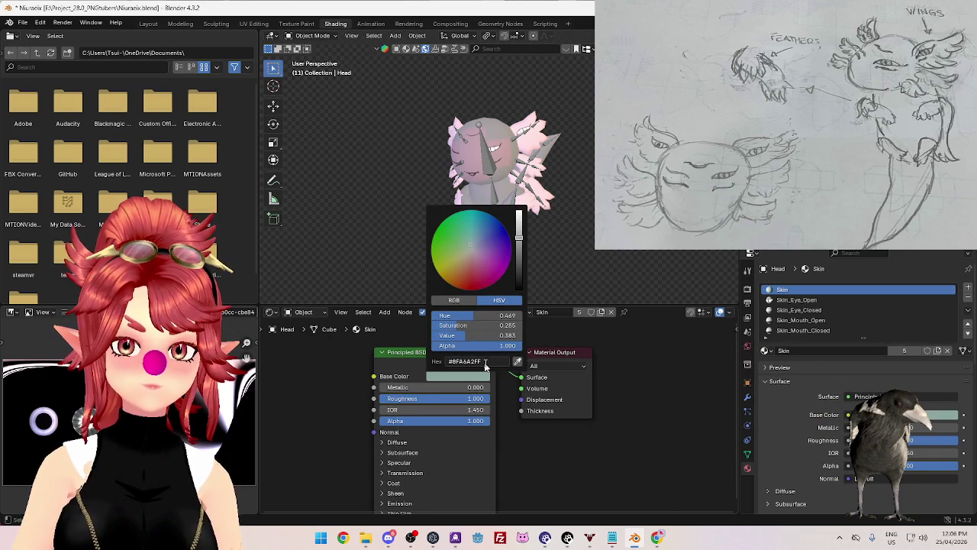
key(Return)
Step: Apply the greenish-grey base colour #8FA6A2 to Skin_Eye_Open and Skin_Eye_Closed
click(796, 299)
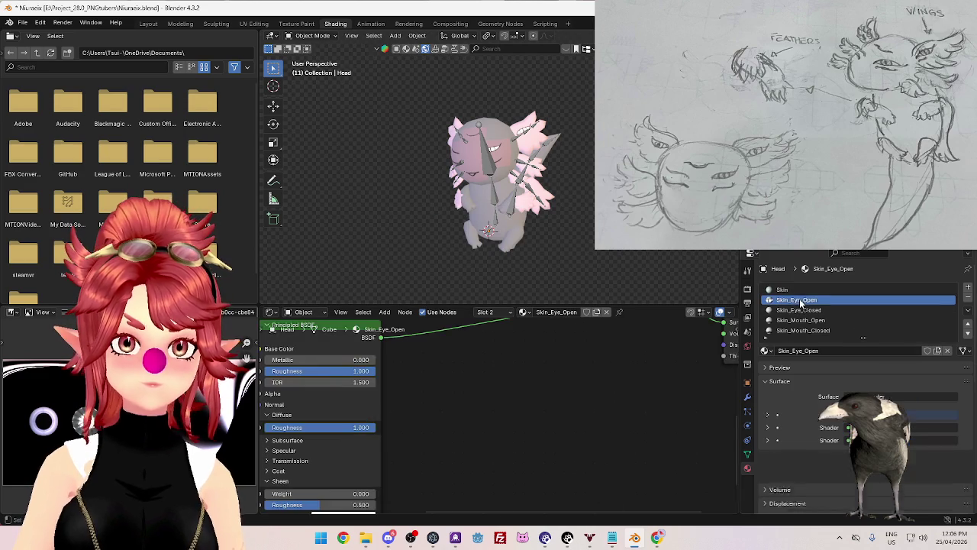
scroll(475, 414, down, 3)
mouse_move(474, 414)
middle_down()
mouse_move(469, 511)
mouse_move(491, 451)
middle_up()
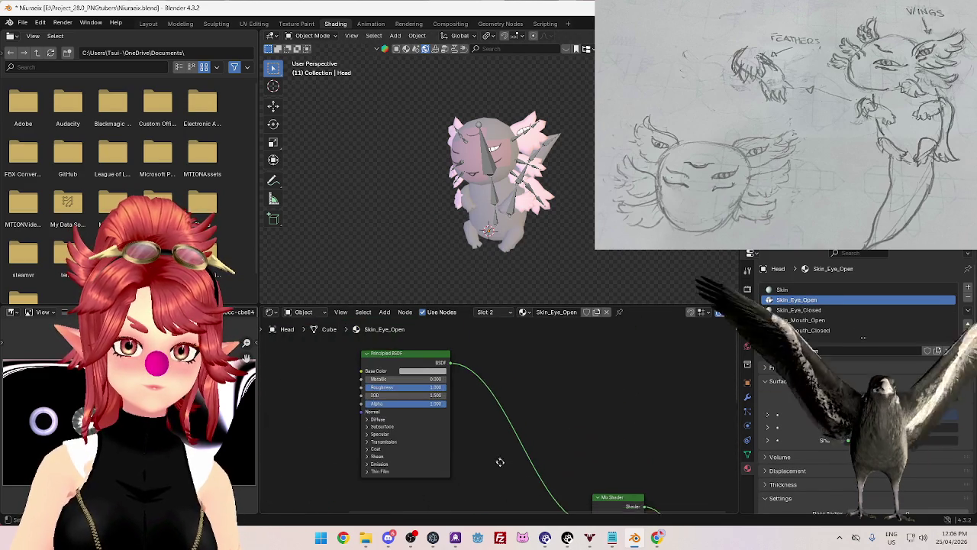
click(424, 378)
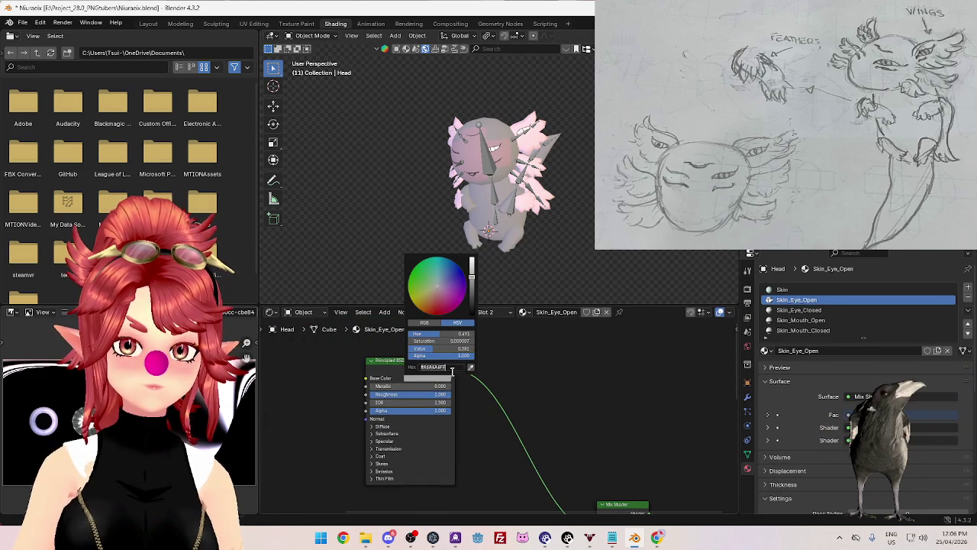
click(798, 310)
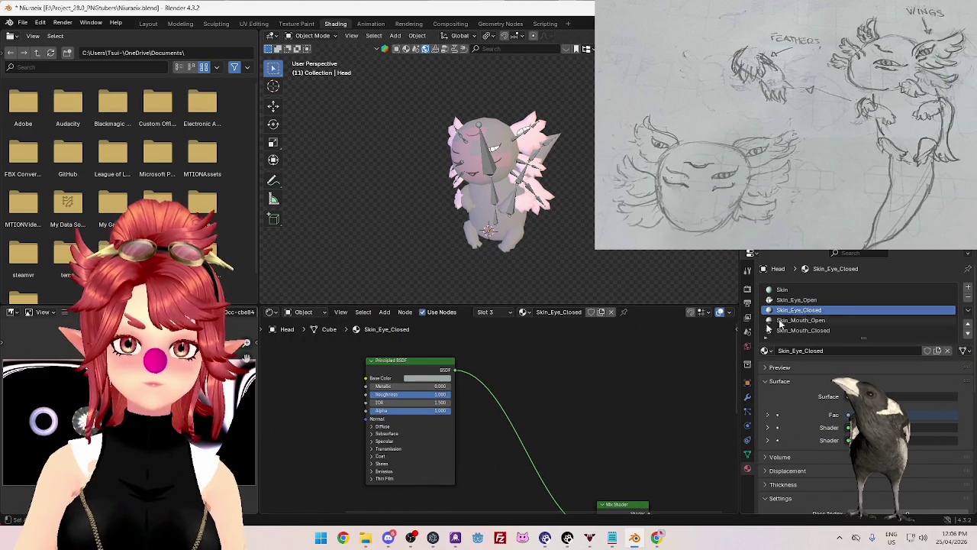
click(428, 378)
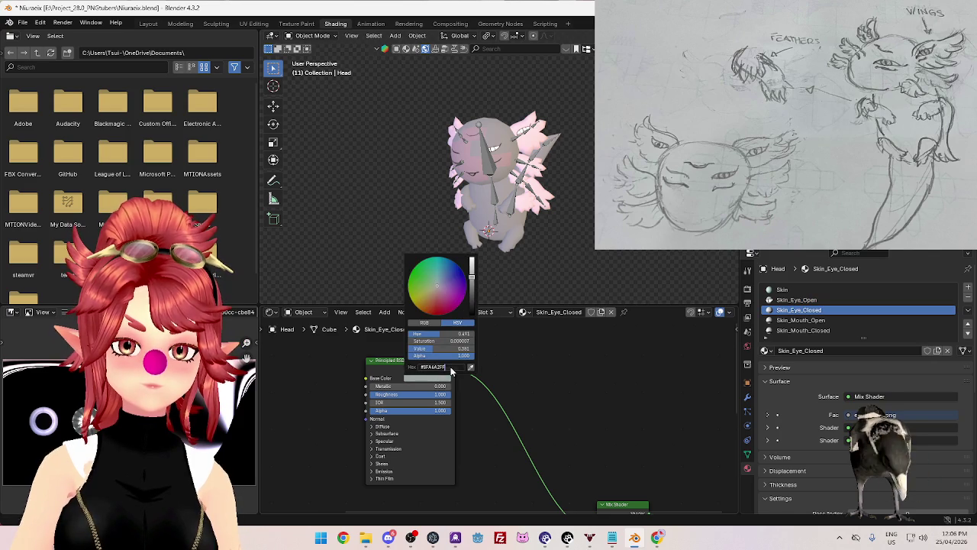
key(Return)
Step: Apply #8FA6A2 to Skin_Mouth_Open and Skin_Mouth_Closed, then enlarge the axolotl in the viewport
click(801, 319)
click(426, 378)
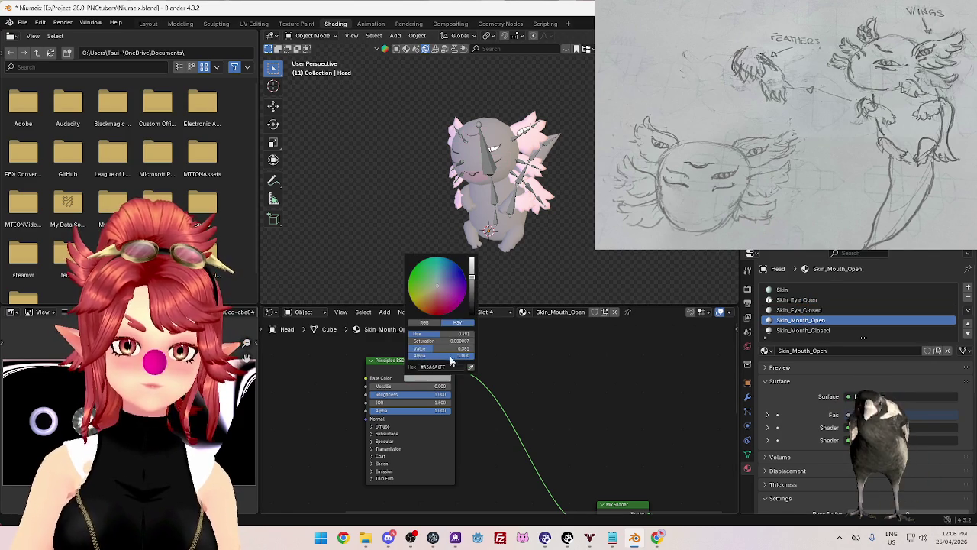
key(Return)
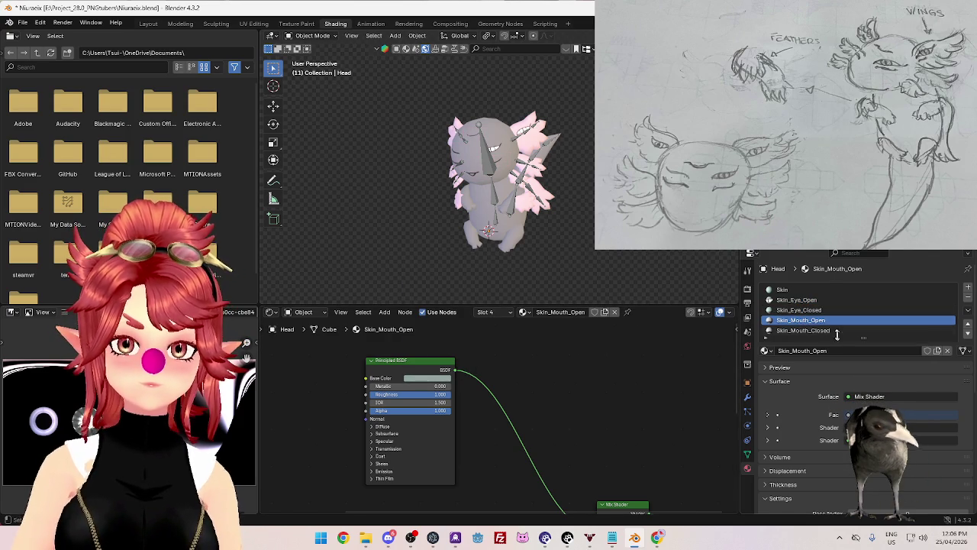
click(803, 329)
click(430, 379)
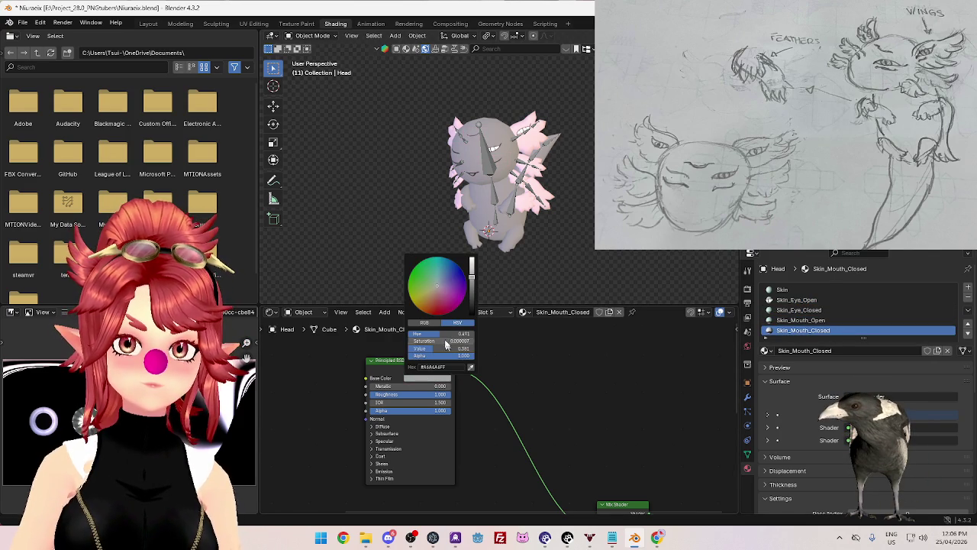
key(Return)
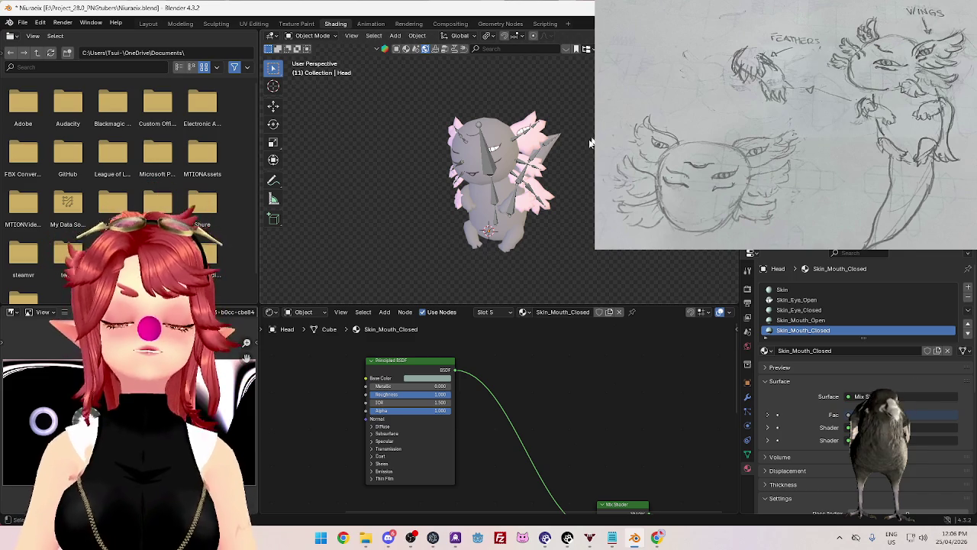
key(space)
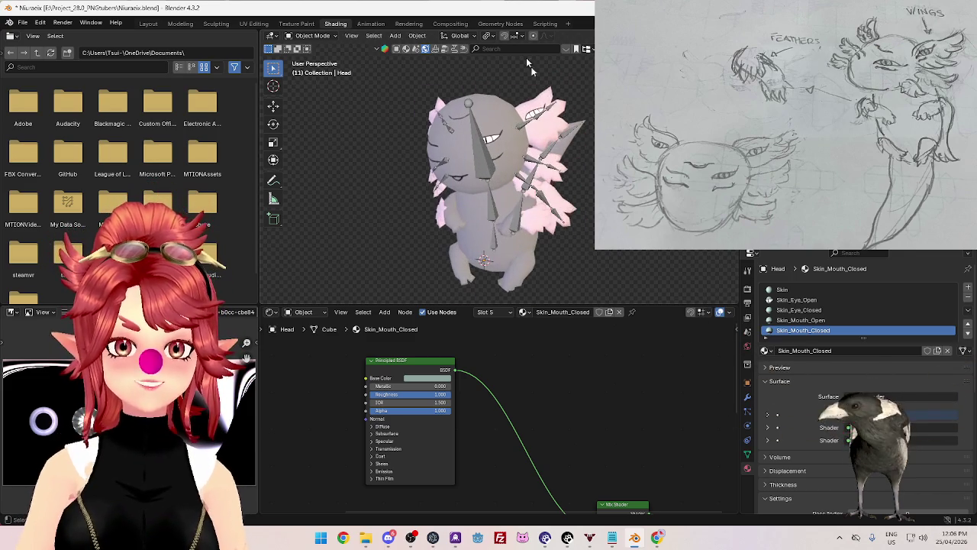
Step: Inspect the model, then bring the world's lighting nodes into view with room between them
click(364, 29)
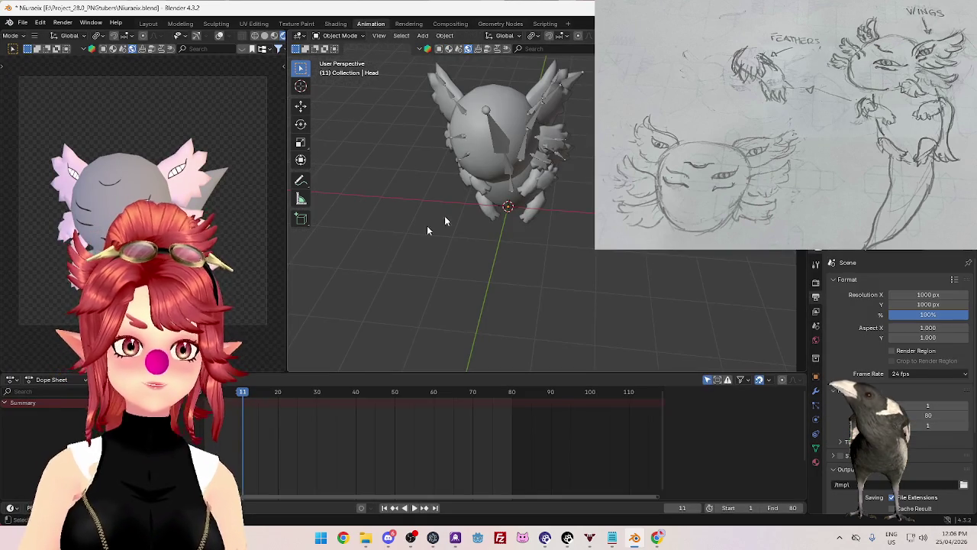
middle_drag(526, 256, 524, 242)
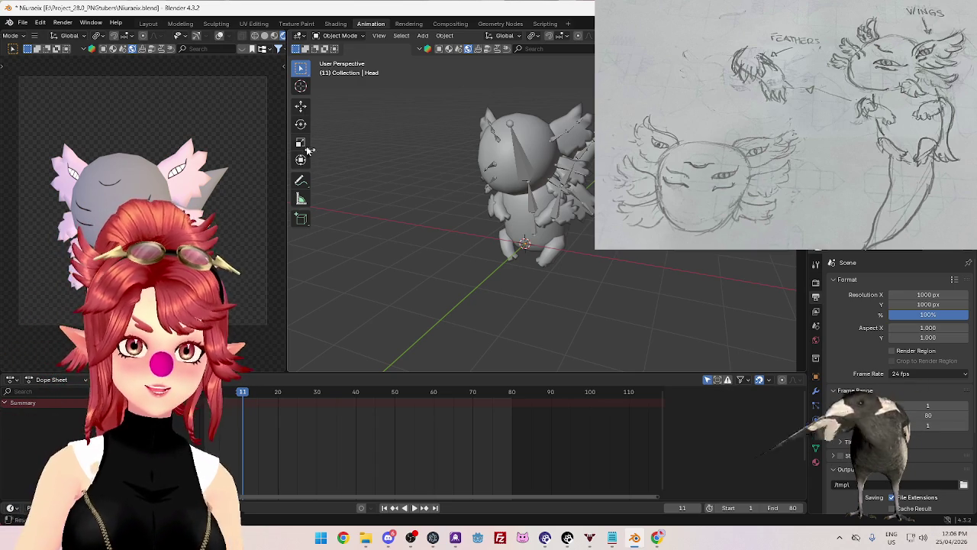
click(335, 24)
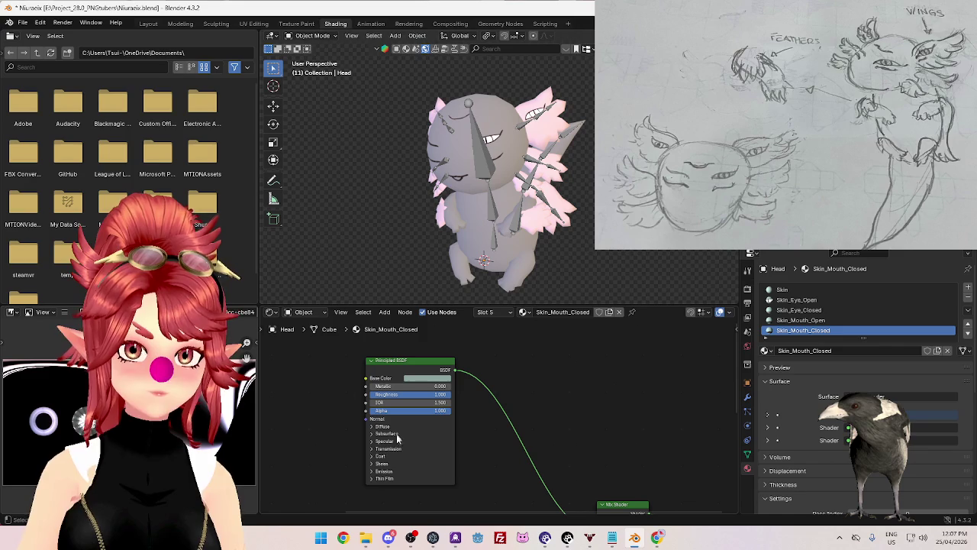
click(304, 315)
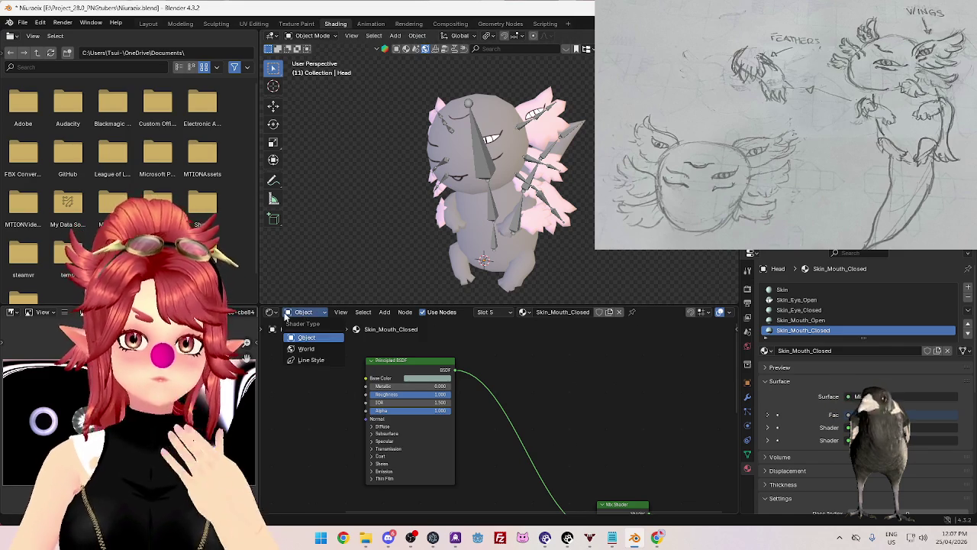
click(305, 339)
scroll(527, 397, down, 2)
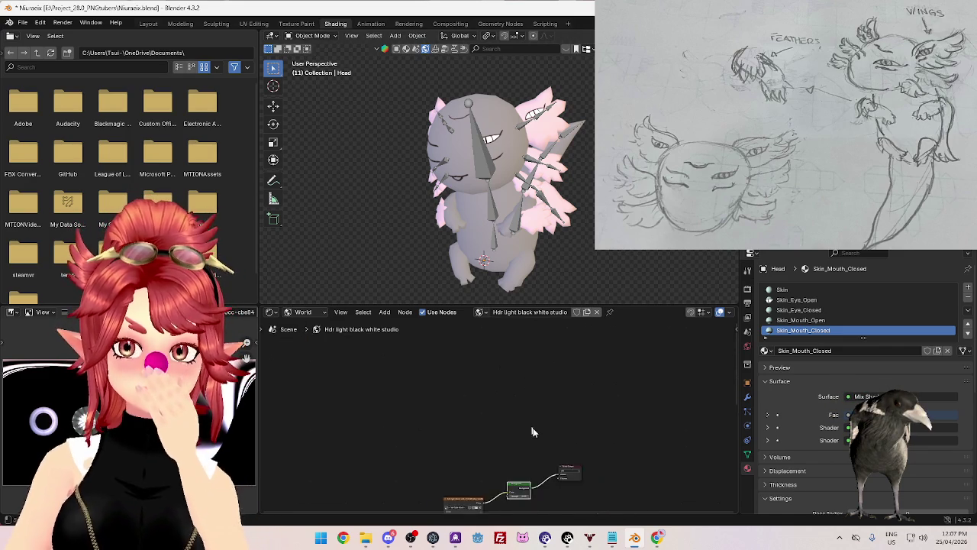
scroll(529, 422, up, 3)
scroll(481, 444, up, 3)
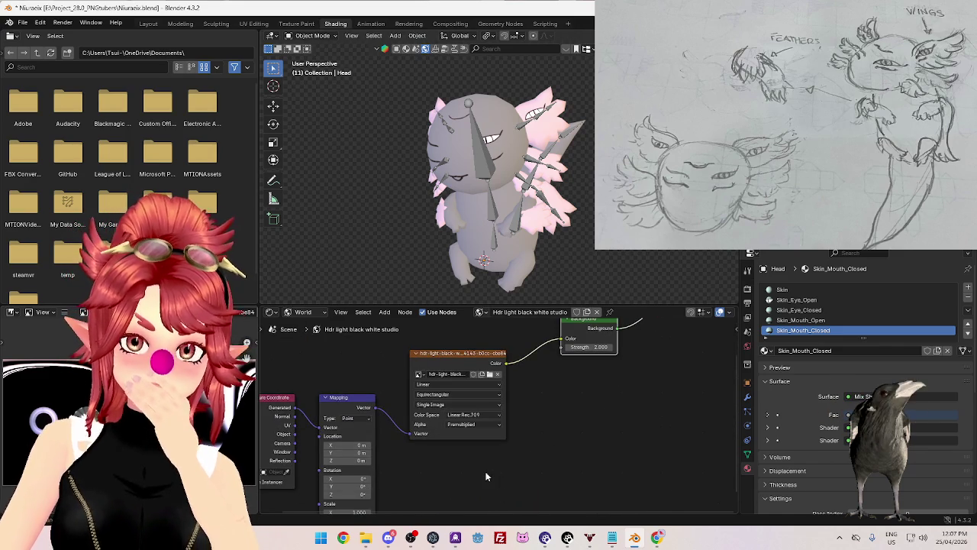
mouse_move(543, 413)
middle_down()
mouse_move(601, 371)
mouse_move(496, 427)
middle_up()
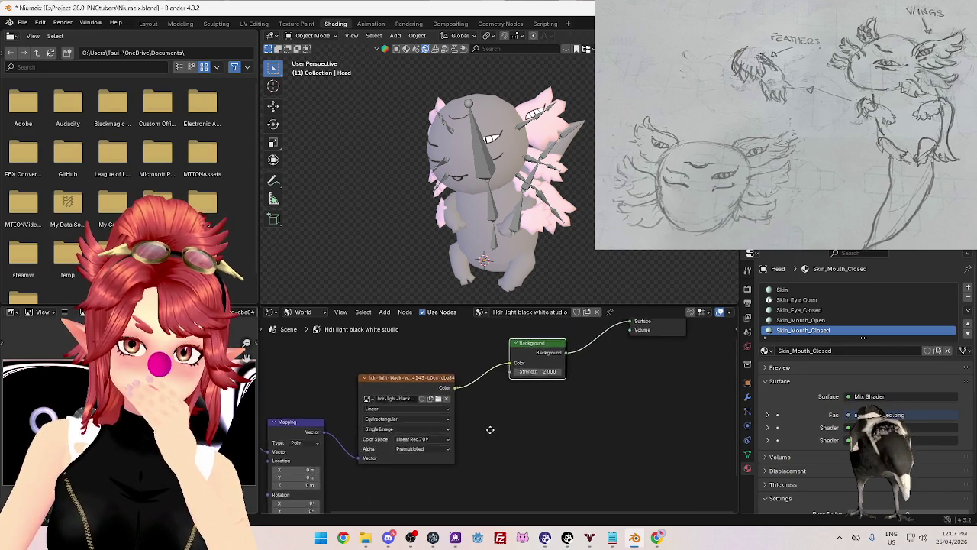
scroll(492, 431, up, 3)
drag(534, 352, 561, 345)
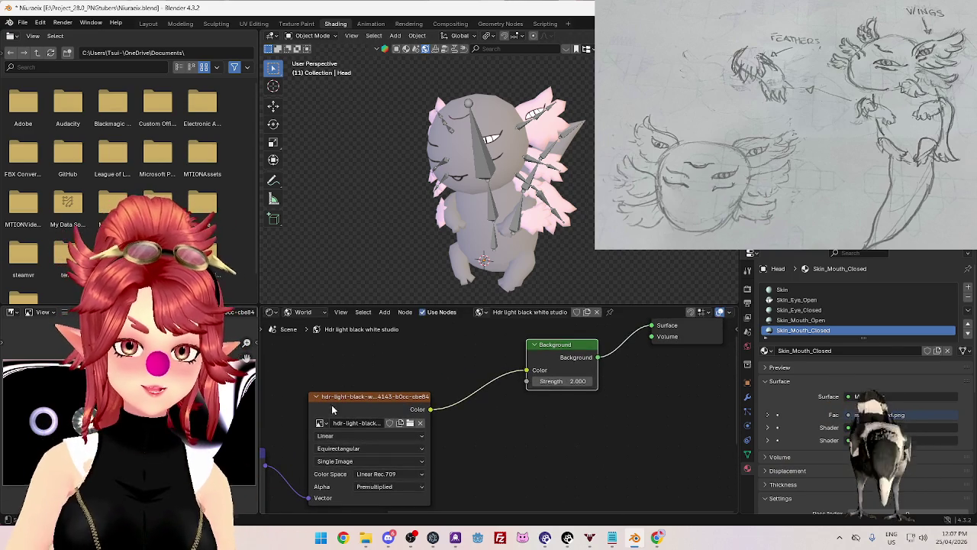
drag(351, 397, 346, 395)
Step: Insert a Hue/Saturation/Value node between the HDR image and Background with saturation 0
key(shift+a)
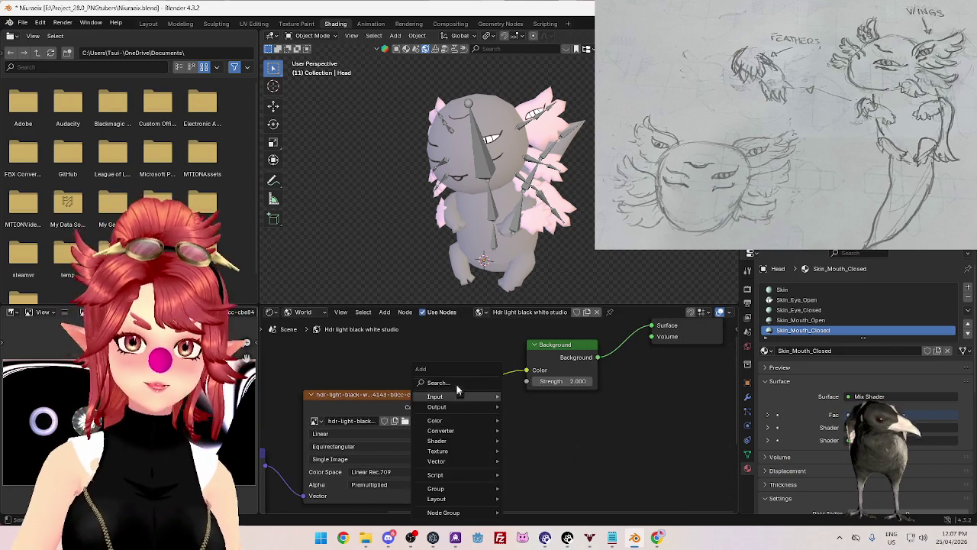
text(sat)
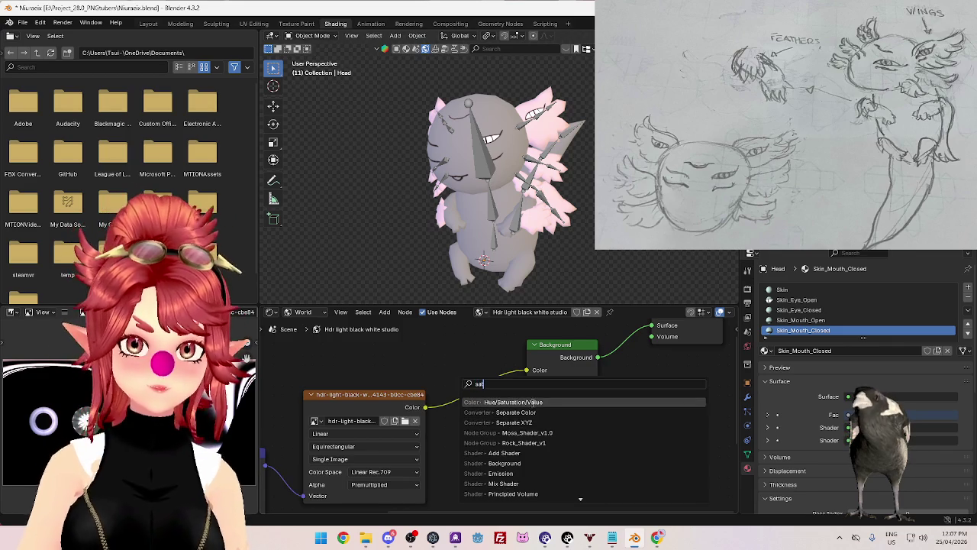
click(513, 493)
click(485, 446)
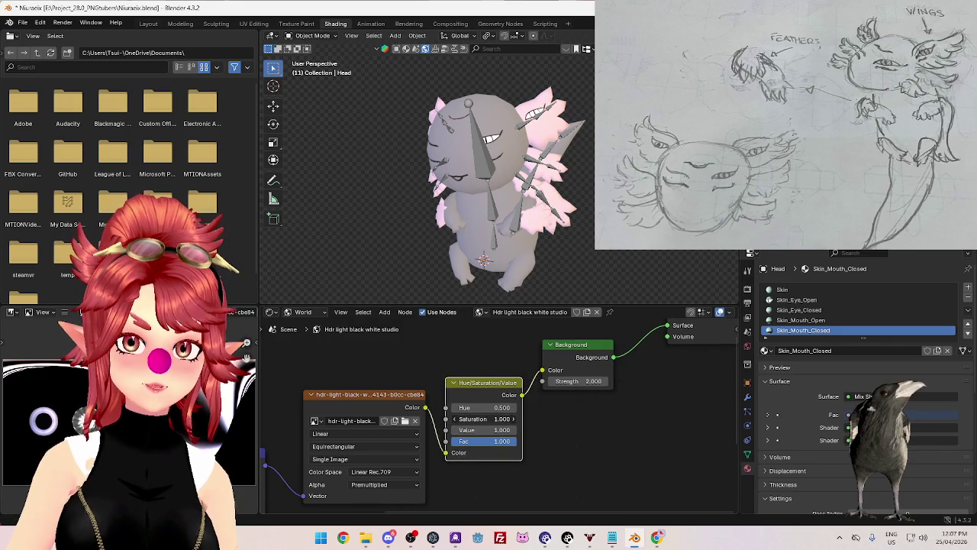
drag(488, 419, 450, 418)
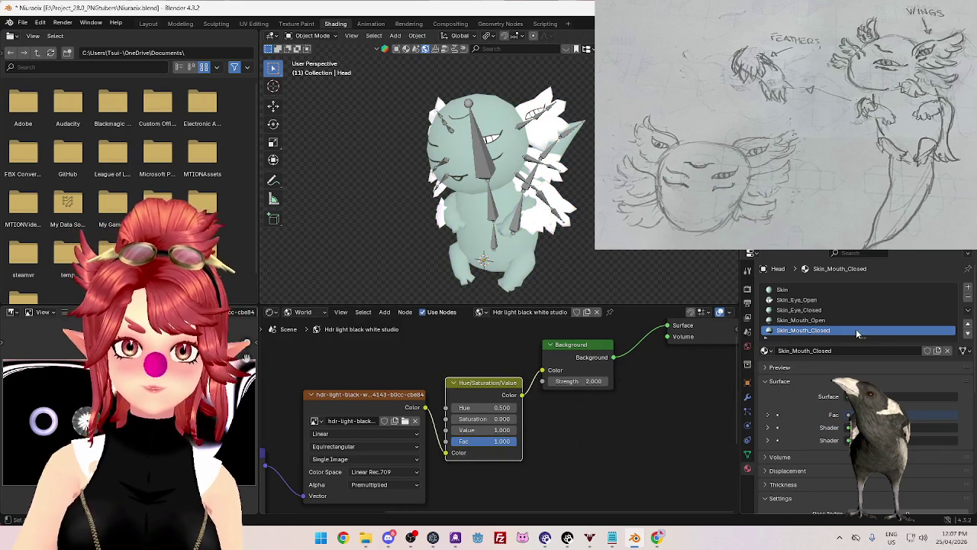
click(794, 290)
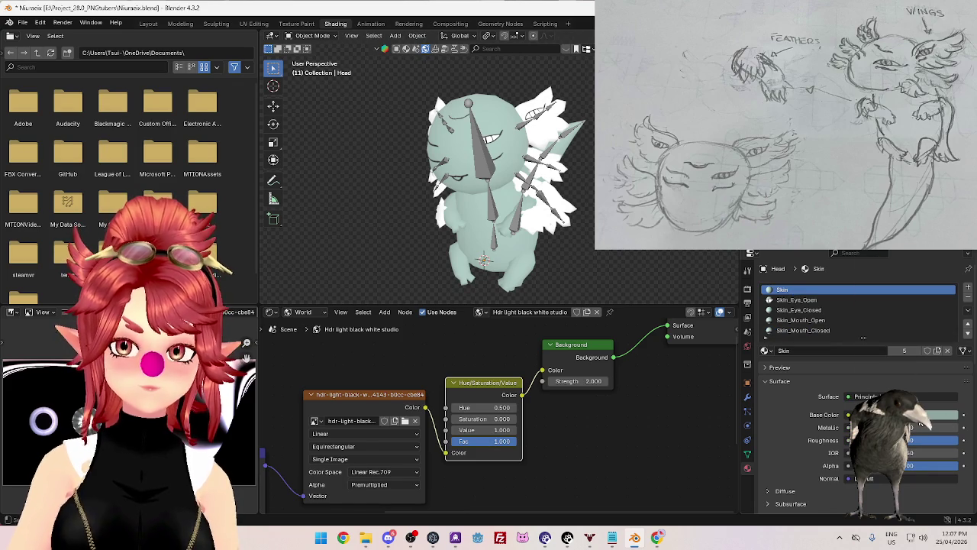
Step: Shift the Skin material's base colour toward pale pink with slightly lower saturation
click(309, 318)
click(305, 339)
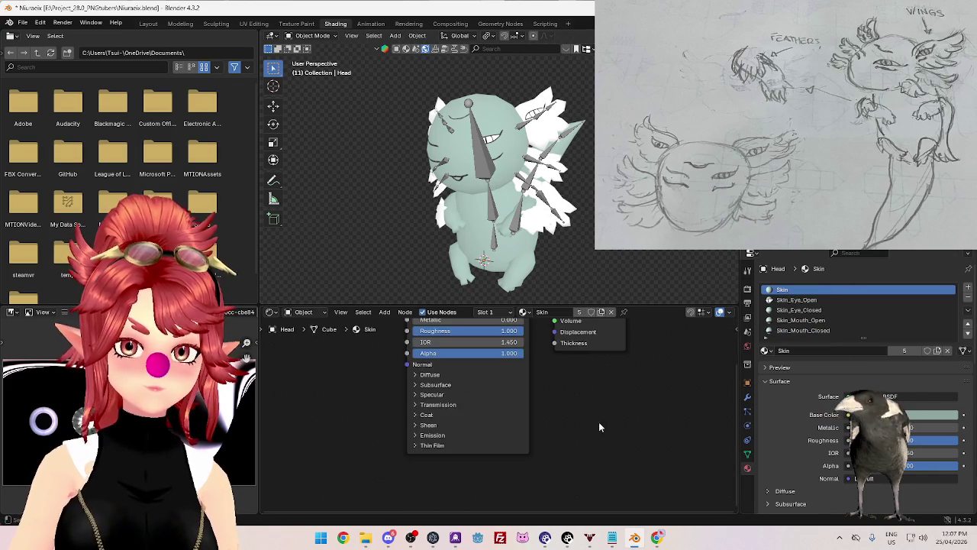
key(Home)
click(500, 408)
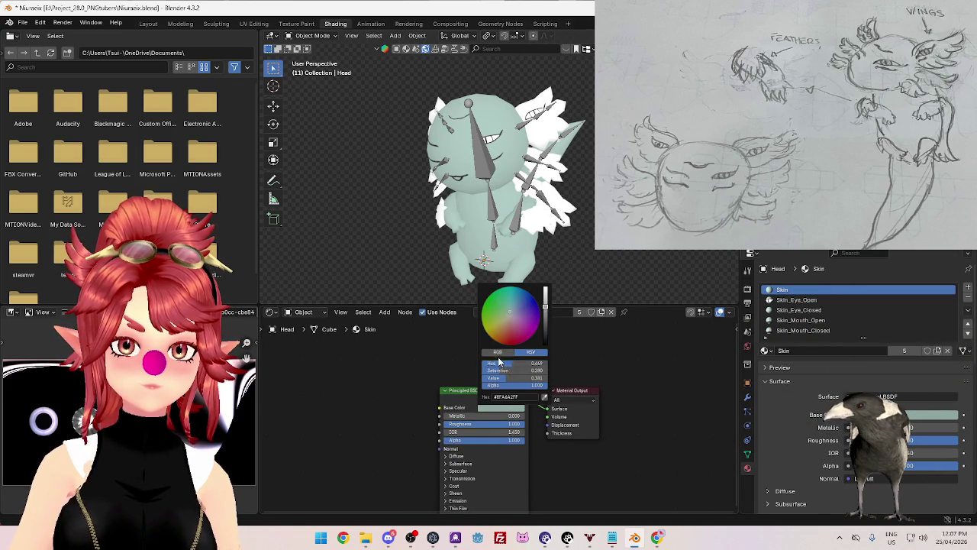
drag(505, 363, 547, 370)
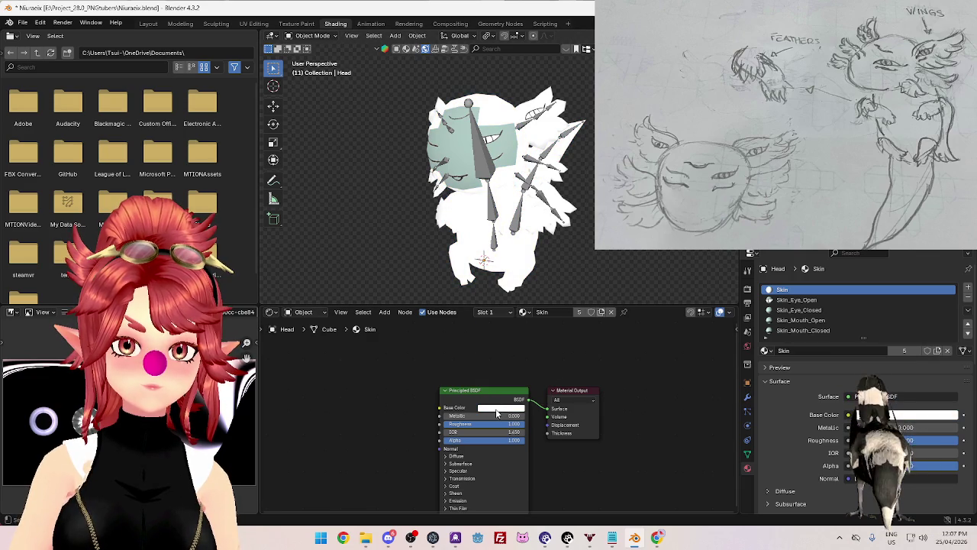
click(495, 407)
drag(510, 315, 545, 311)
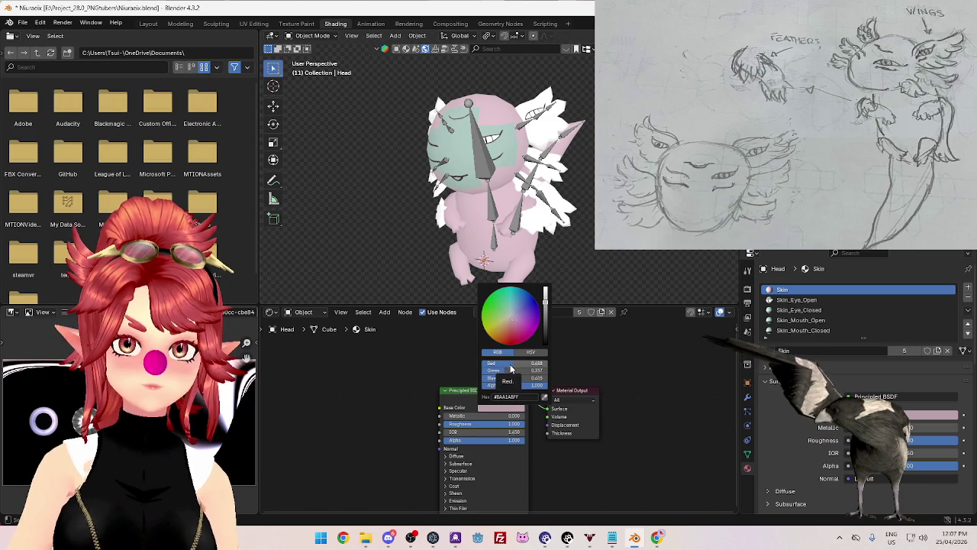
scroll(522, 333, up, 5)
scroll(522, 334, down, 2)
scroll(521, 334, down, 3)
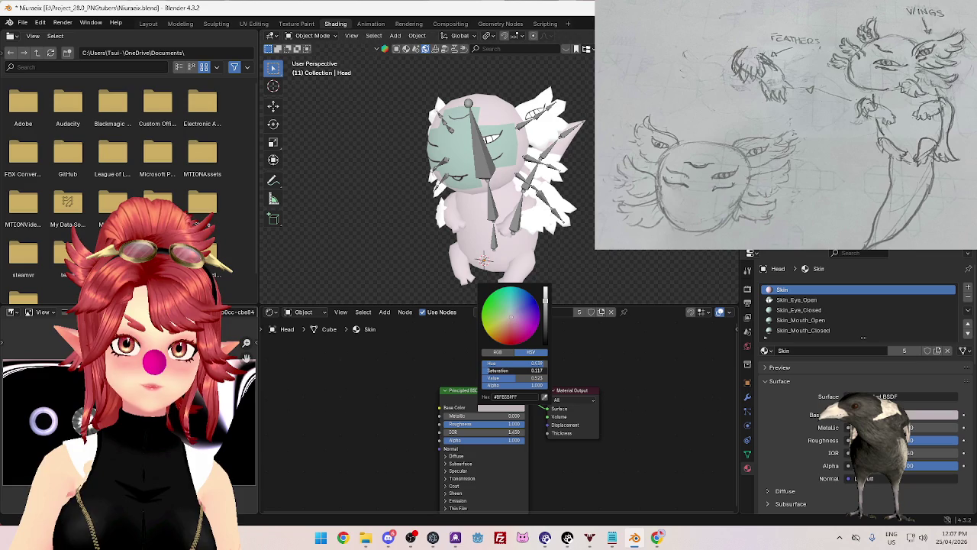
click(501, 406)
Step: Match the Skin_Eye_Open and Skin_Eye_Closed base colours to the new skin colour
click(797, 300)
scroll(529, 382, down, 3)
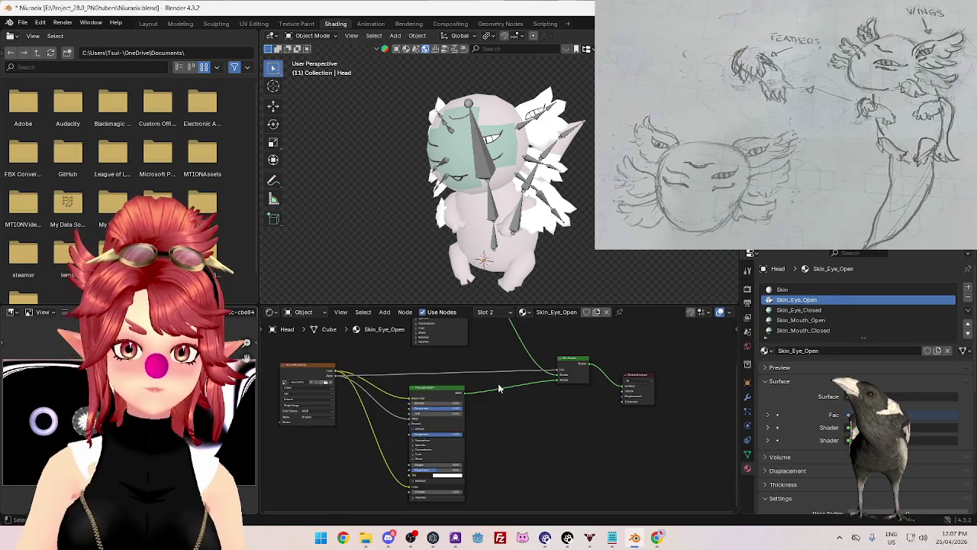
scroll(527, 382, down, 2)
click(526, 382)
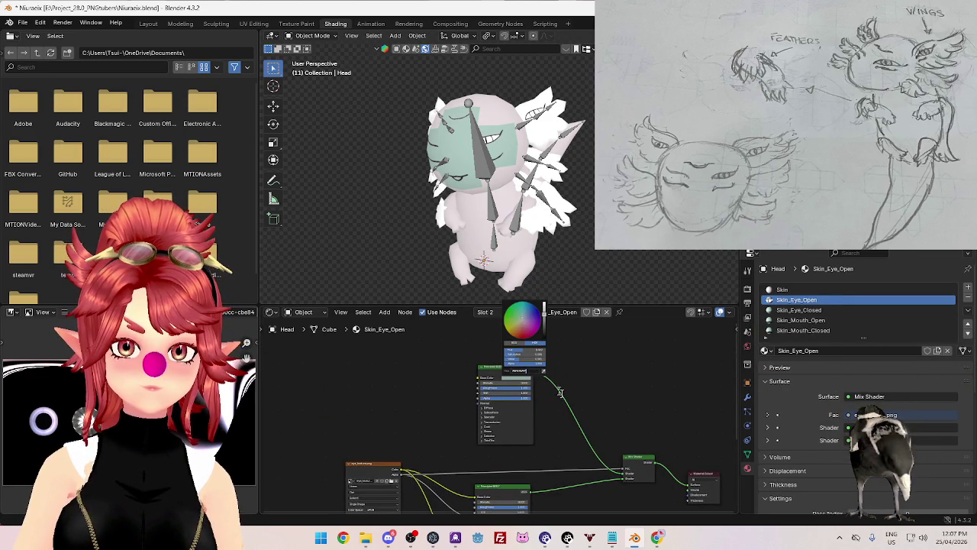
click(799, 310)
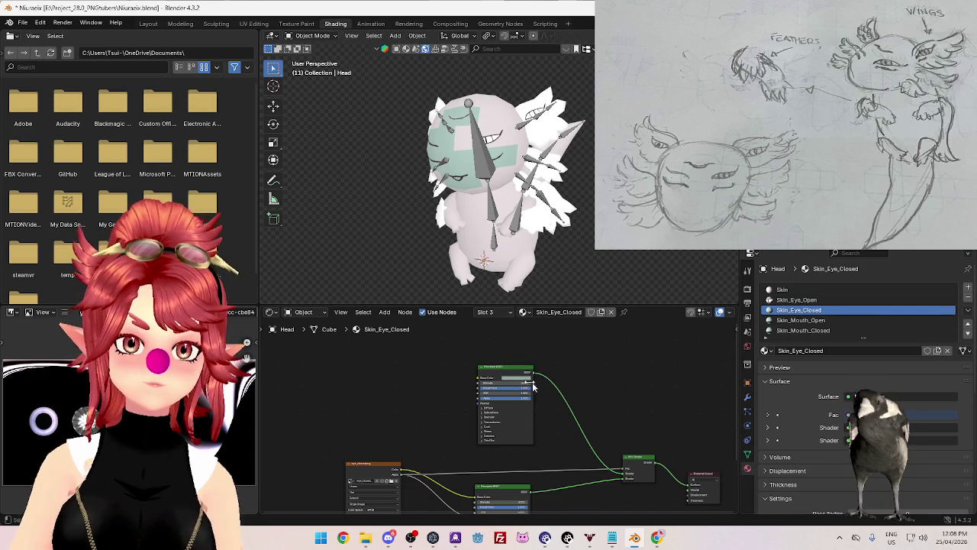
click(523, 380)
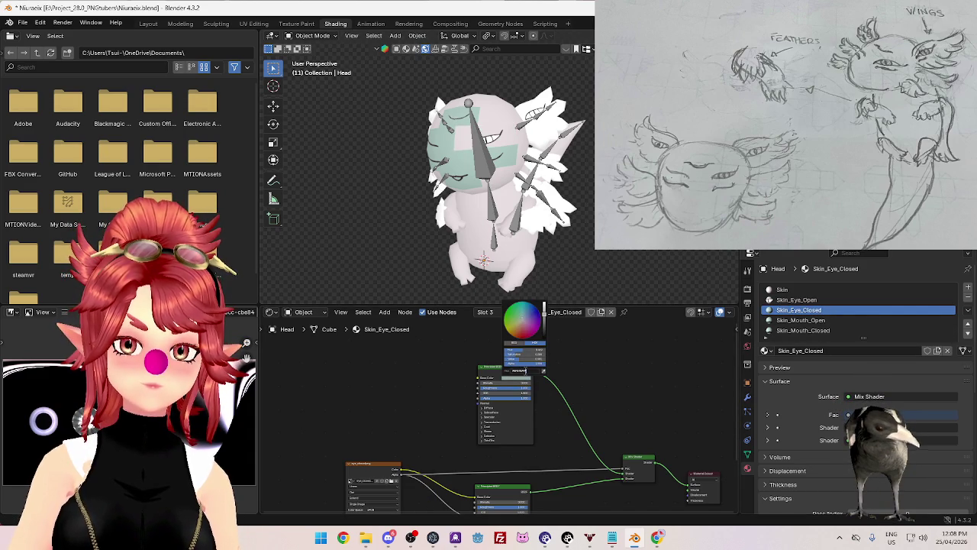
click(522, 319)
Step: Set the Skin_Mouth_Open and Skin_Mouth_Closed base colours to white
click(800, 320)
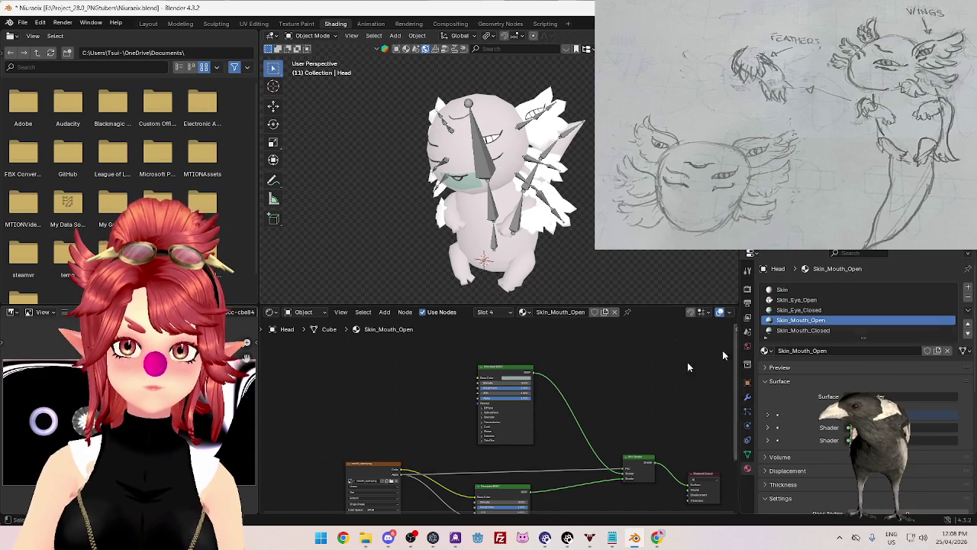
click(524, 379)
key(ctrl+v)
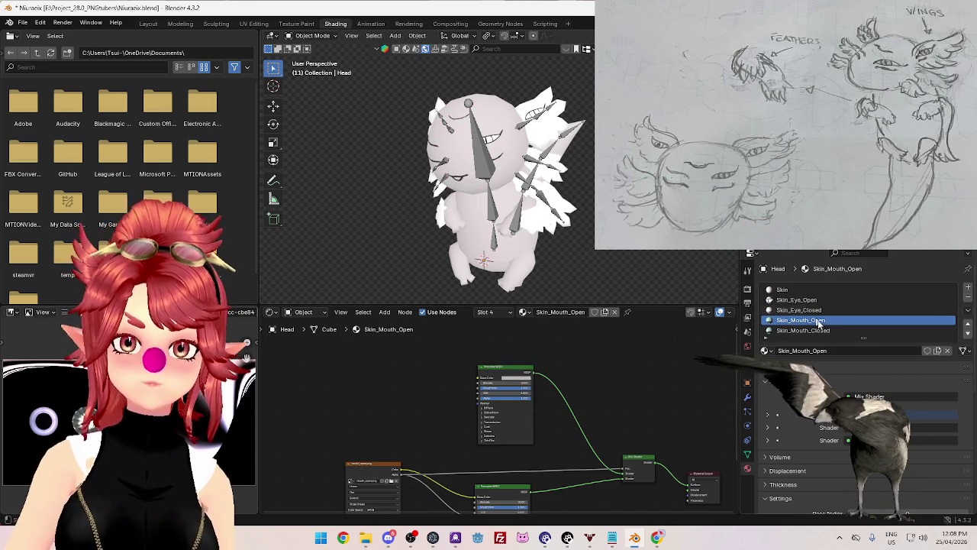
click(801, 330)
click(522, 379)
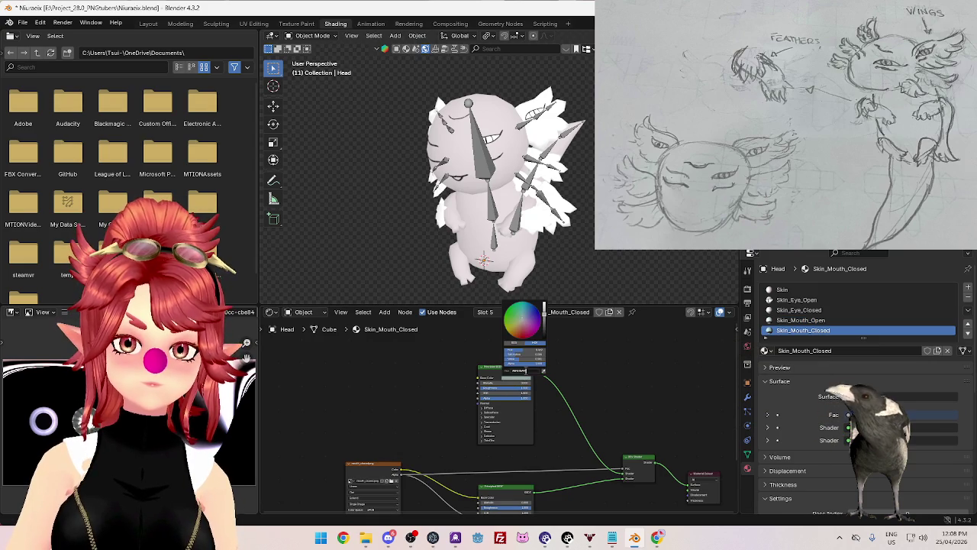
click(302, 312)
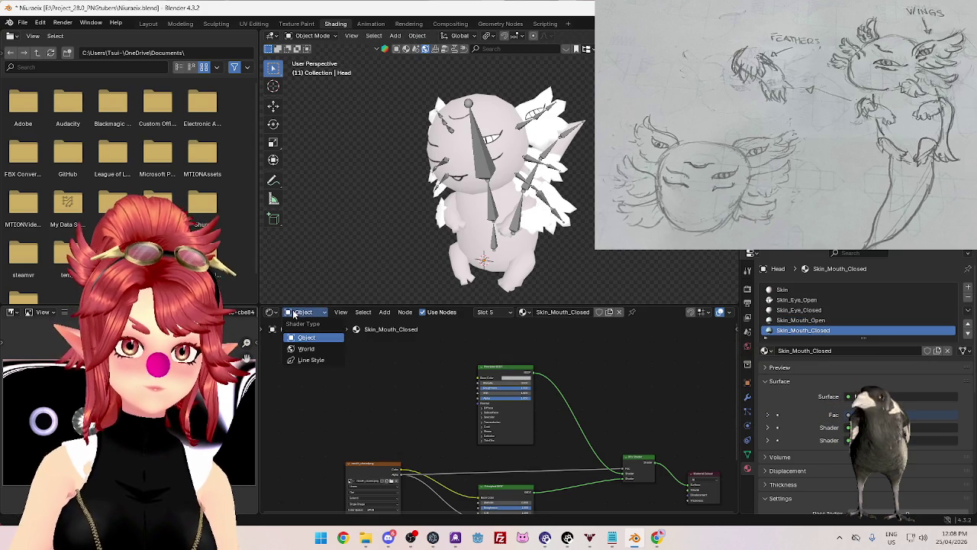
Step: Raise the world Hue/Saturation/Value node's saturation from 0 to 0.200
click(304, 349)
key(Home)
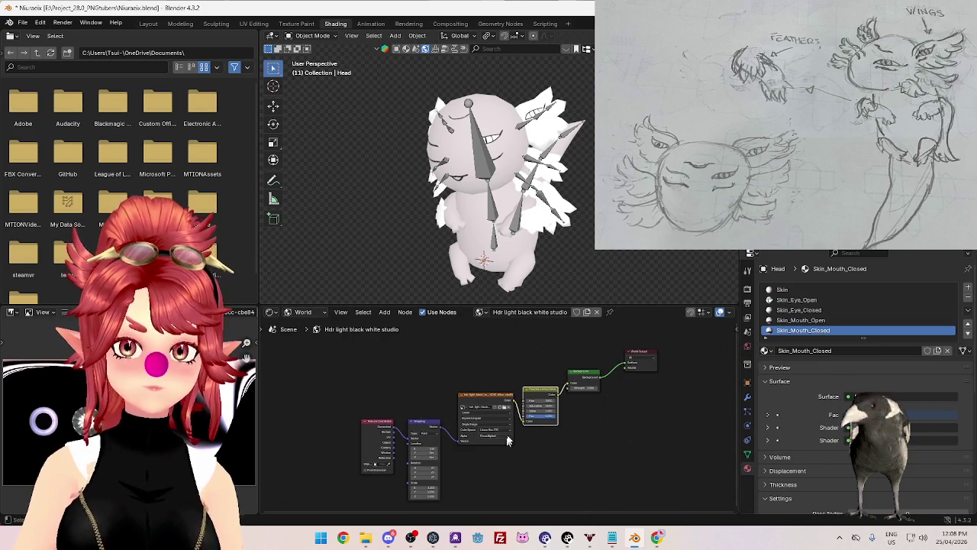
scroll(510, 449, up, 2)
scroll(527, 445, up, 2)
click(534, 403)
text(0.7)
key(Return)
key(ctrl+z)
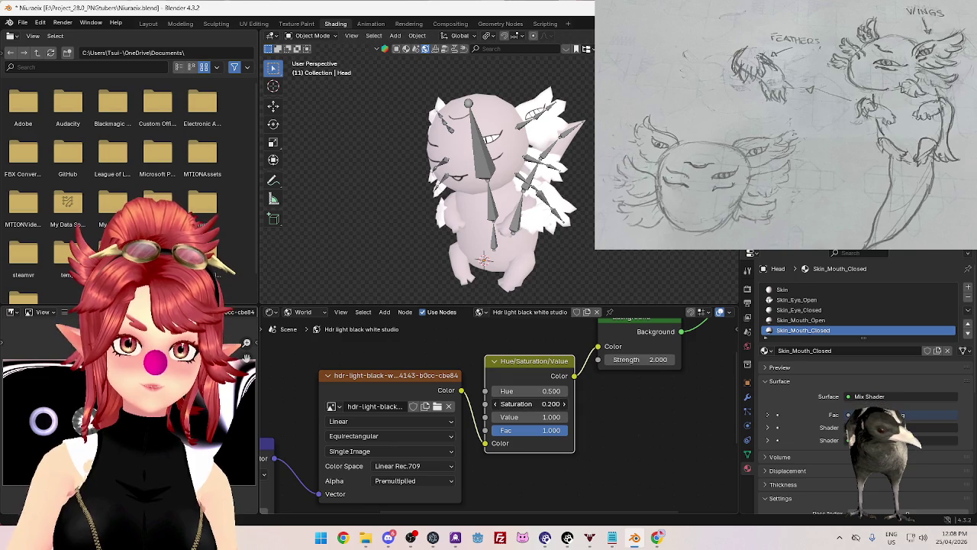
mouse_move(535, 403)
mouse_down()
mouse_move(581, 403)
mouse_move(519, 403)
mouse_up()
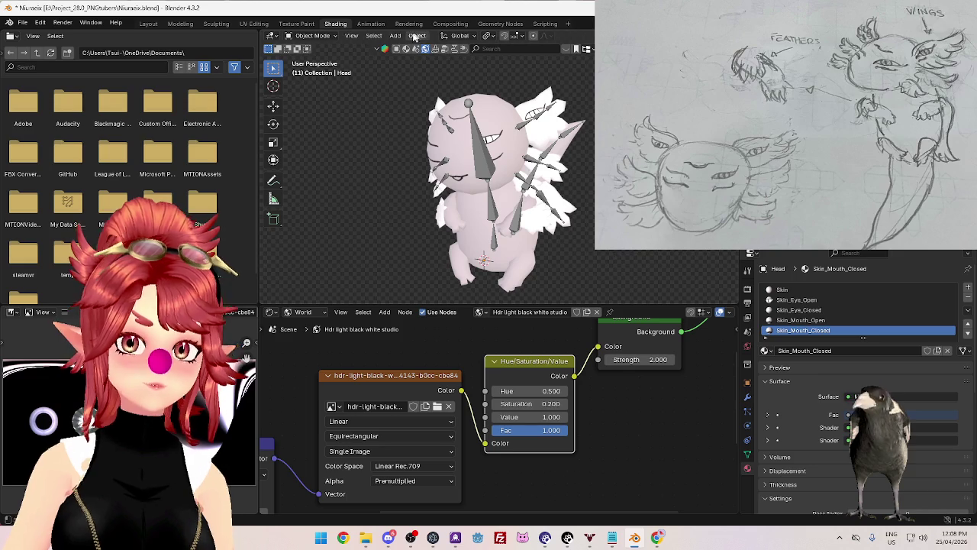
click(371, 24)
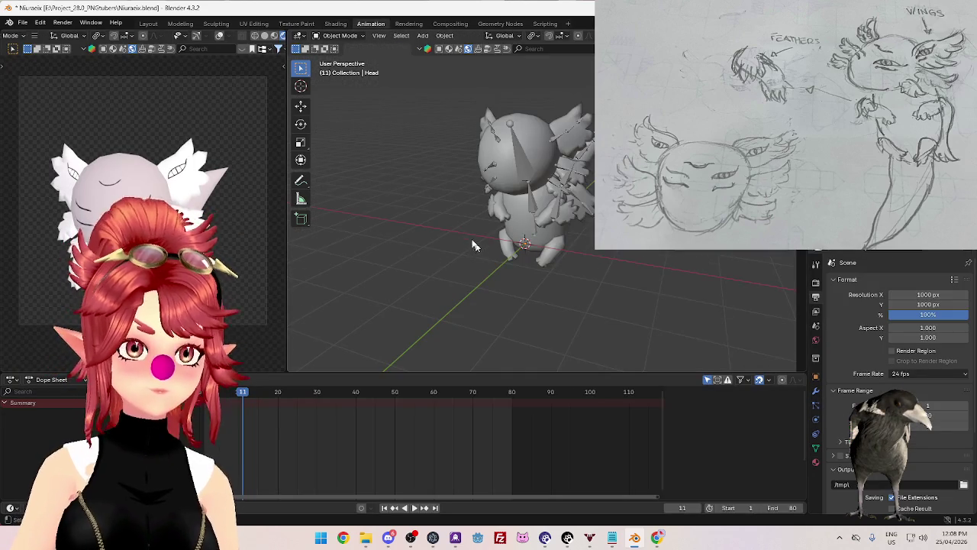
Step: Play back the wing animation in the Animation workspace and select the armature
scroll(481, 253, up, 3)
middle_drag(558, 248, 535, 272)
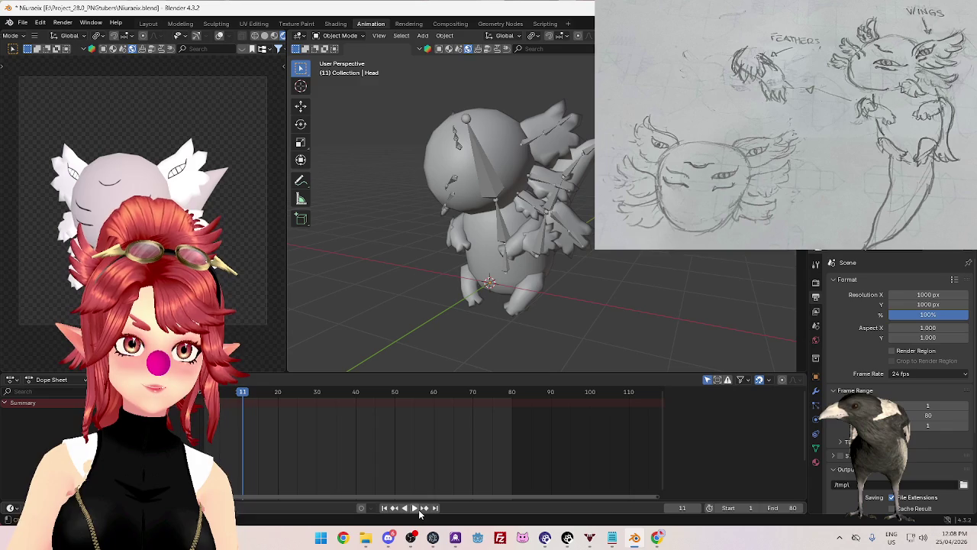
click(414, 509)
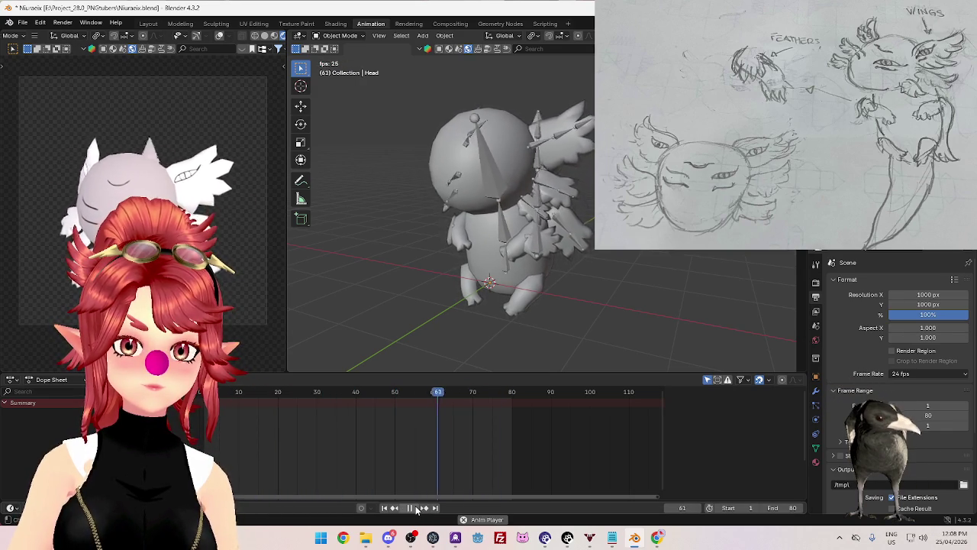
click(415, 509)
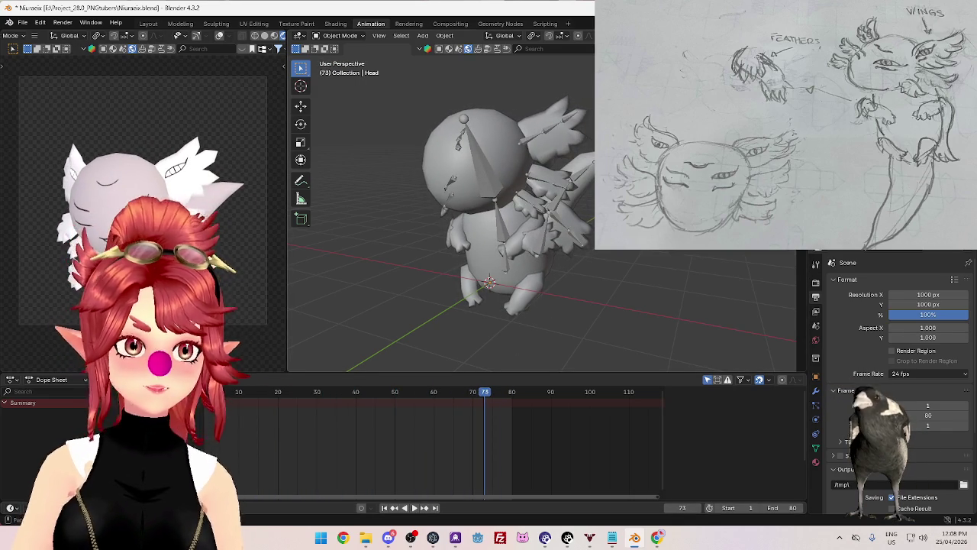
click(458, 175)
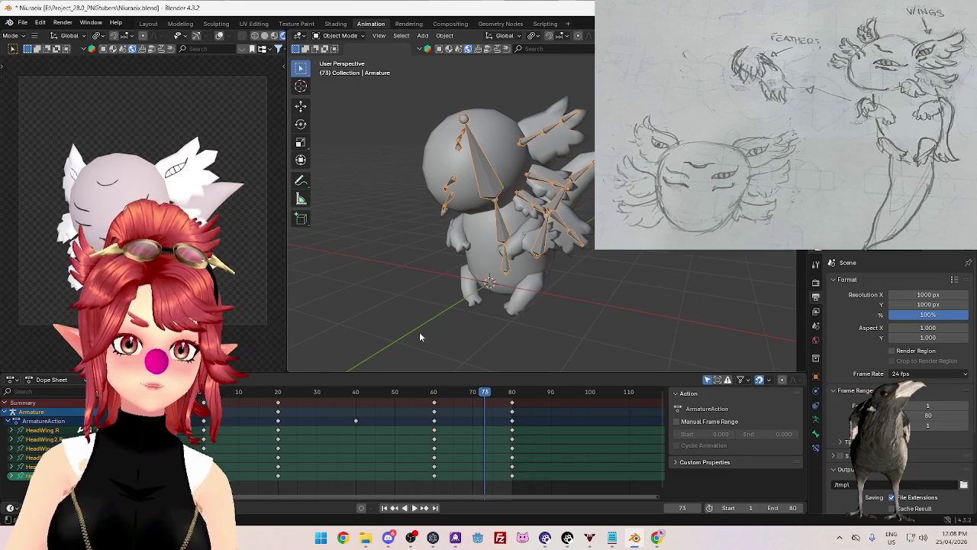
key(space)
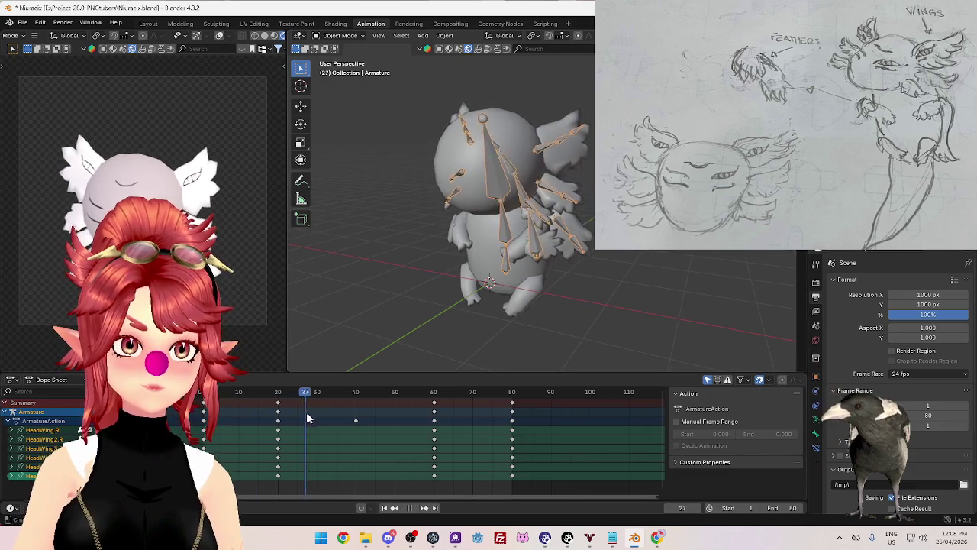
key(space)
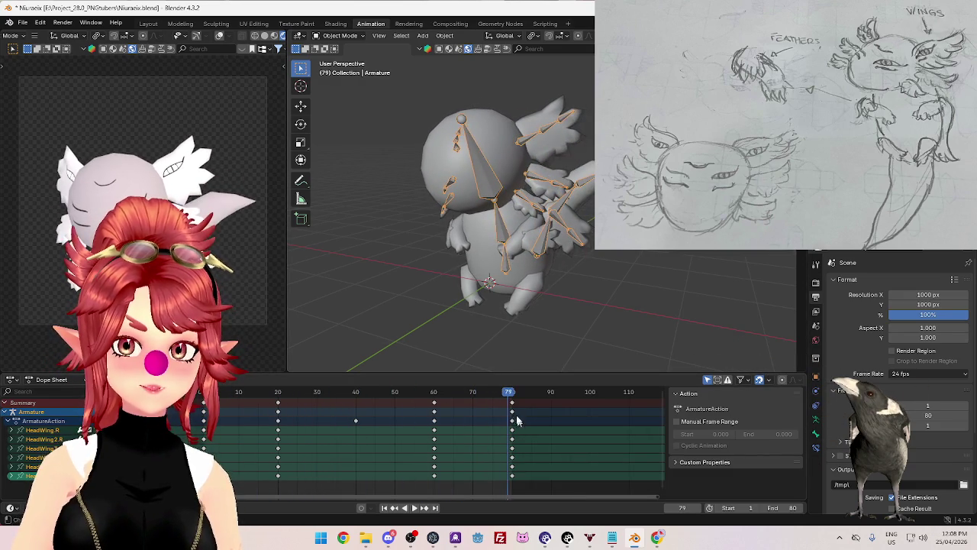
Step: Delete the wing keyframes at frame 80 and move to frame 20
click(511, 421)
key(Delete)
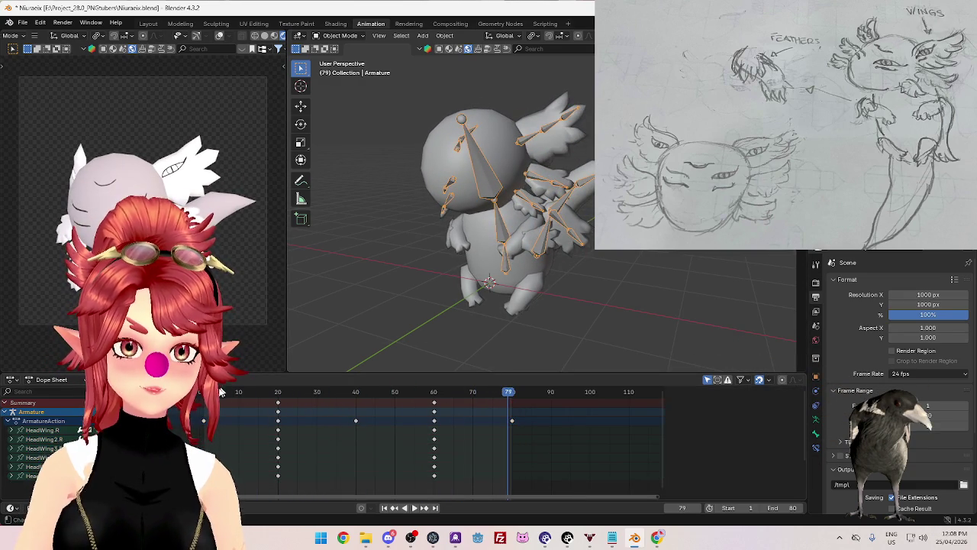
drag(225, 390, 278, 392)
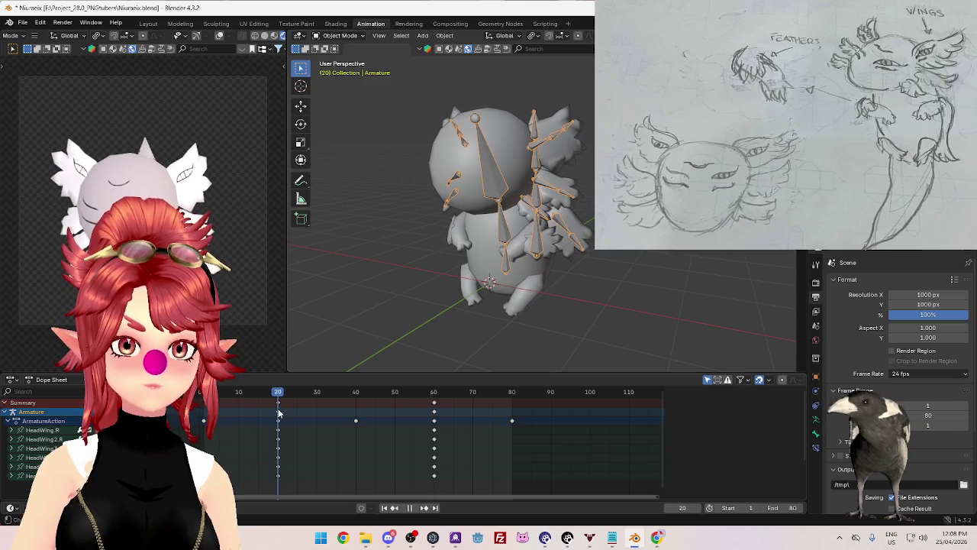
mouse_move(536, 233)
middle_down()
mouse_move(520, 142)
mouse_move(486, 152)
mouse_move(523, 164)
middle_up()
drag(507, 153, 542, 194)
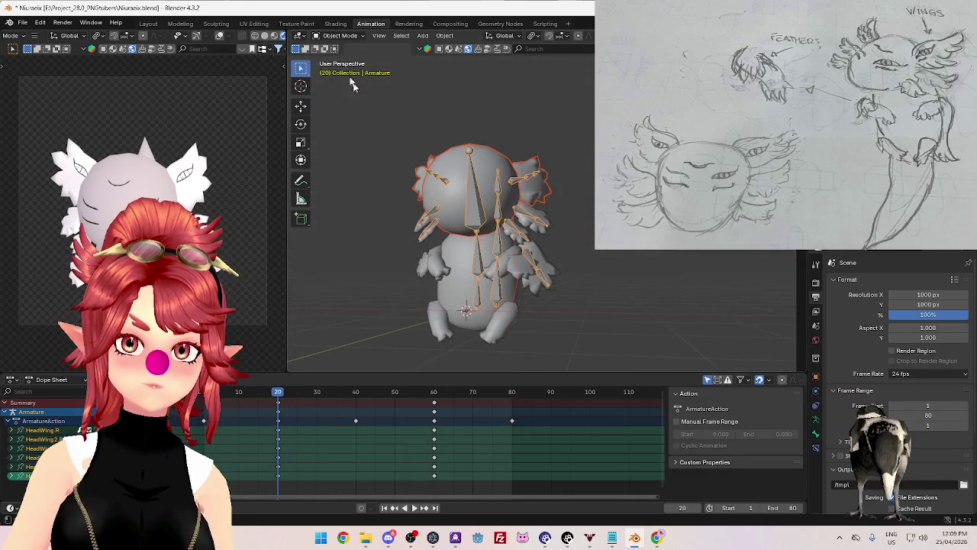
Step: In Pose Mode, select the left head-wing bones and rotate them into a new pose
click(341, 70)
middle_drag(488, 191, 527, 156)
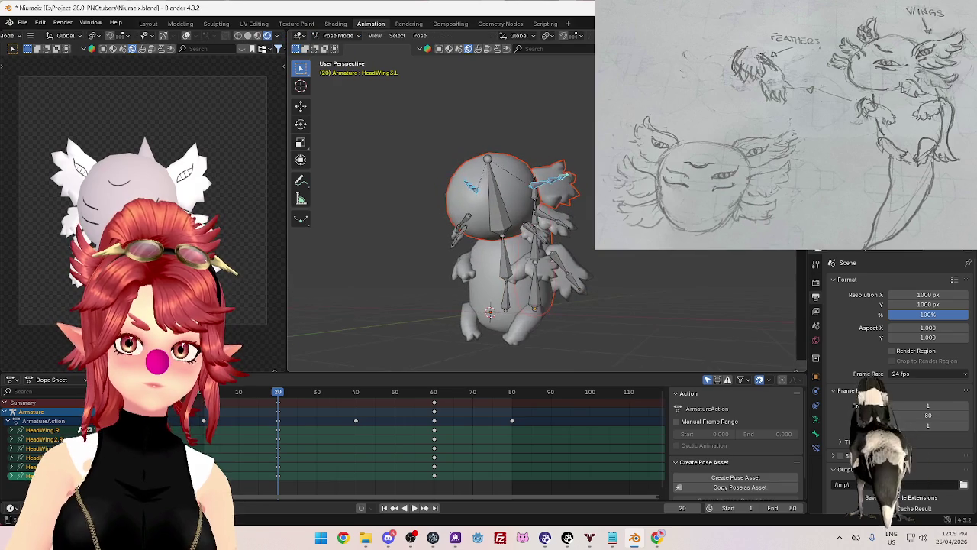
drag(554, 190, 554, 190)
middle_drag(554, 190, 580, 160)
key(r)
click(584, 160)
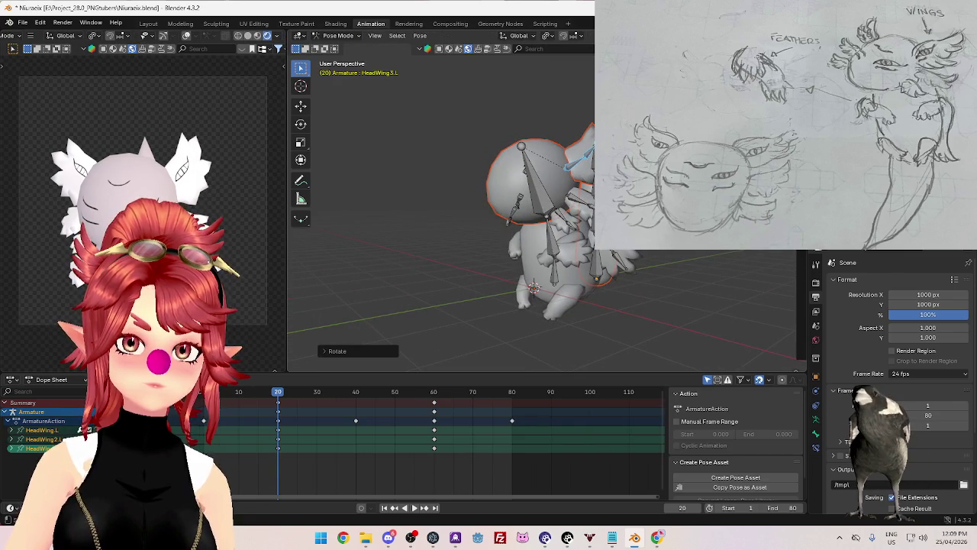
middle_drag(584, 160, 445, 190)
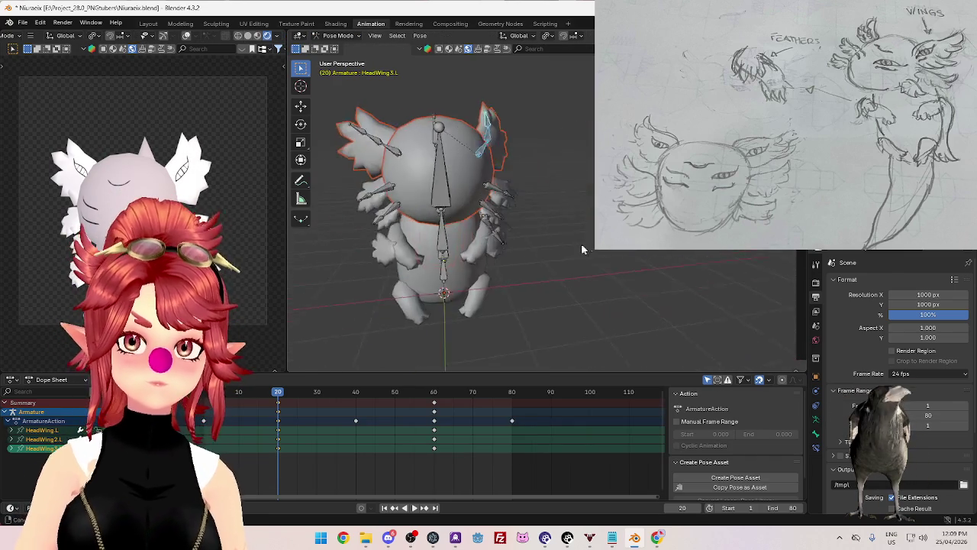
middle_drag(348, 126, 372, 188)
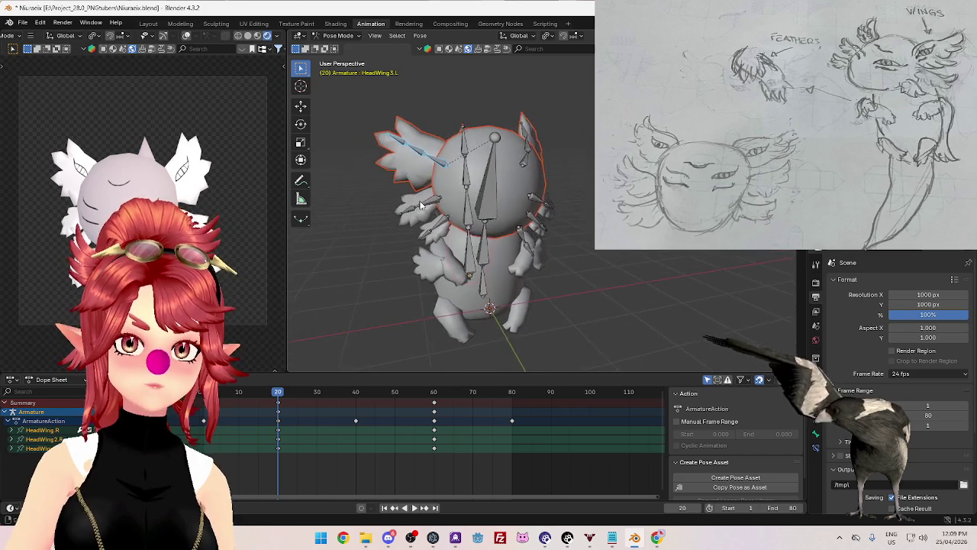
key(r)
click(374, 192)
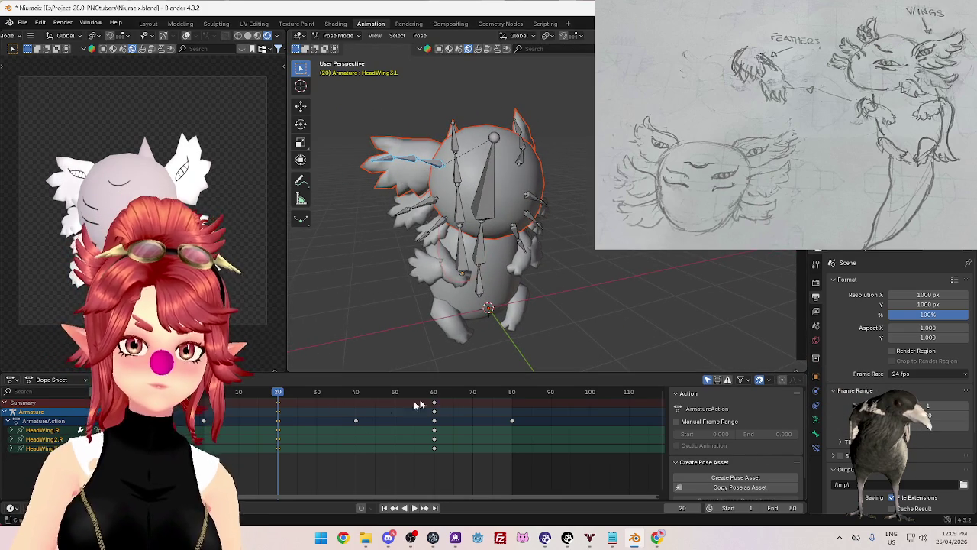
Step: Check the pose at frame 60, then select both wings' bones and keyframe them near frame 100
click(279, 403)
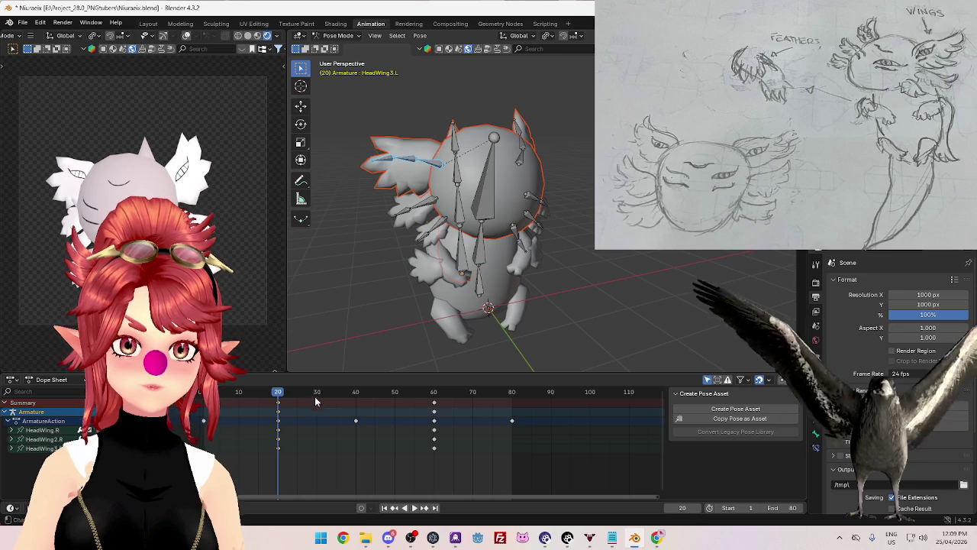
mouse_move(534, 306)
middle_down()
mouse_move(555, 305)
mouse_move(549, 291)
mouse_move(537, 315)
middle_up()
drag(290, 399, 433, 403)
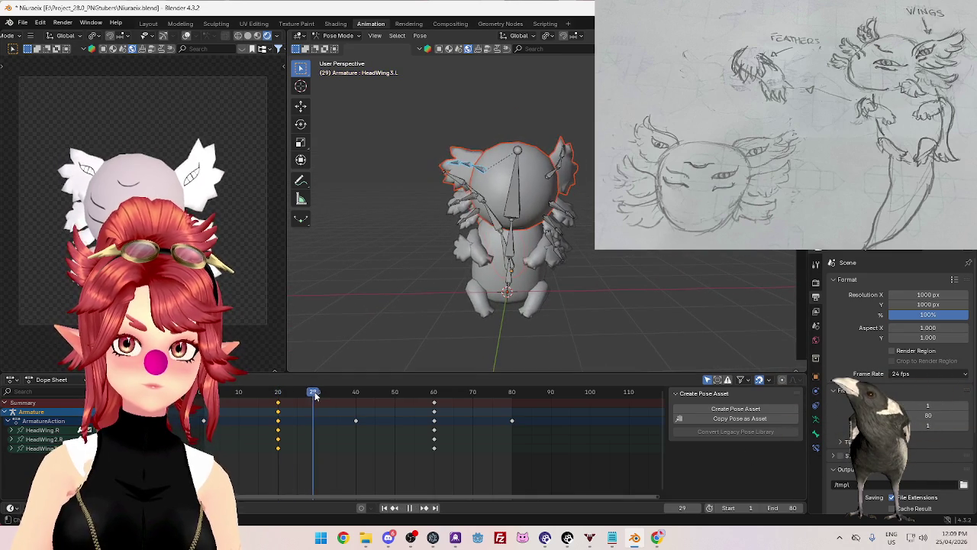
drag(263, 395, 294, 393)
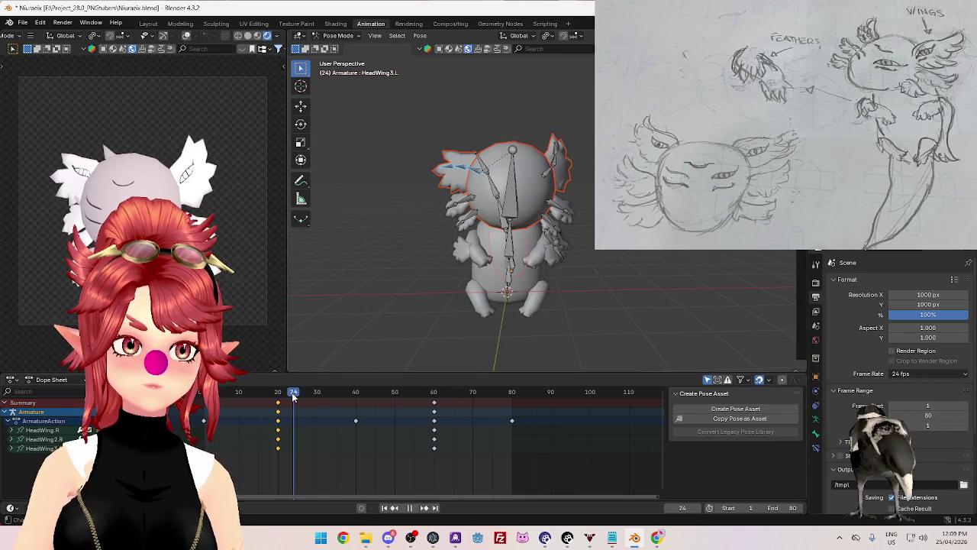
key(a)
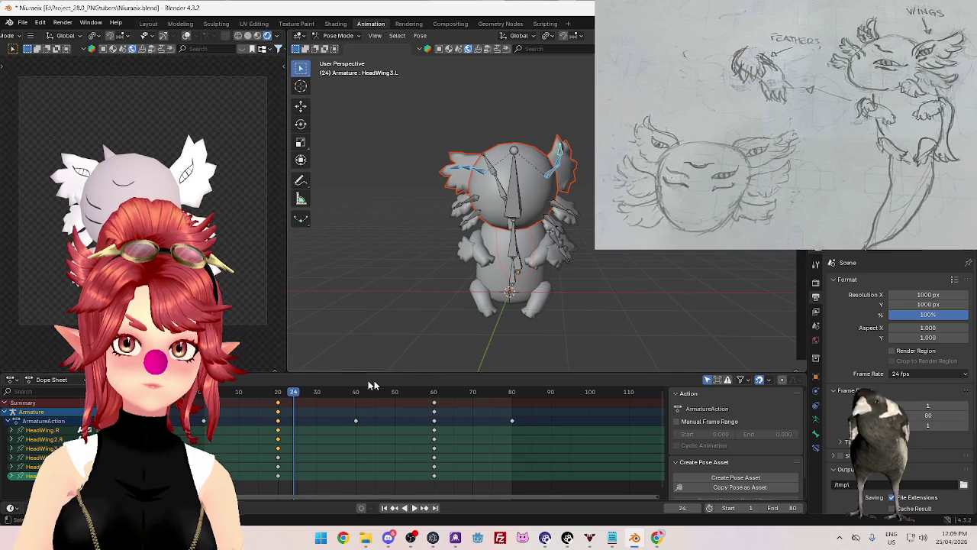
click(326, 411)
click(593, 393)
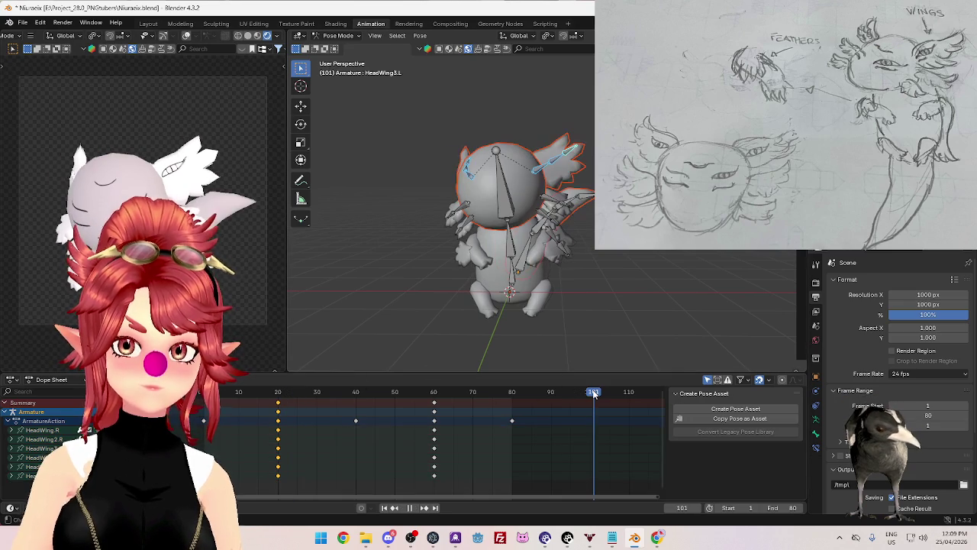
key(i)
Step: Scrub the timeline from the first frame to around frame 77
click(513, 393)
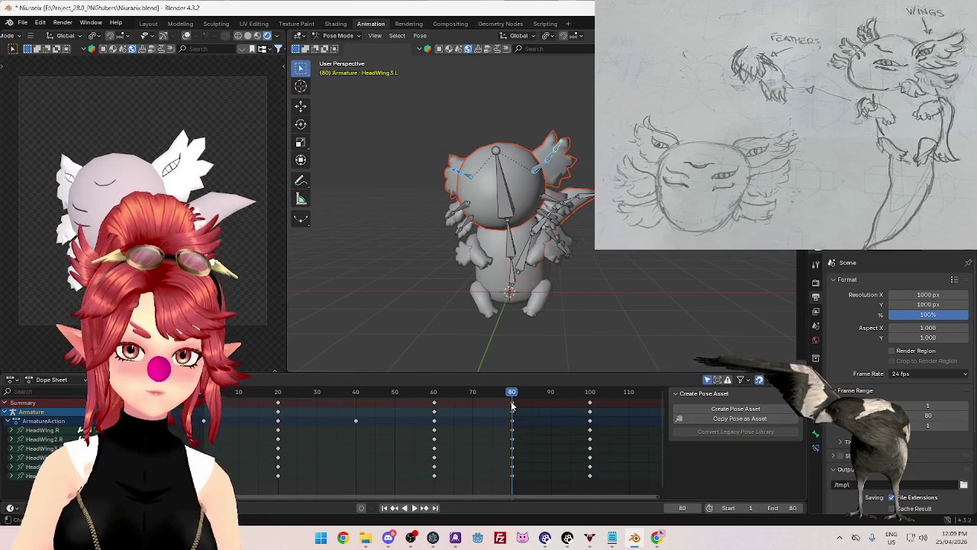
key(shift+Left)
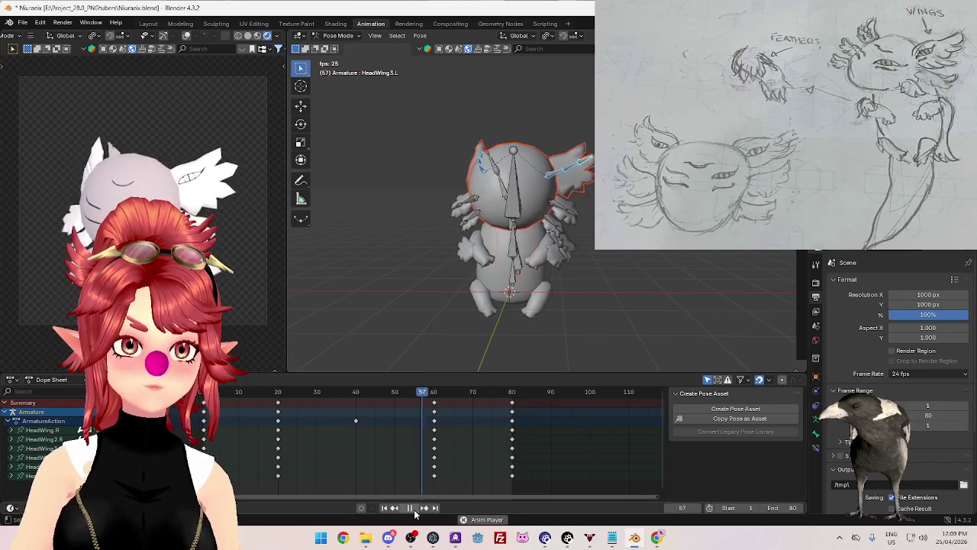
click(465, 395)
drag(465, 395, 502, 396)
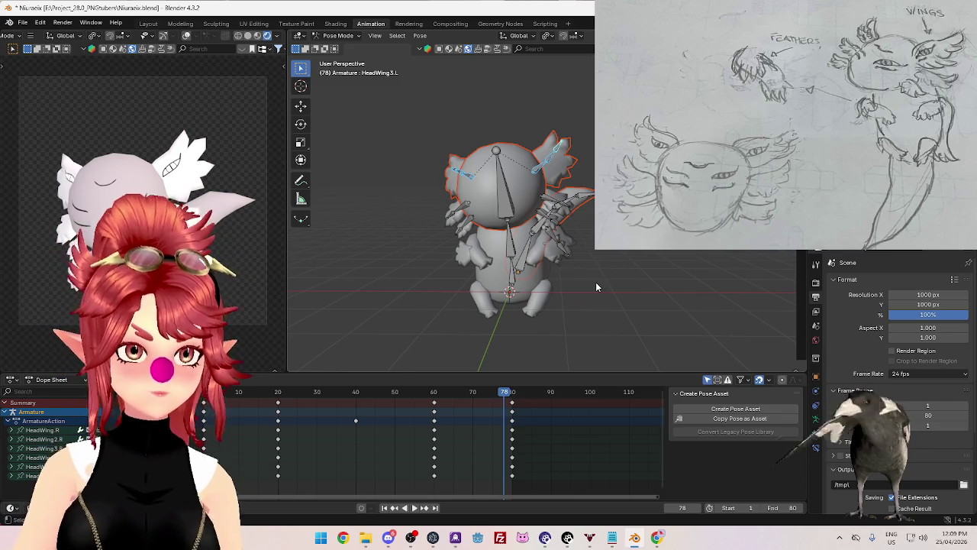
Step: Select HeadWingB2.L and play the animation to preview the wing motion
middle_drag(534, 229, 580, 214)
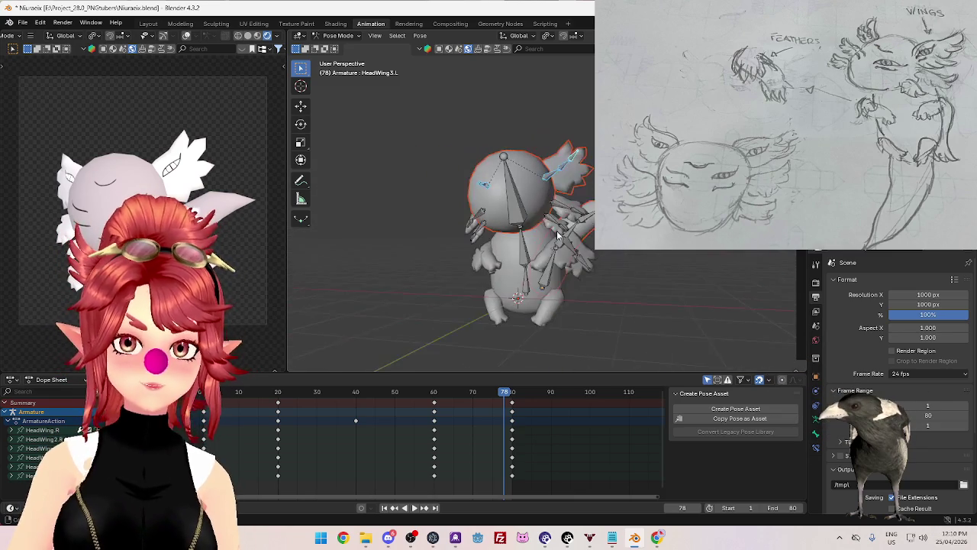
mouse_move(609, 269)
middle_down()
mouse_move(646, 284)
mouse_move(633, 312)
mouse_move(624, 292)
middle_up()
mouse_move(534, 290)
middle_down()
mouse_move(585, 268)
mouse_move(565, 282)
middle_up()
click(538, 187)
mouse_move(538, 187)
middle_down()
mouse_move(558, 296)
mouse_move(603, 245)
middle_up()
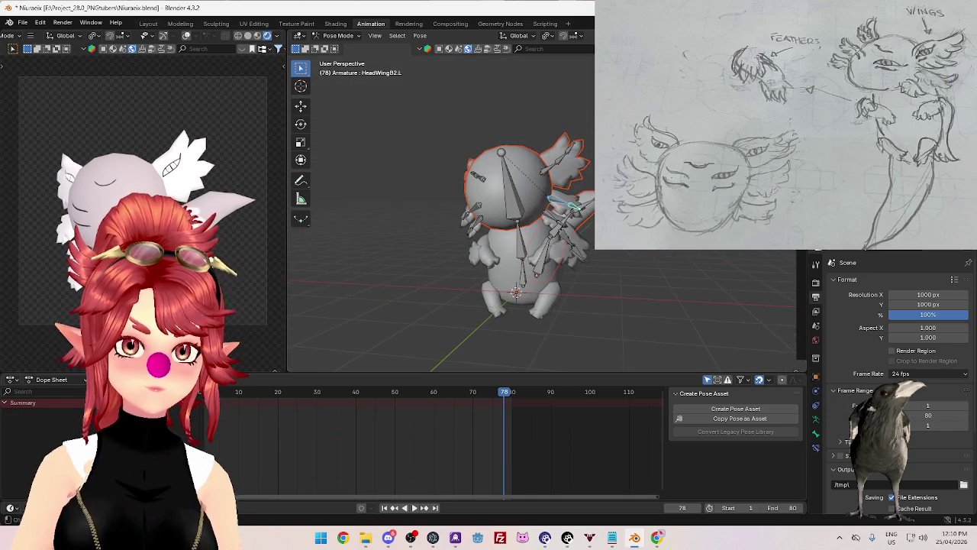
key(space)
click(228, 403)
key(space)
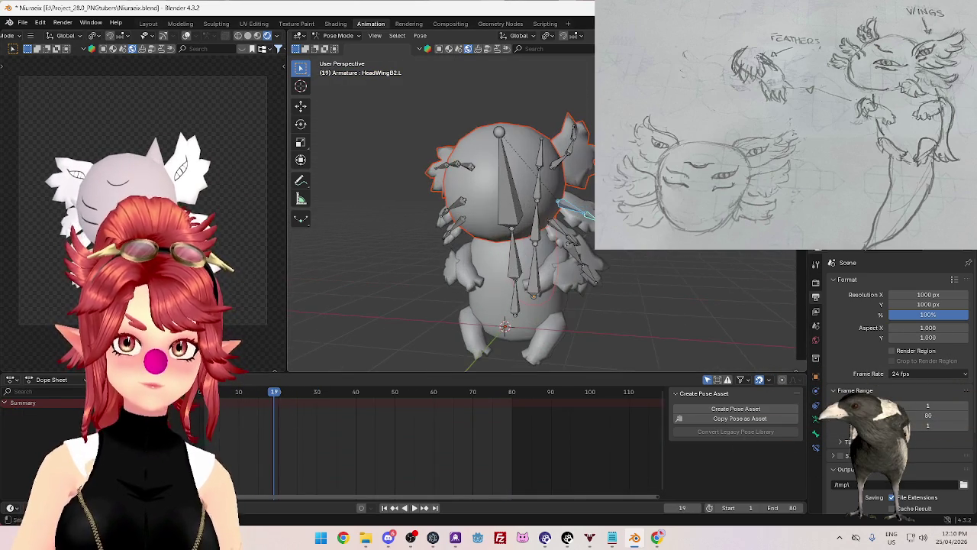
key(space)
Step: Rotate the left head-wing bones and keyframe the pose at frame 20
key(r)
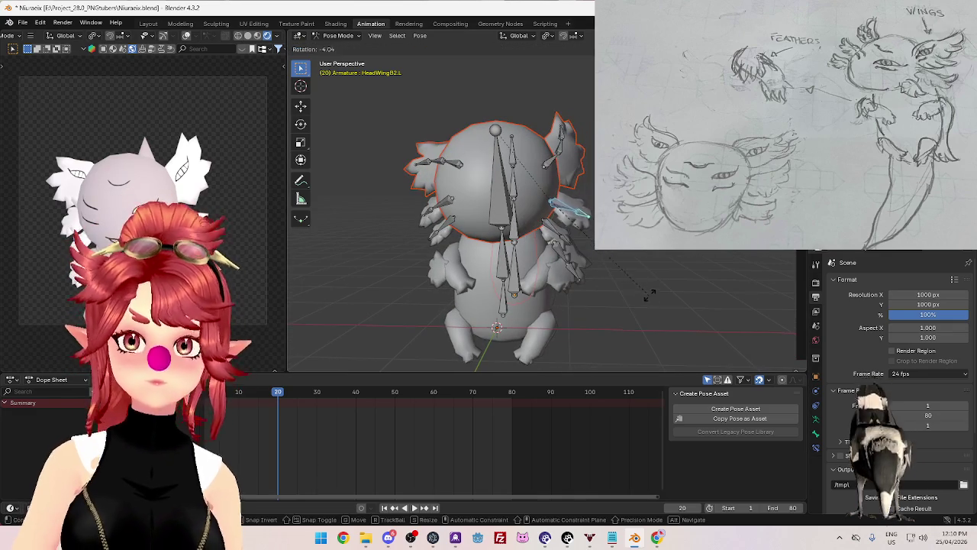
click(670, 263)
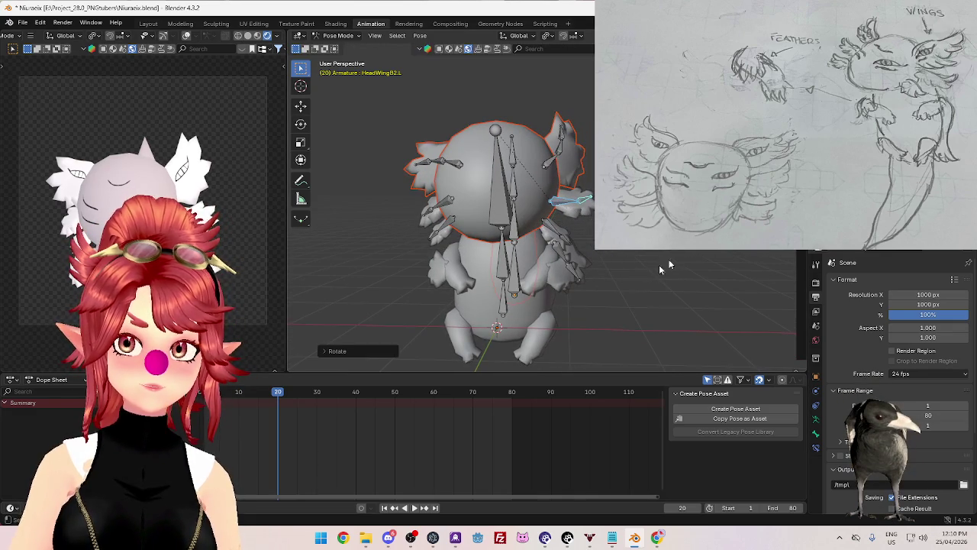
middle_drag(632, 272, 469, 340)
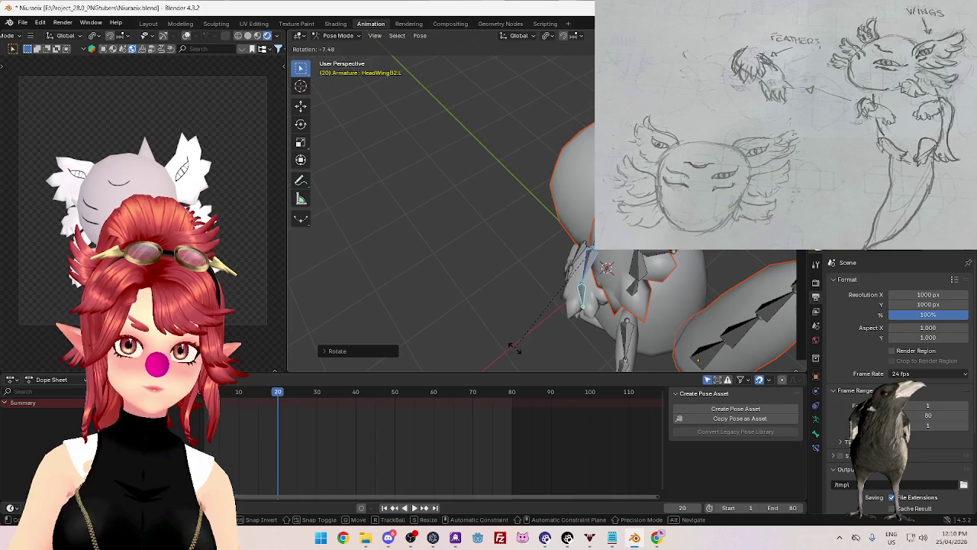
mouse_move(580, 286)
middle_down()
mouse_move(588, 270)
mouse_move(643, 284)
middle_up()
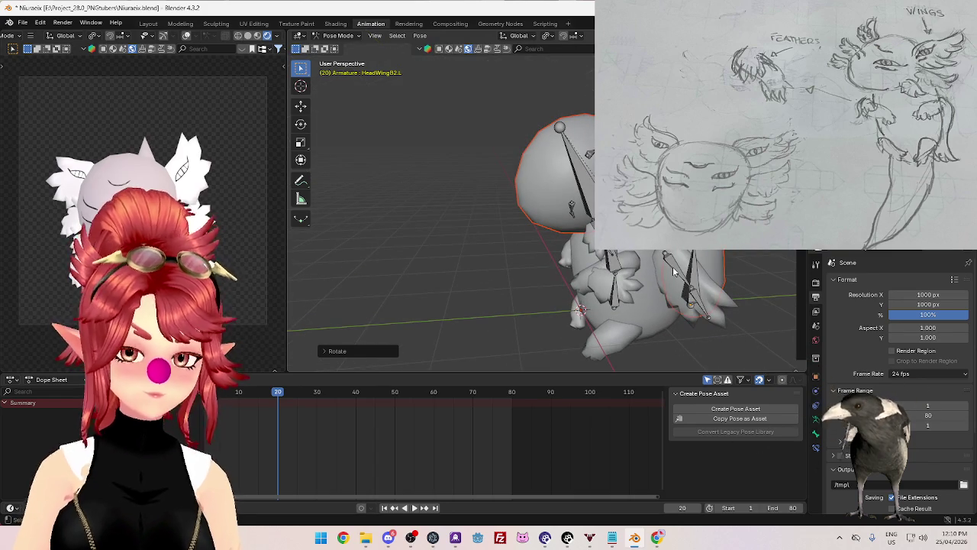
key(i)
mouse_move(469, 269)
middle_down()
mouse_move(589, 271)
mouse_move(562, 269)
middle_up()
Step: Rotate the left wing bones at frame 60, keyframe them, and scrub 20–60 to preview
drag(340, 400, 433, 403)
mouse_move(580, 247)
middle_down()
mouse_move(622, 266)
mouse_move(620, 315)
middle_up()
key(r)
click(619, 266)
click(611, 277)
key(i)
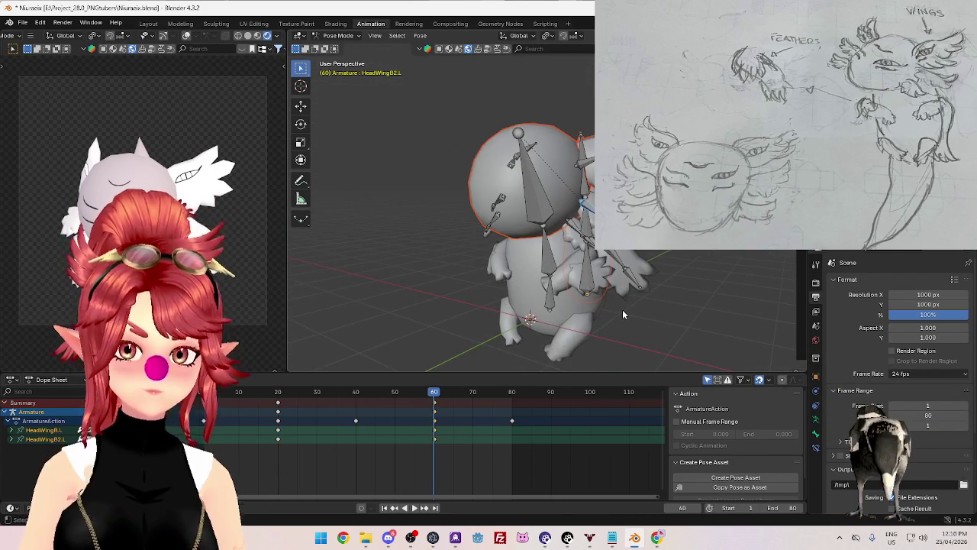
drag(287, 399, 436, 411)
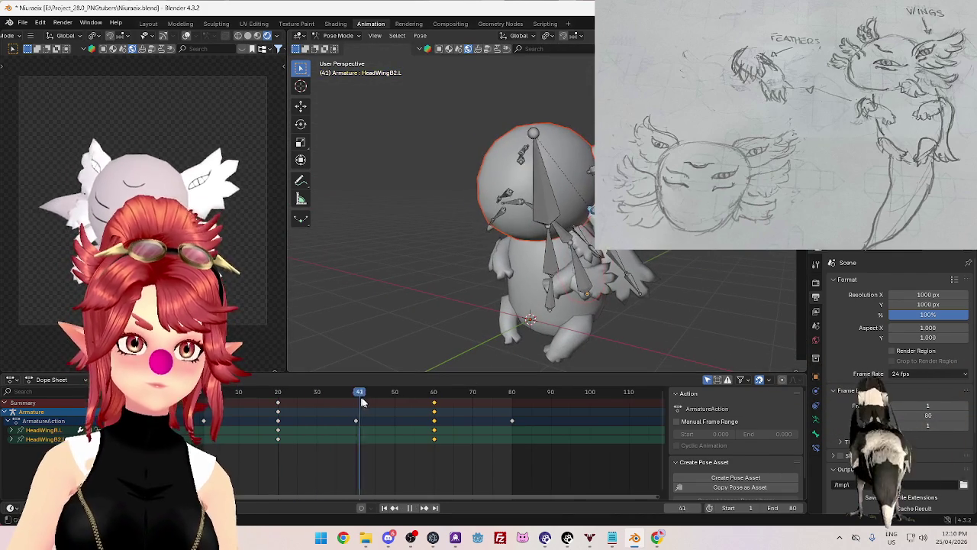
Step: Rotate HeadWingB3.L.001 and keyframe its pose at frame 60
mouse_move(372, 308)
middle_down()
mouse_move(466, 304)
mouse_move(384, 258)
middle_up()
mouse_move(392, 214)
middle_down()
mouse_move(519, 222)
mouse_move(642, 281)
middle_up()
click(567, 221)
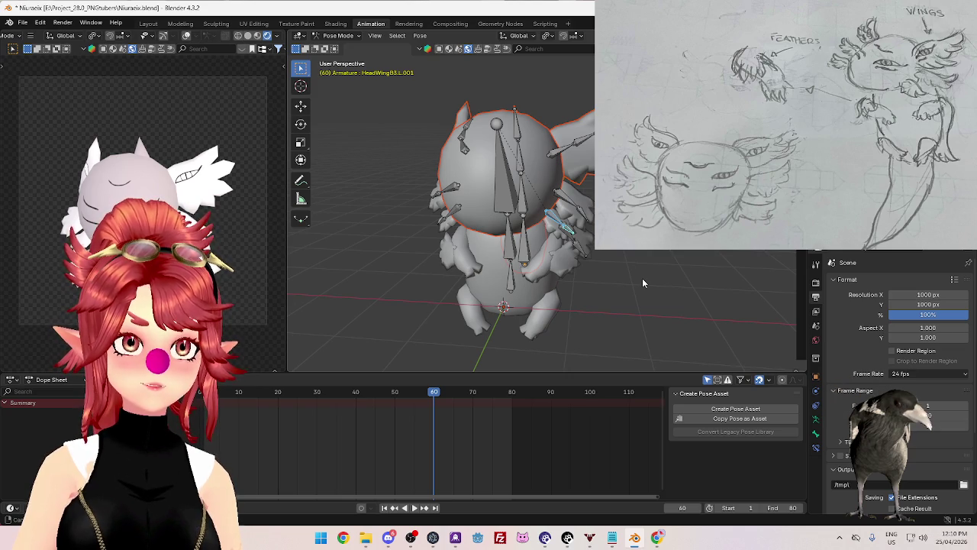
middle_drag(642, 278, 640, 272)
key(r)
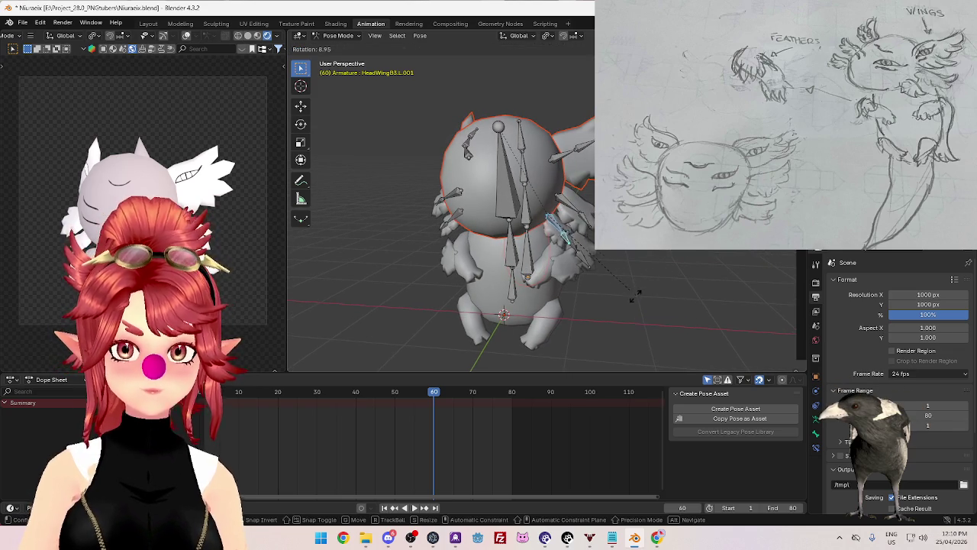
click(613, 310)
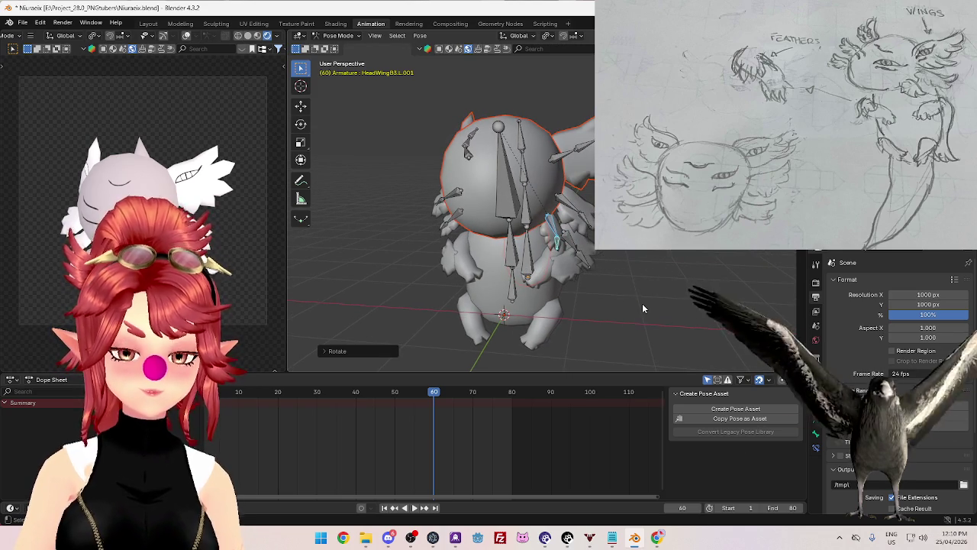
key(i)
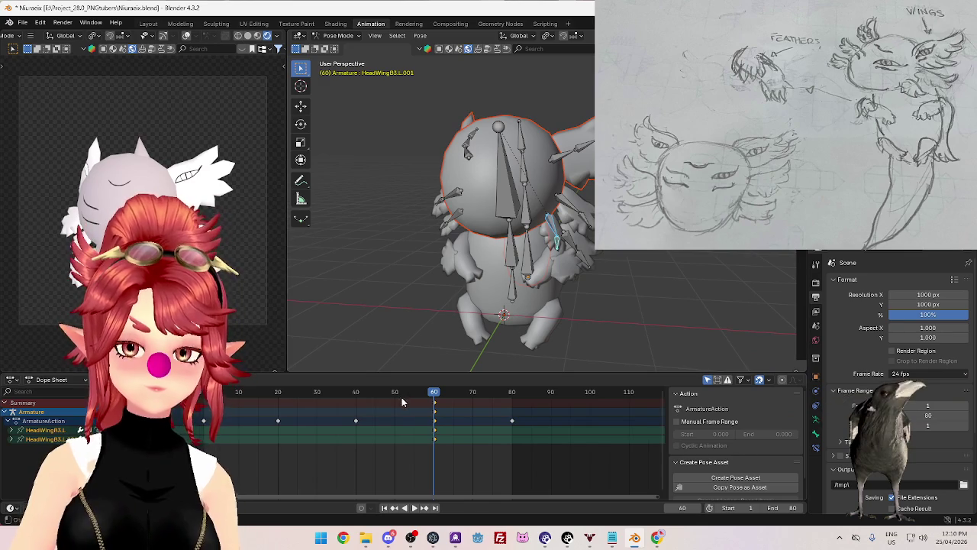
Step: Rotate HeadWingB3.L.001 into its frame-20 pose, then select the right wing's HeadWingB2.R
click(279, 393)
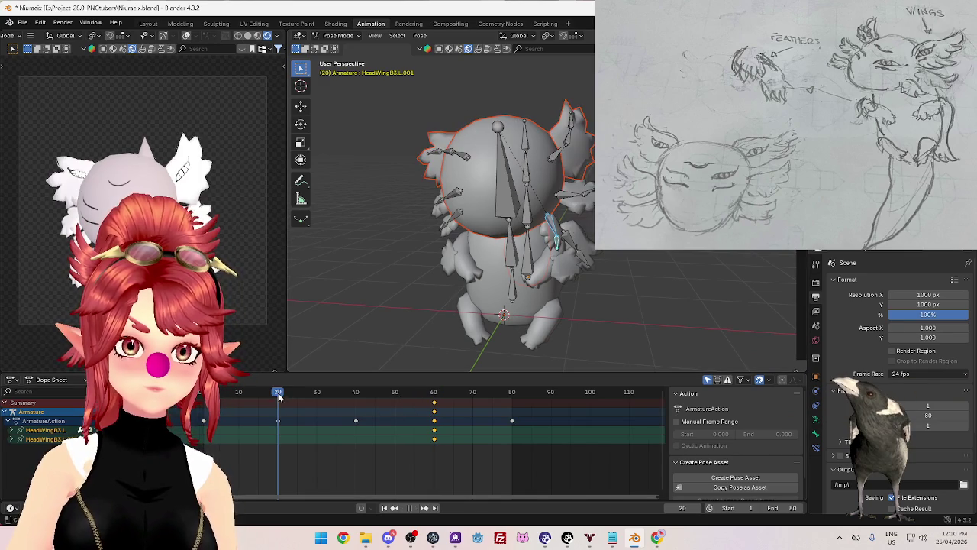
key(r)
click(645, 259)
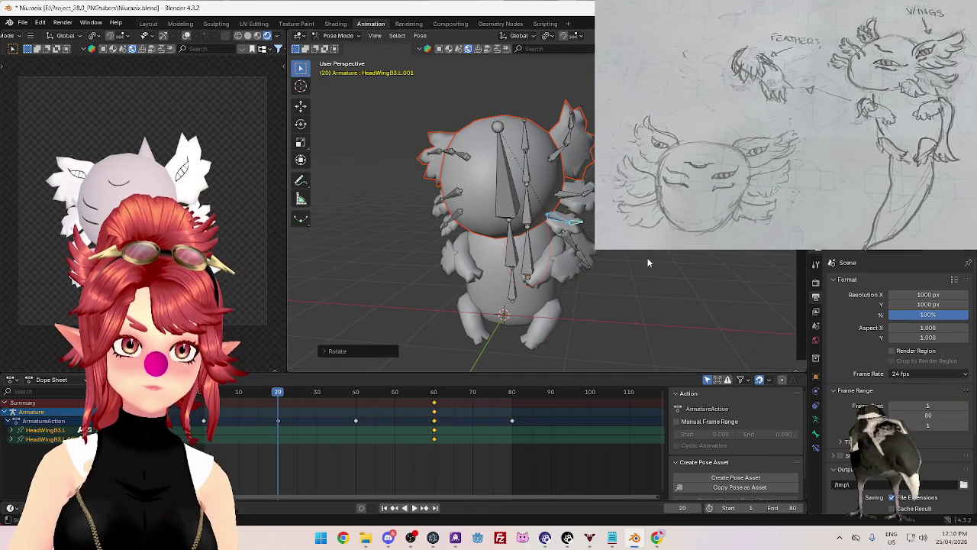
middle_drag(645, 260, 532, 308)
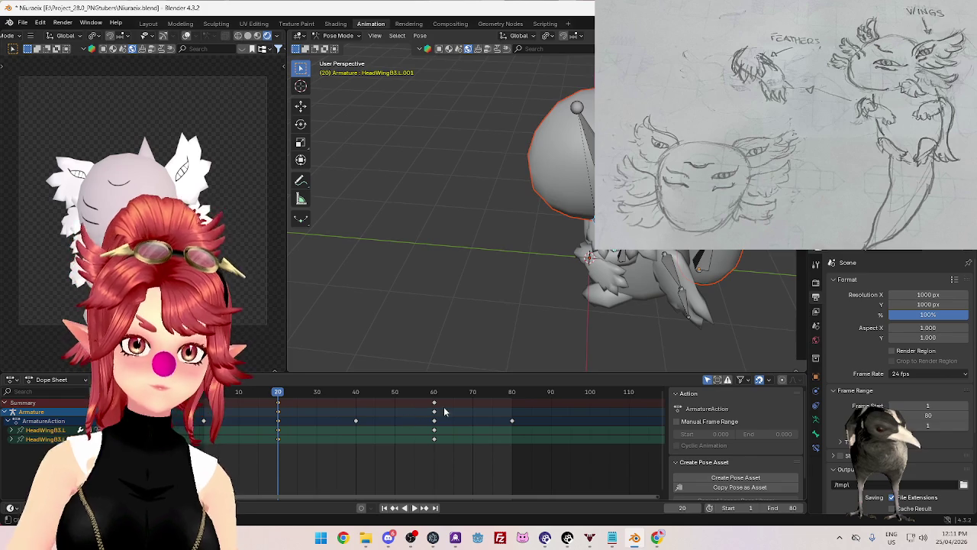
mouse_move(511, 262)
middle_down()
mouse_move(463, 191)
mouse_move(494, 260)
mouse_move(413, 285)
middle_up()
click(463, 191)
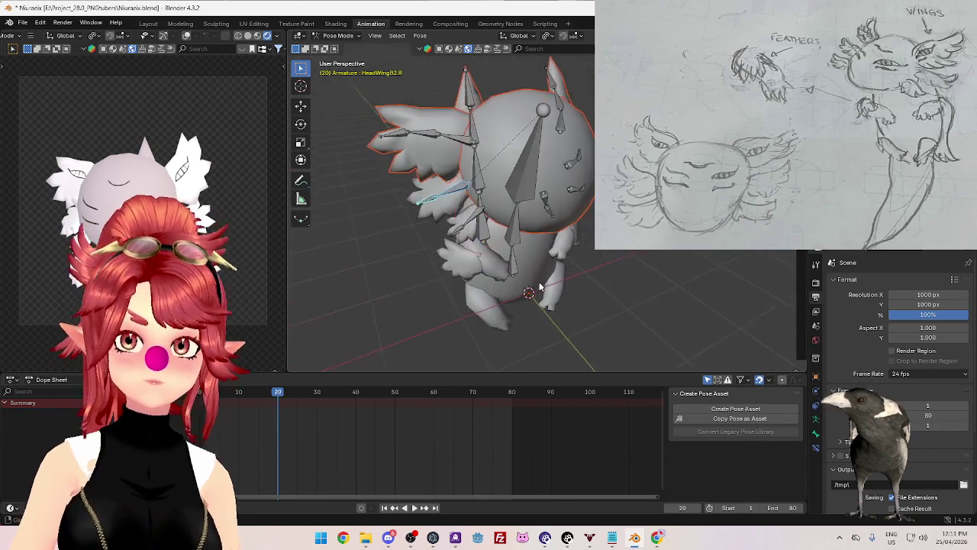
Step: Rotate and keyframe HeadWingB2.R and HeadWingB3.R at frame 20
key(r)
click(441, 316)
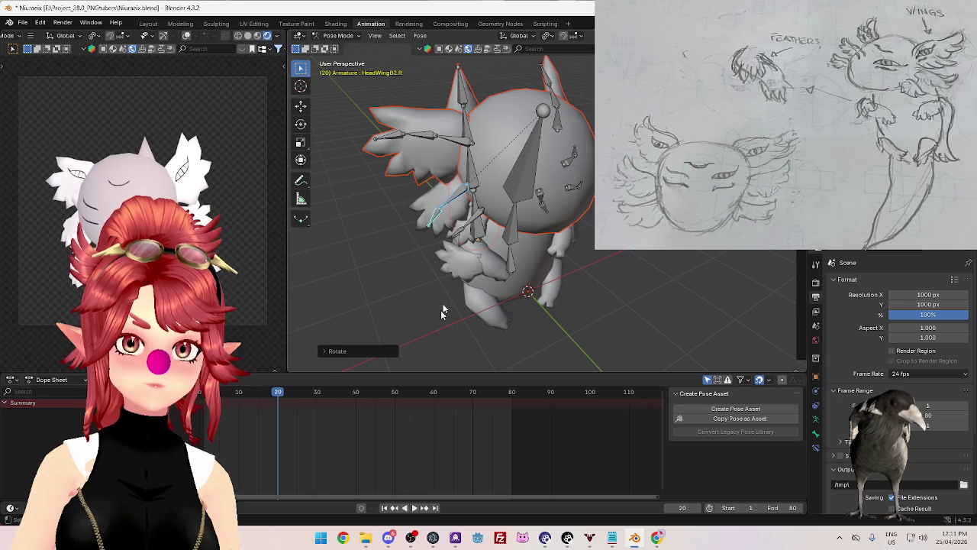
key(i)
click(479, 217)
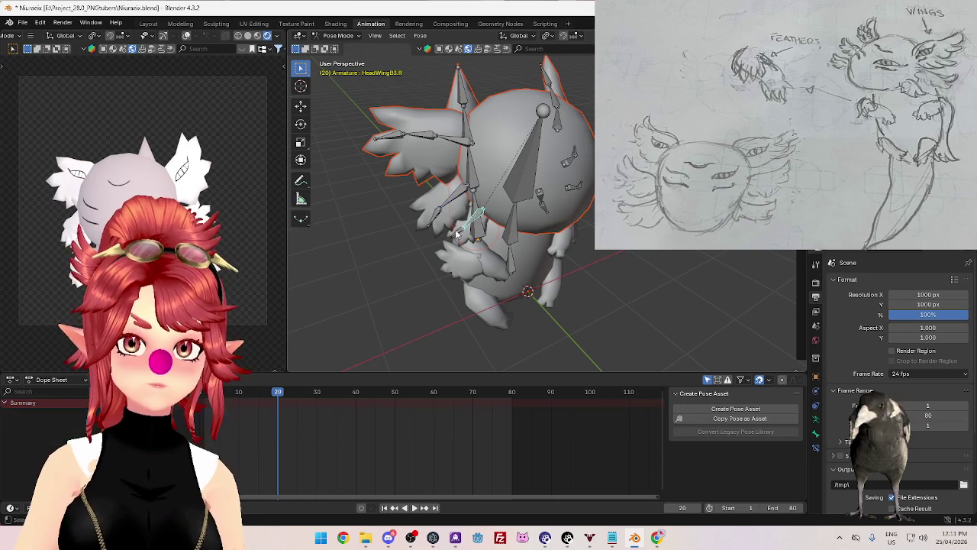
key(r)
click(440, 293)
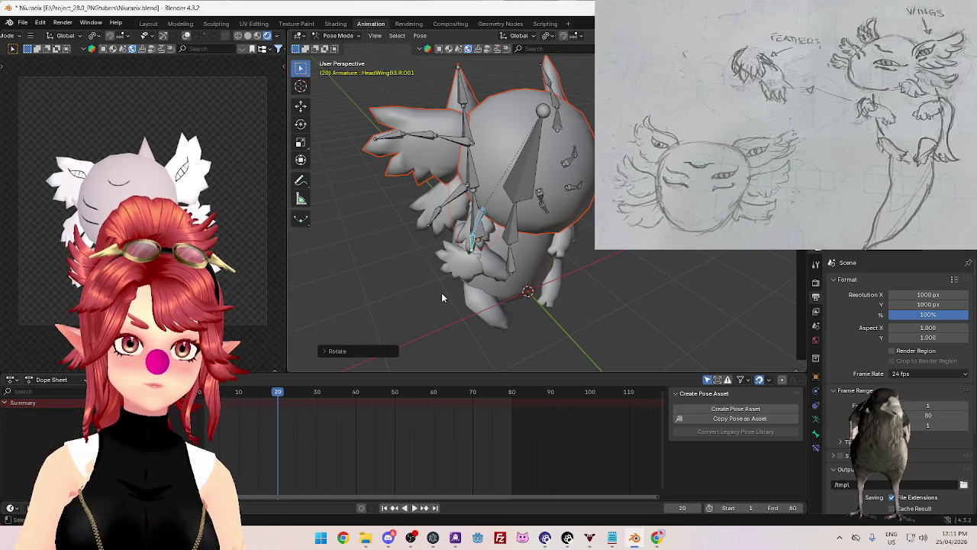
key(i)
Step: At frame 60, rotate HeadWingB2.R into its opposite flap pose
key(space)
click(433, 396)
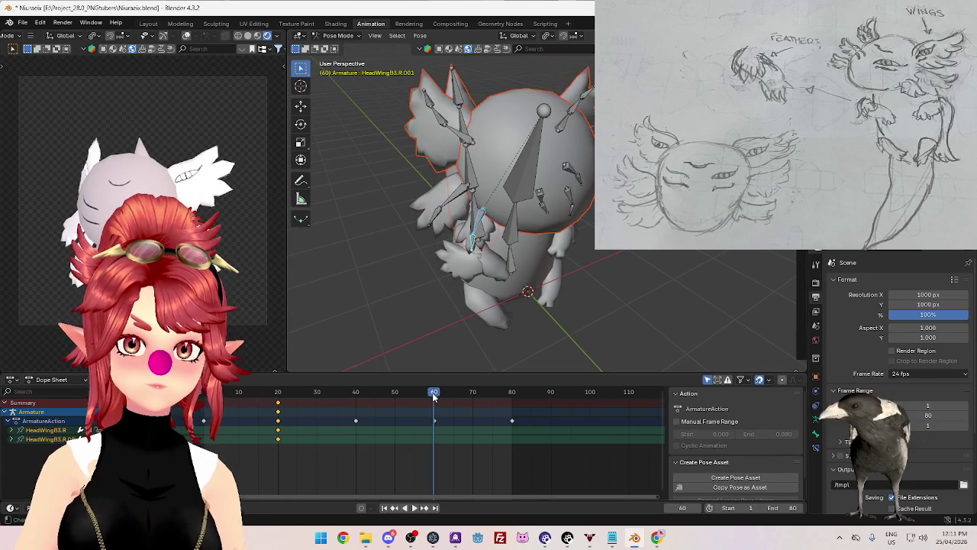
middle_drag(459, 316, 444, 301)
click(460, 197)
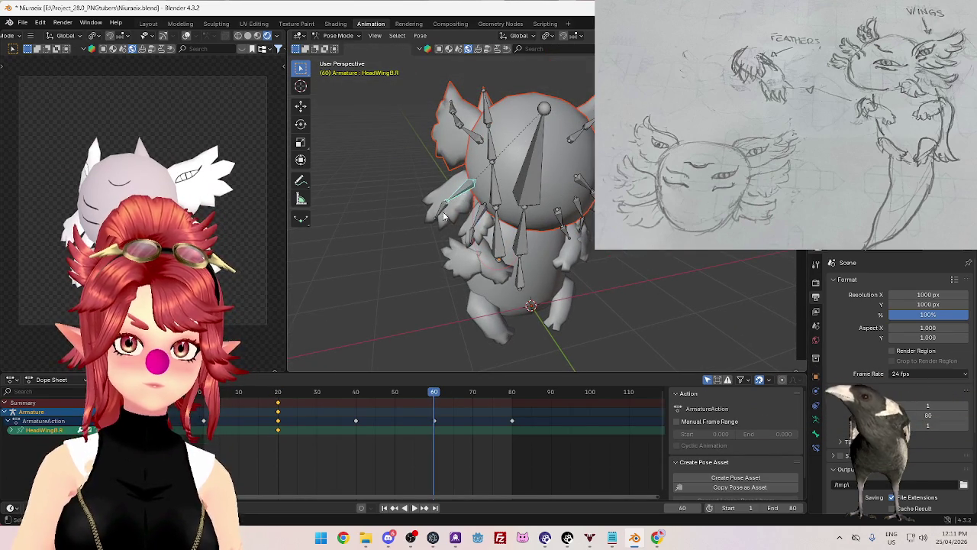
key(r)
click(390, 222)
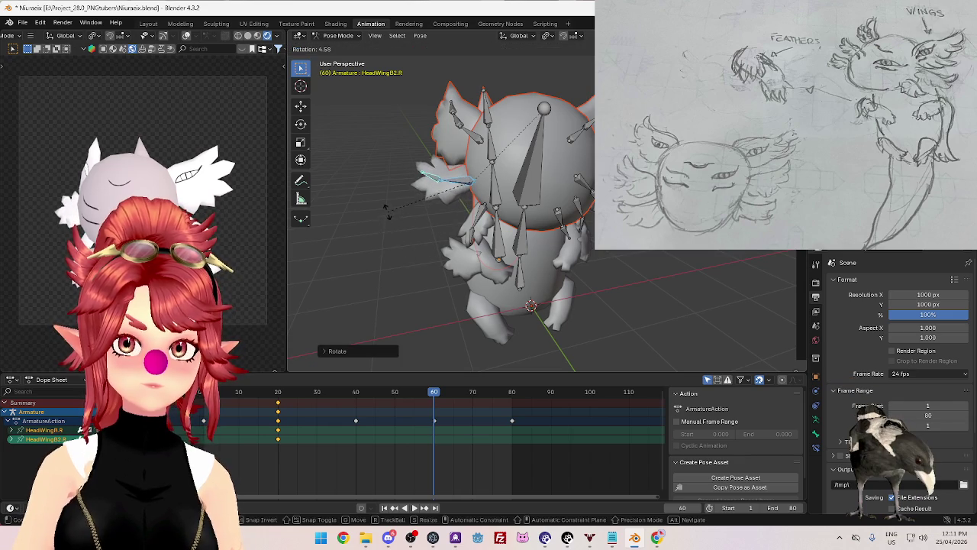
click(395, 277)
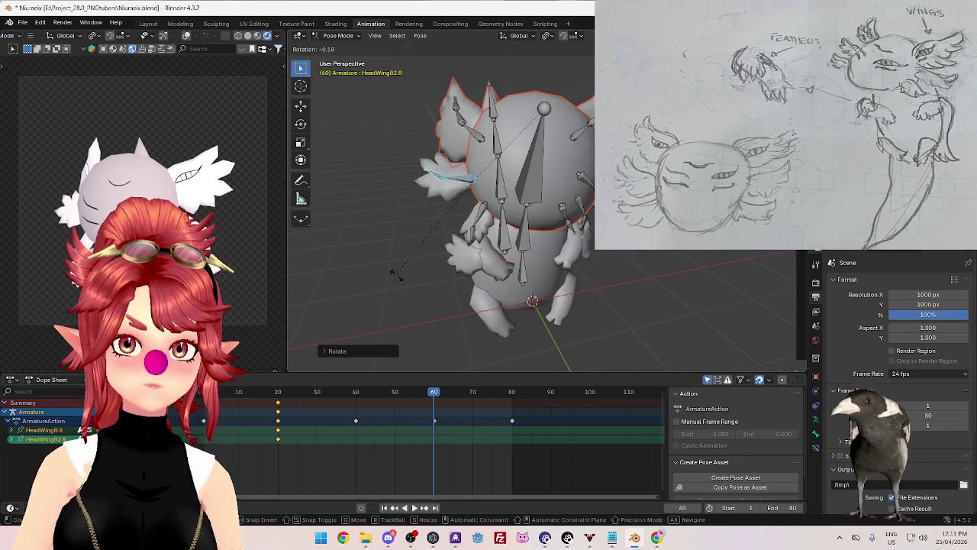
Step: Rotate HeadWingB3.R and HeadWingB3.R.001 and keyframe the right wing at frame 60
click(426, 227)
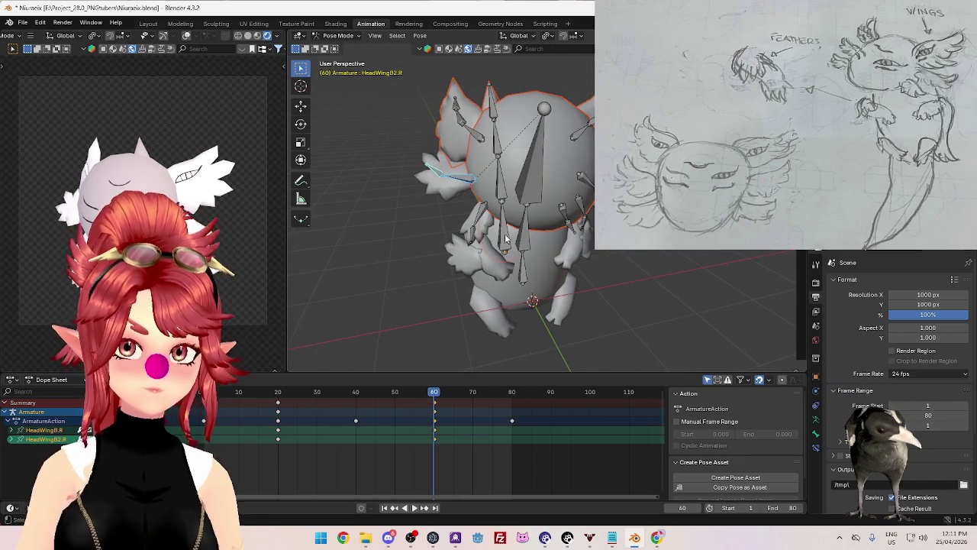
click(471, 235)
shift+click(471, 235)
key(r)
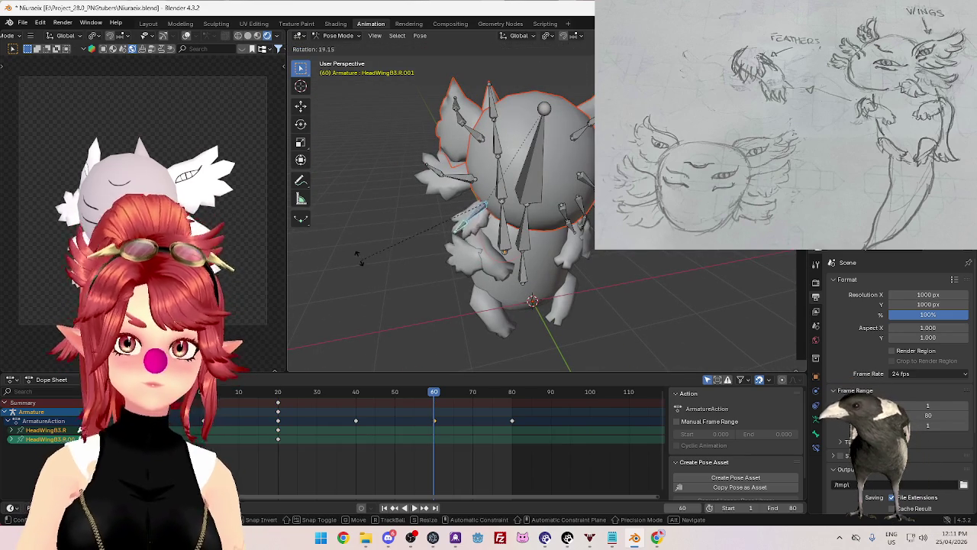
click(361, 206)
key(i)
Step: Play back the flap from frame 20, then select all the wing bones
drag(433, 395, 304, 401)
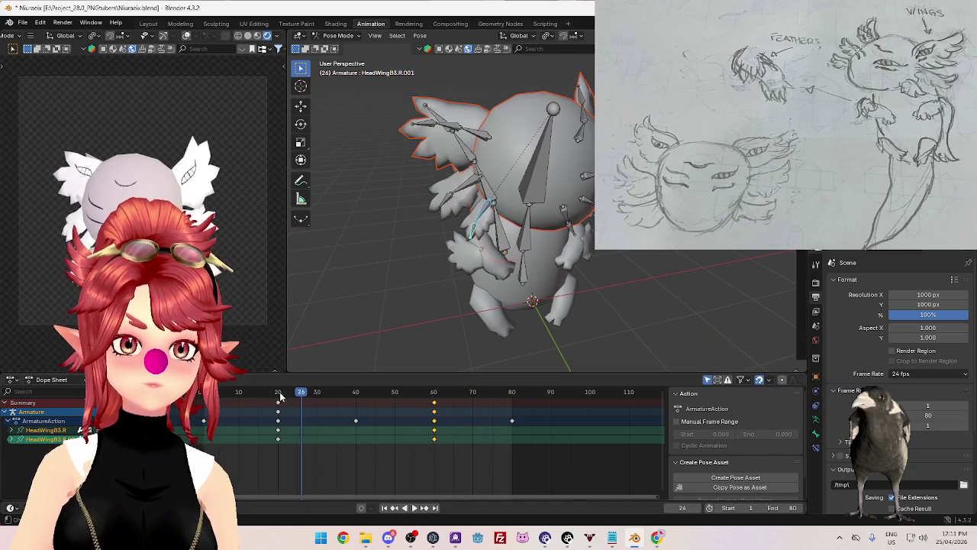
key(space)
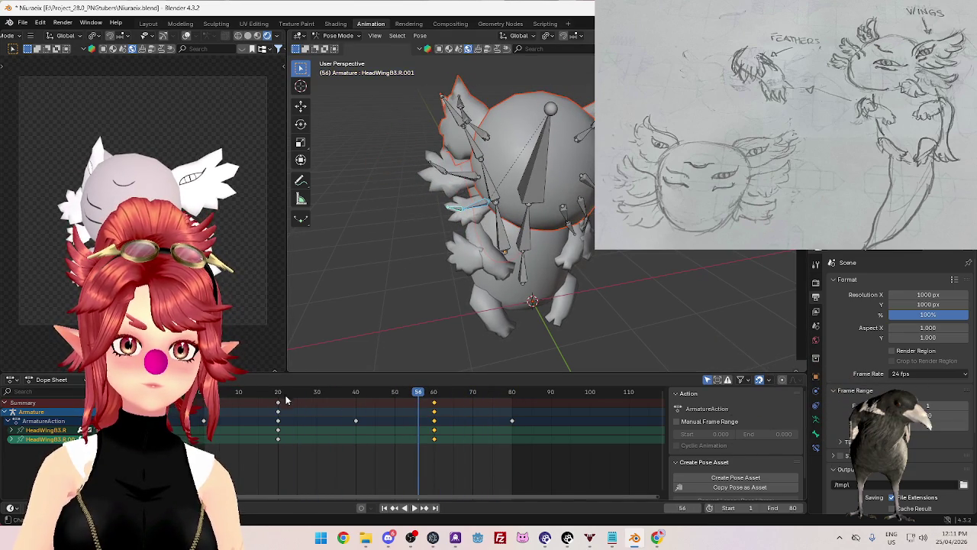
click(279, 393)
key(space)
mouse_move(524, 270)
middle_down()
mouse_move(504, 252)
mouse_move(534, 245)
middle_up()
shift+click(480, 221)
shift+click(470, 233)
key(ctrl+shift+m)
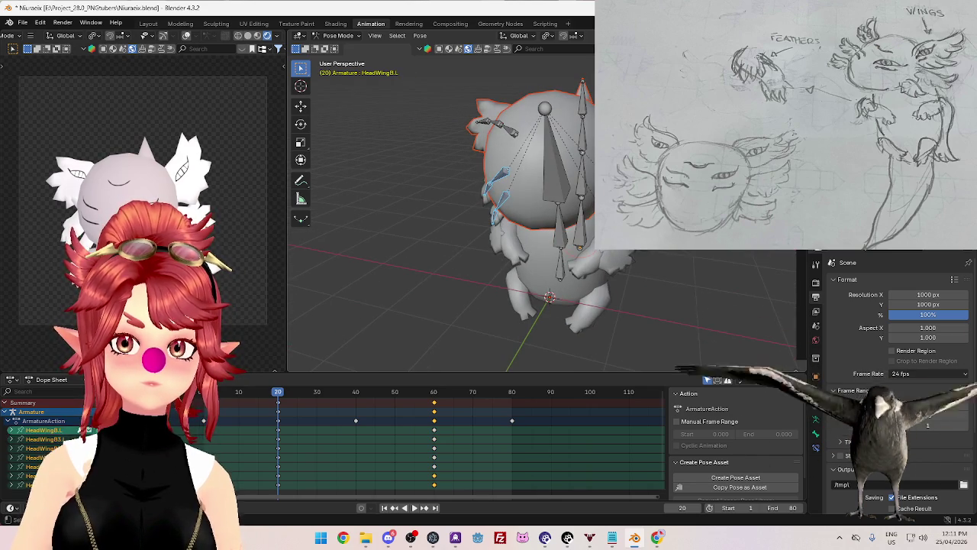
scroll(507, 336, down, 3)
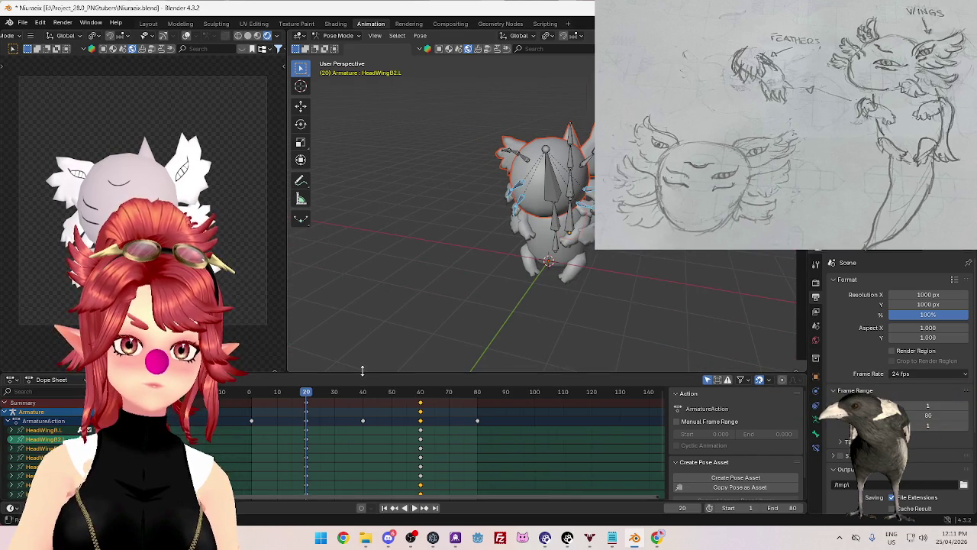
drag(367, 373, 367, 299)
scroll(366, 343, down, 2)
click(458, 336)
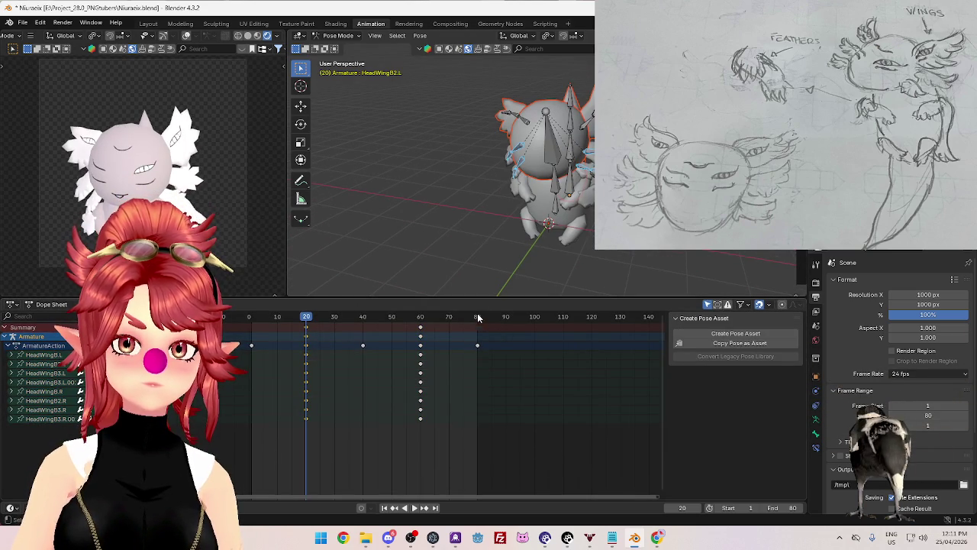
drag(478, 320, 526, 326)
key(ctrl+v)
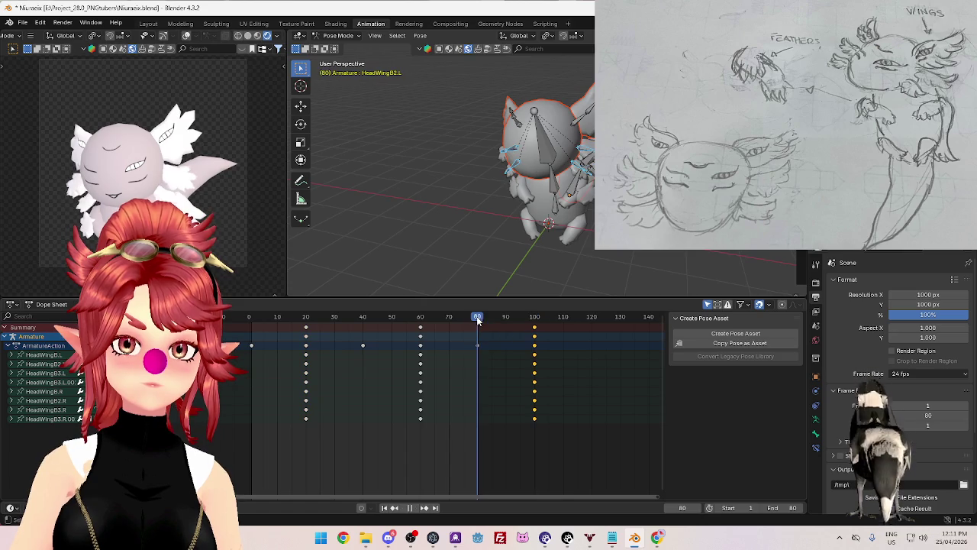
key(a)
key(i)
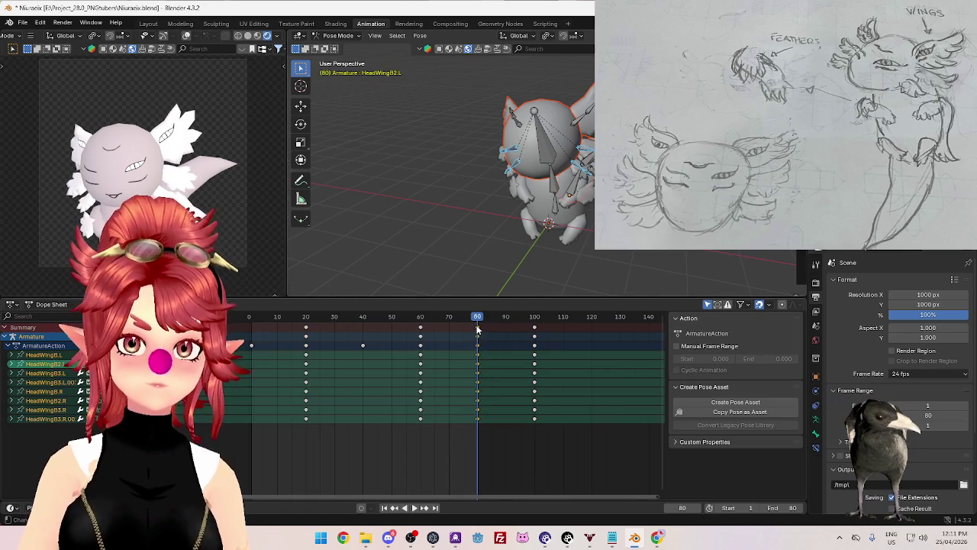
click(287, 328)
click(253, 320)
key(space)
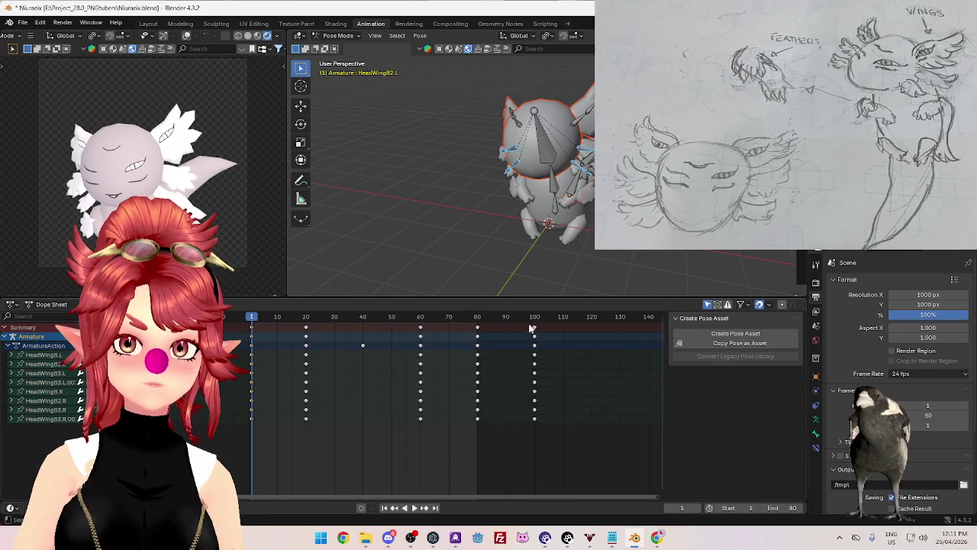
key(space)
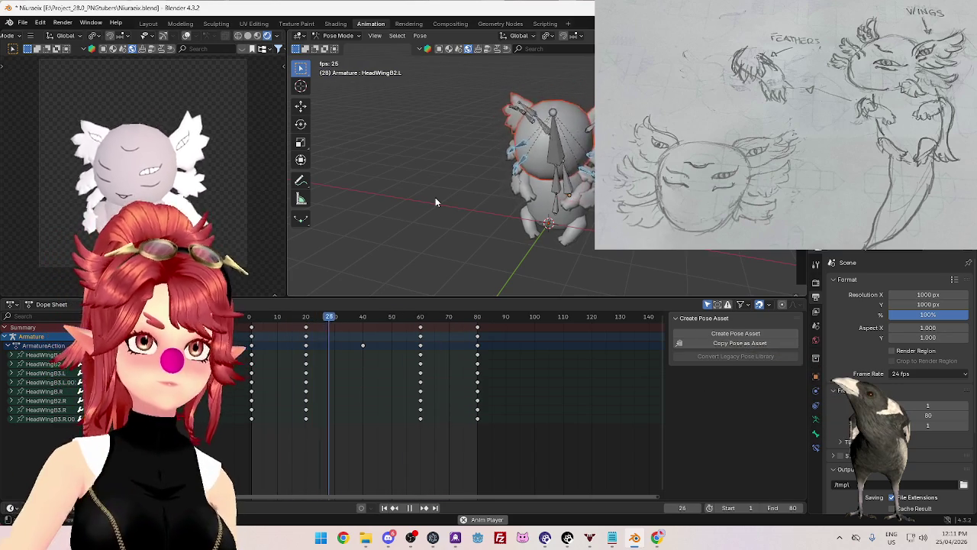
middle_drag(498, 253, 489, 205)
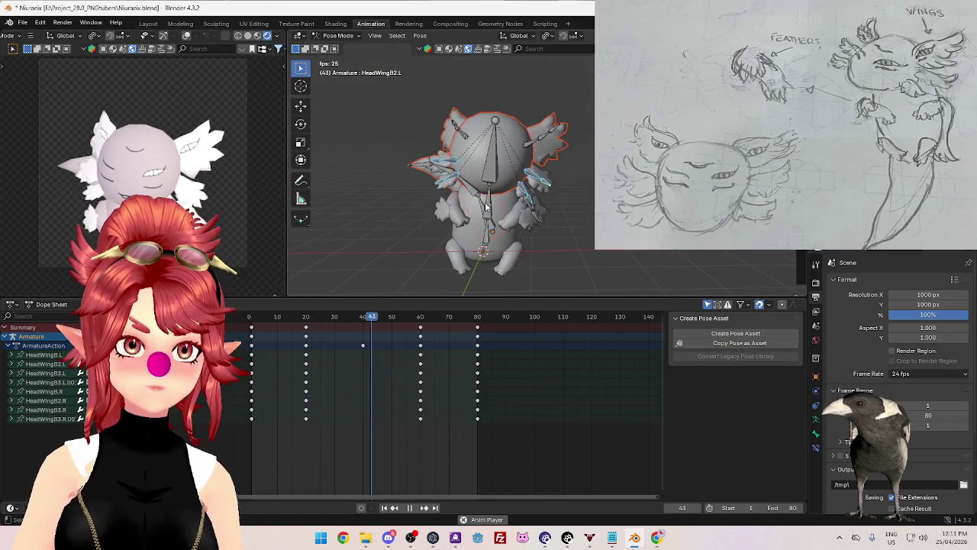
mouse_move(488, 205)
middle_down()
mouse_move(525, 180)
mouse_move(522, 194)
mouse_move(454, 178)
mouse_move(492, 271)
middle_up()
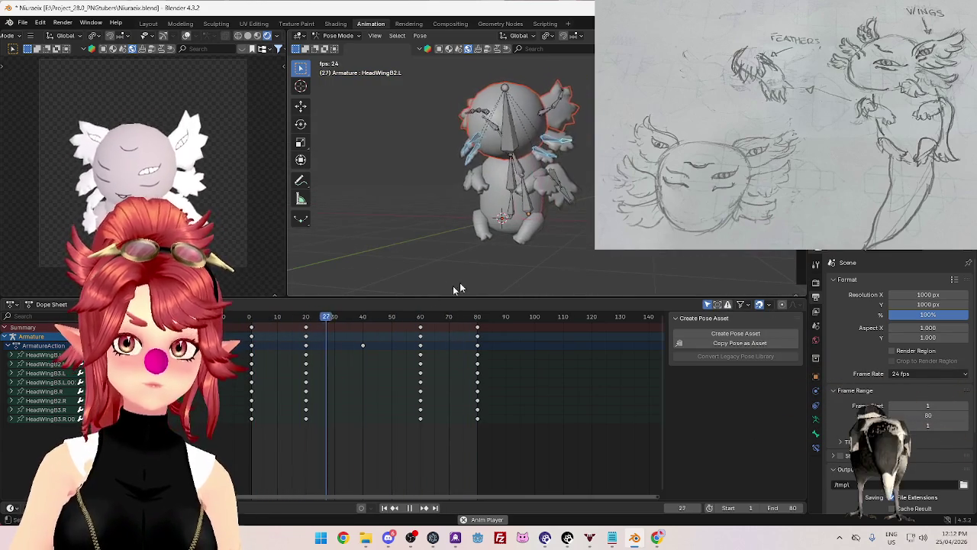
click(409, 507)
mouse_move(565, 229)
middle_down()
mouse_move(558, 240)
mouse_move(576, 195)
middle_up()
scroll(558, 240, up, 3)
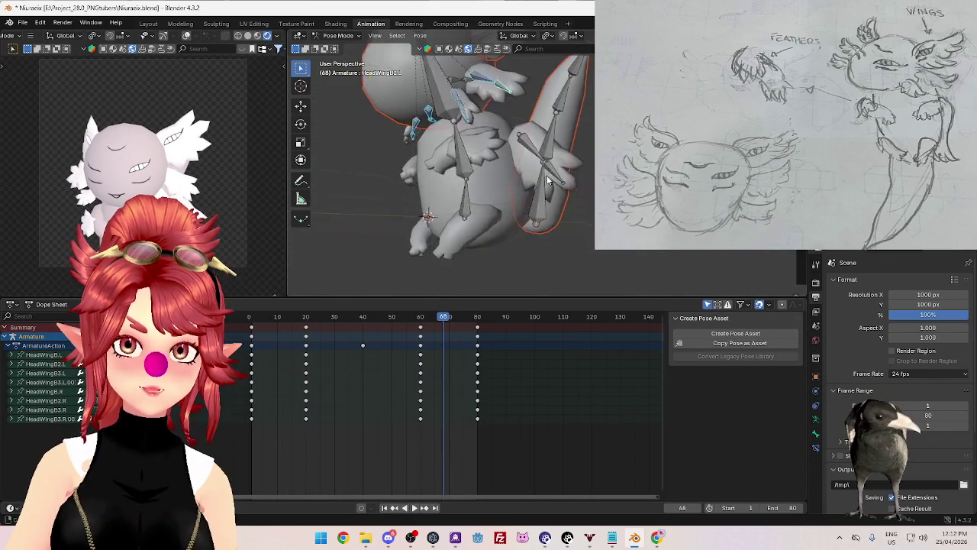
Step: Select the left arm wing bone and scrub the timeline to about frame 25
click(520, 141)
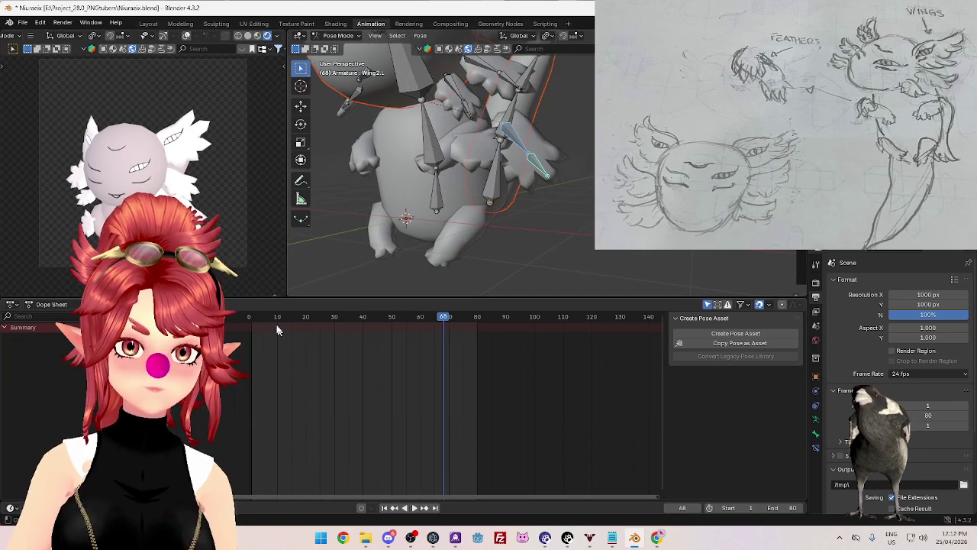
key(space)
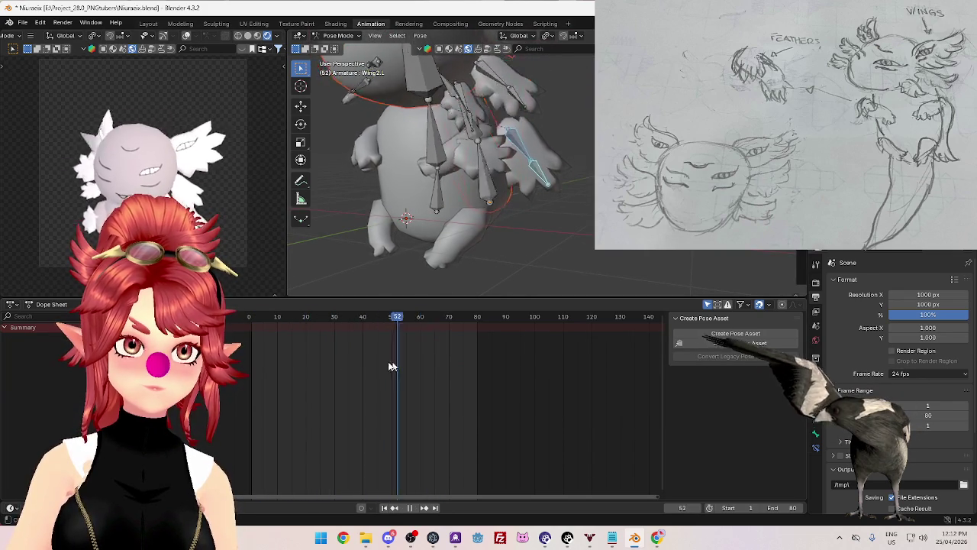
click(256, 357)
drag(256, 358, 325, 370)
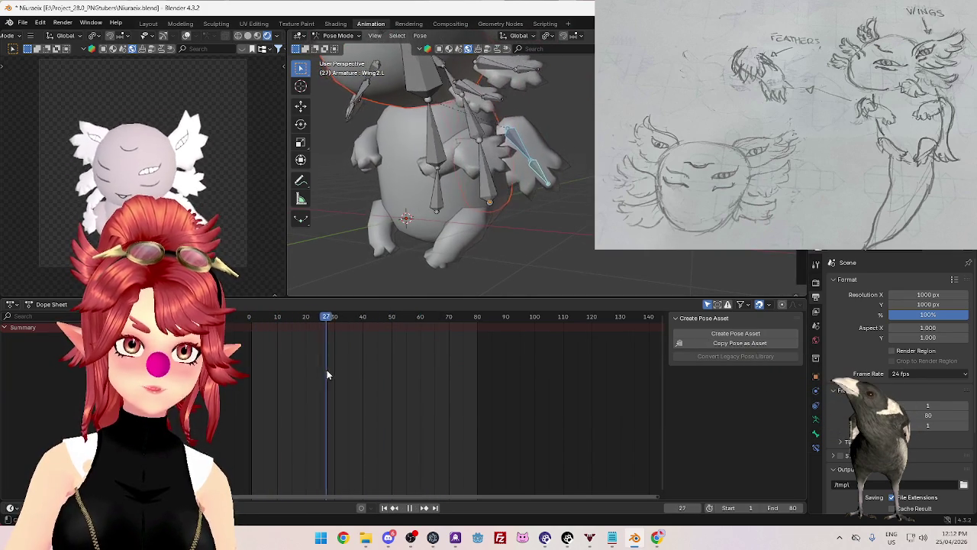
drag(250, 324, 383, 336)
drag(249, 317, 334, 326)
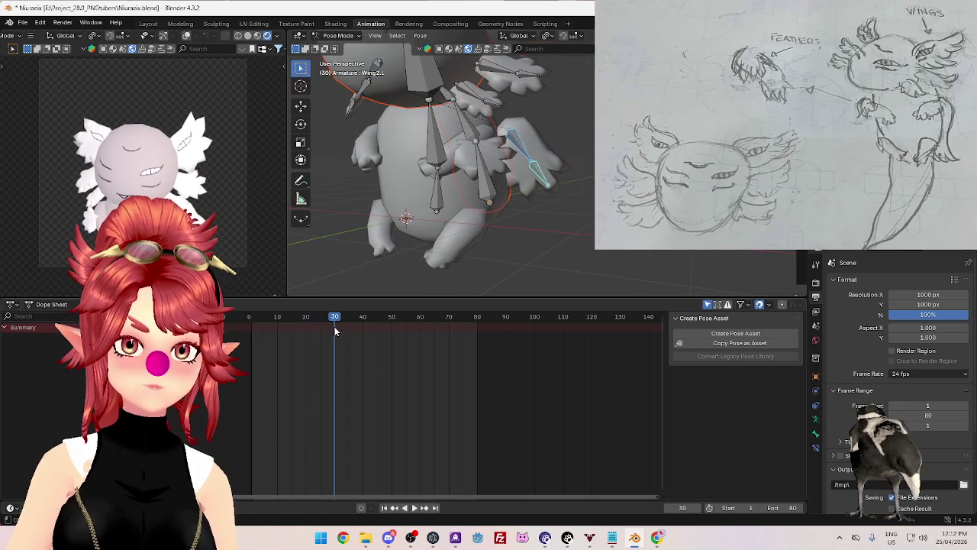
key(r)
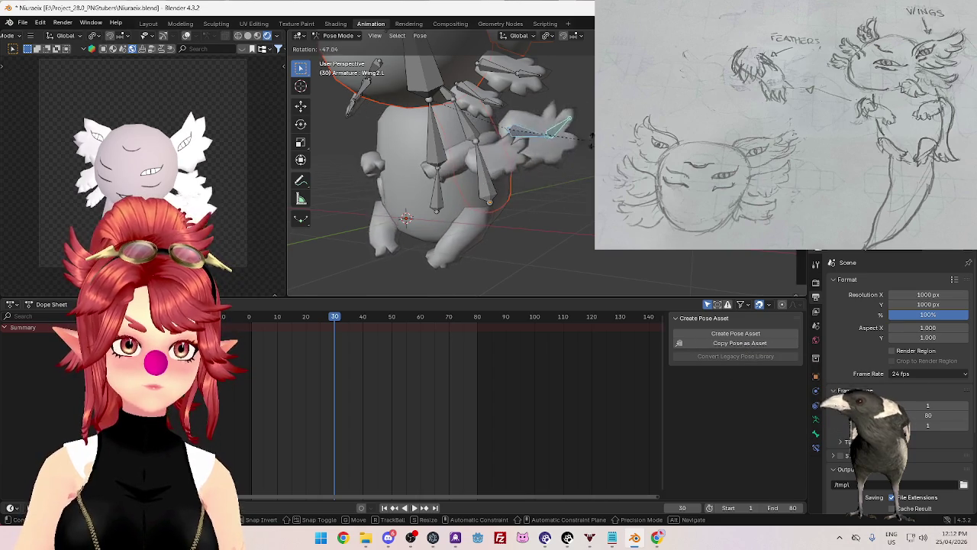
Step: Inspect the arm mesh's Wing2.L vertex group, undo its removal, and return the armature to Pose Mode
click(368, 156)
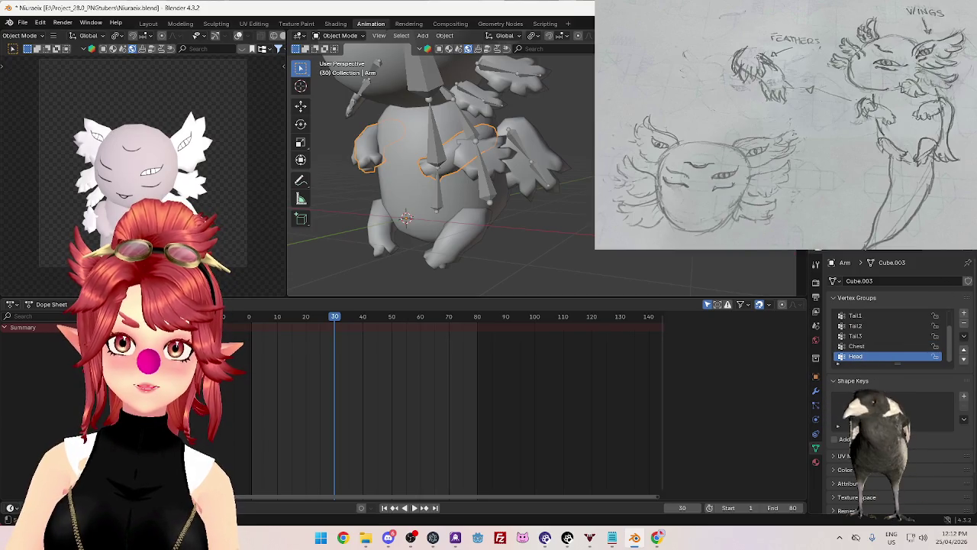
click(895, 357)
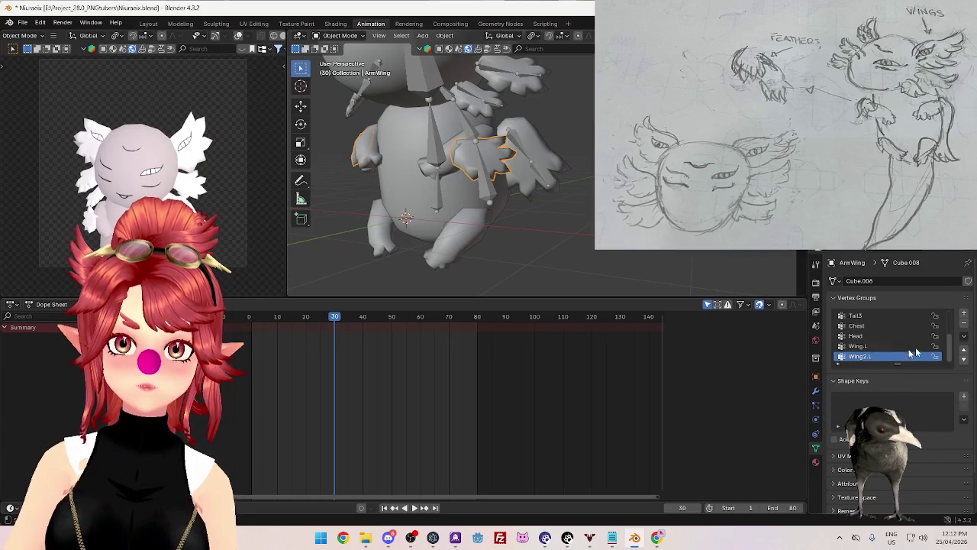
click(964, 324)
click(965, 325)
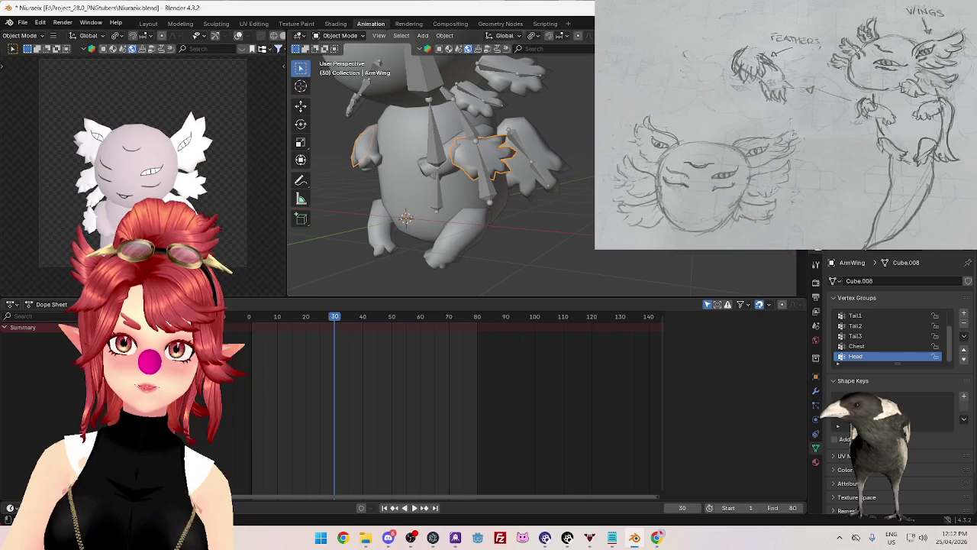
key(ctrl+z)
key(ctrl+z)
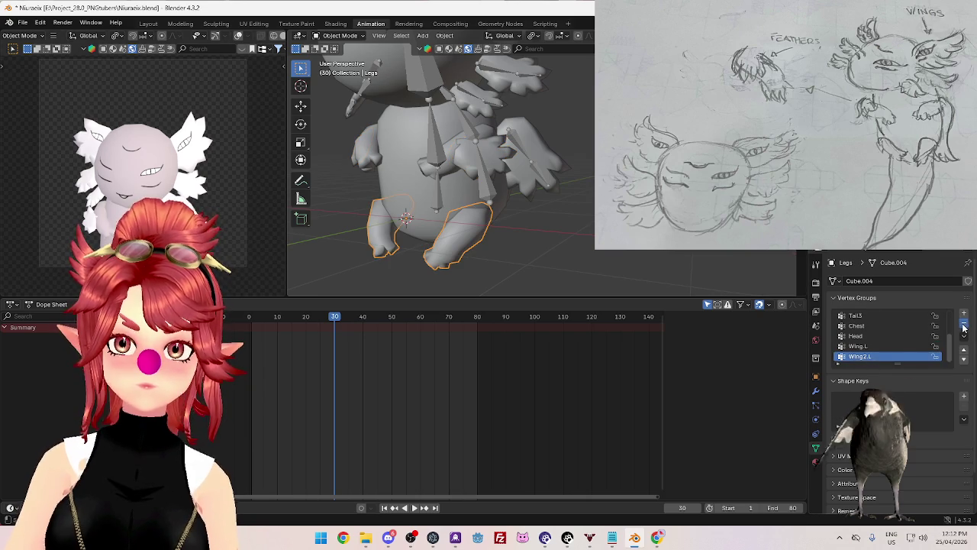
click(451, 72)
click(342, 36)
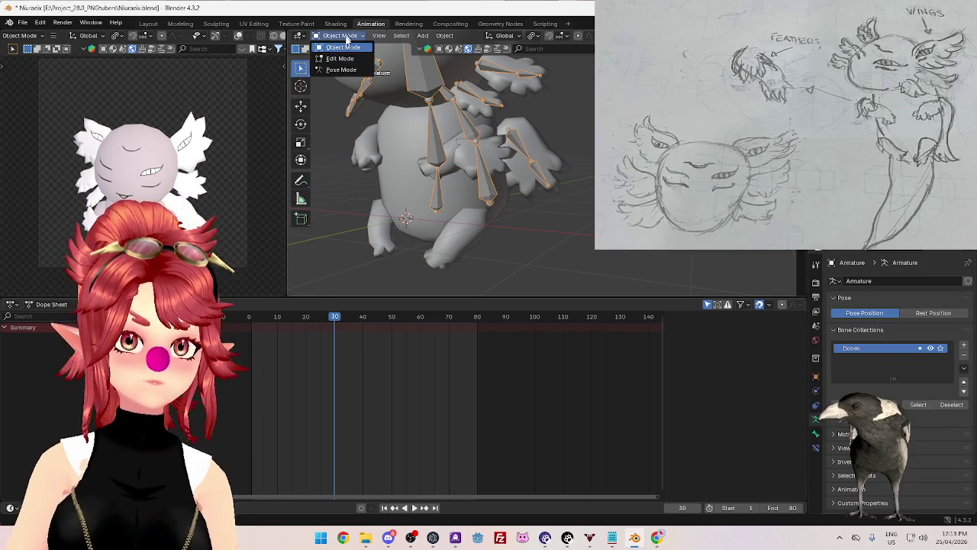
click(350, 71)
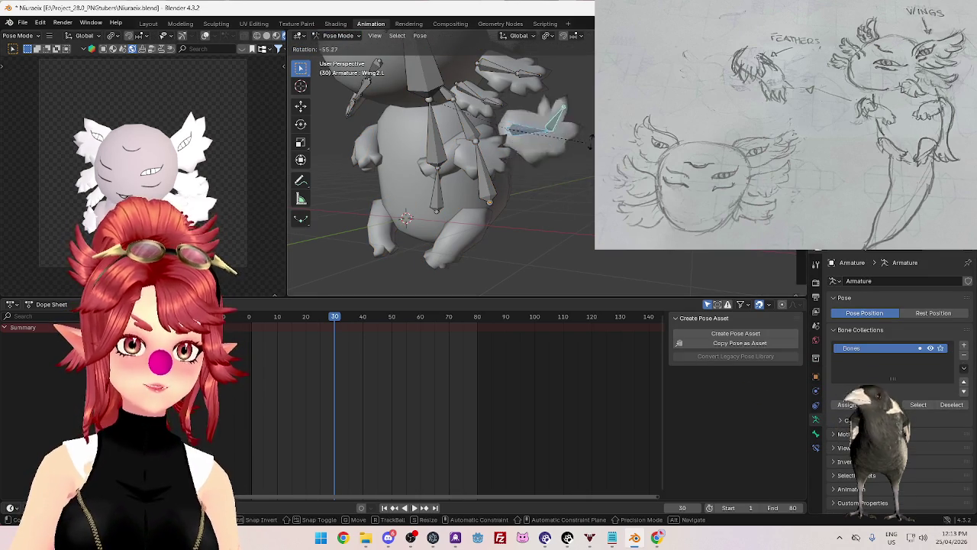
Step: Rotate the arm wing bone and keyframe its pose at frame 30
key(shift+Left)
key(space)
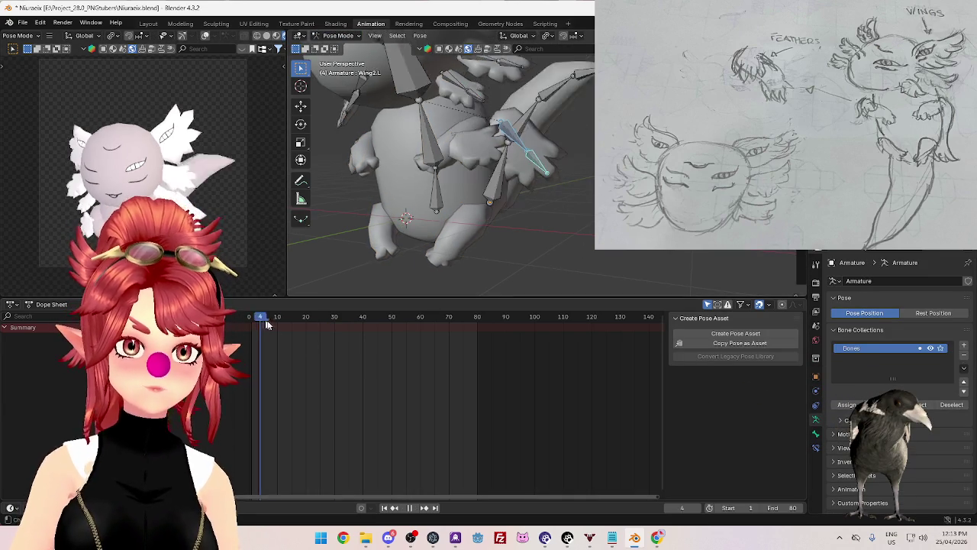
drag(328, 344, 339, 364)
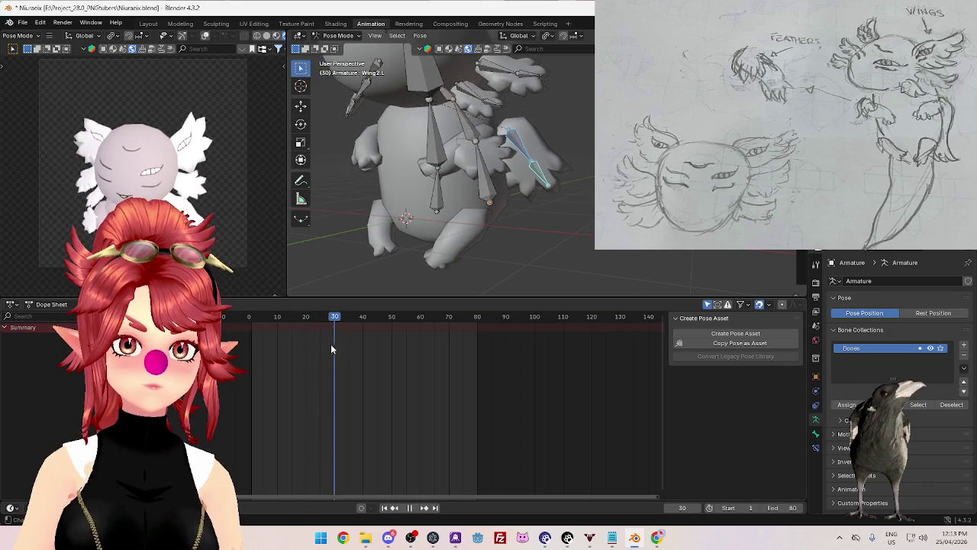
drag(338, 359, 336, 360)
key(space)
key(r)
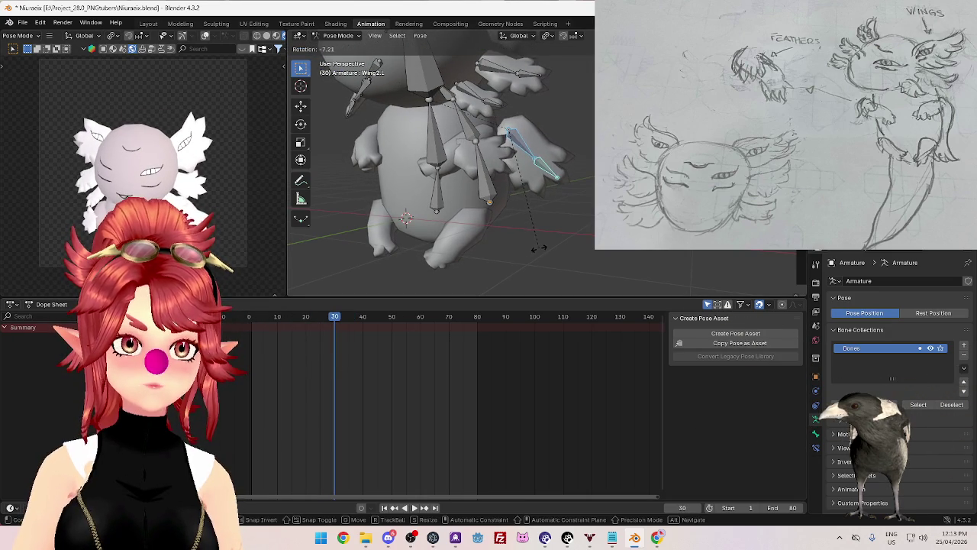
click(539, 248)
key(i)
key(space)
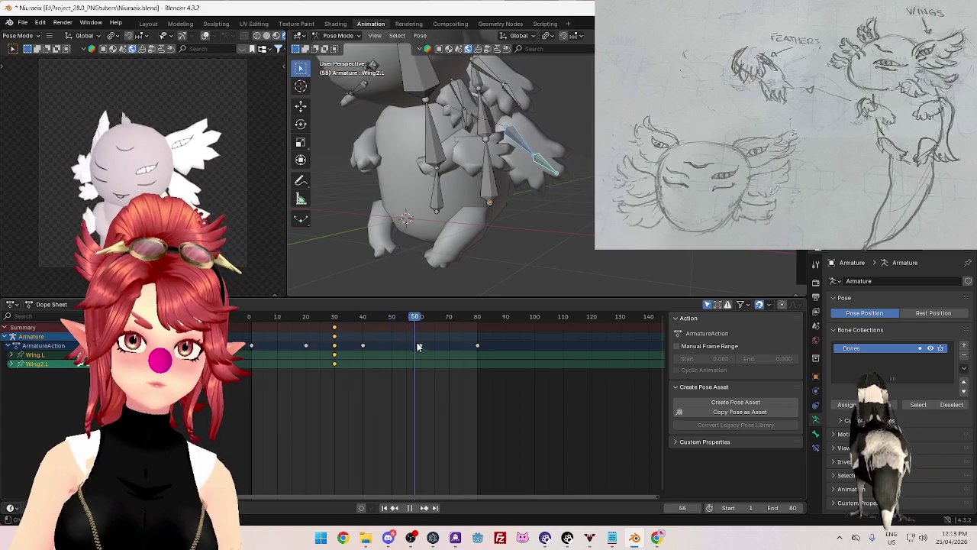
Step: Keyframe a new wing angle at frame 70, paste the frame-30 pose at 110, and key frame 80
key(r)
click(590, 221)
key(i)
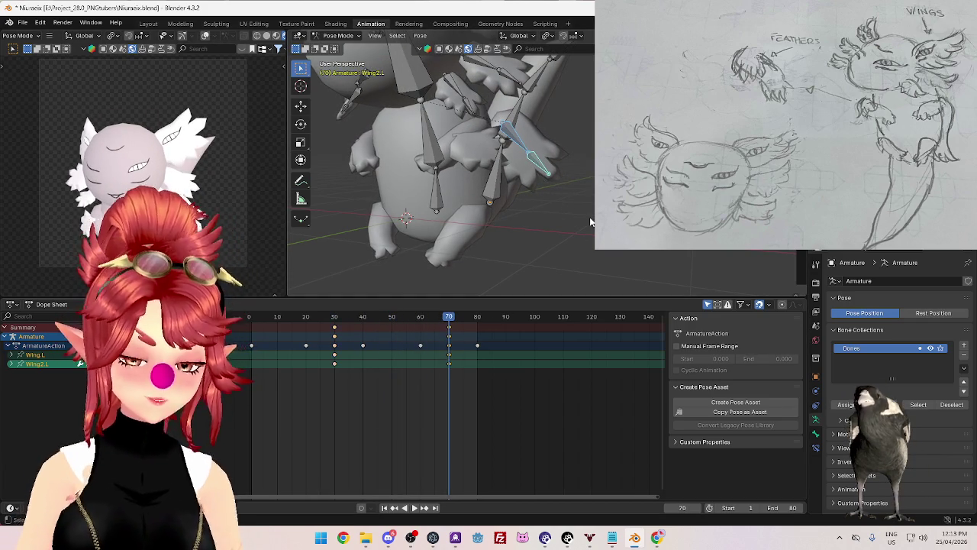
click(334, 330)
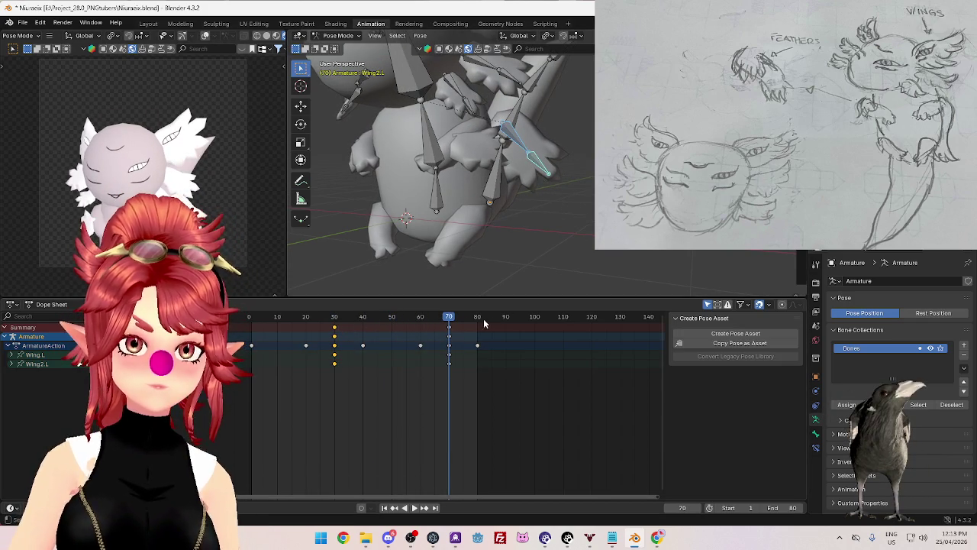
click(565, 318)
key(ctrl+v)
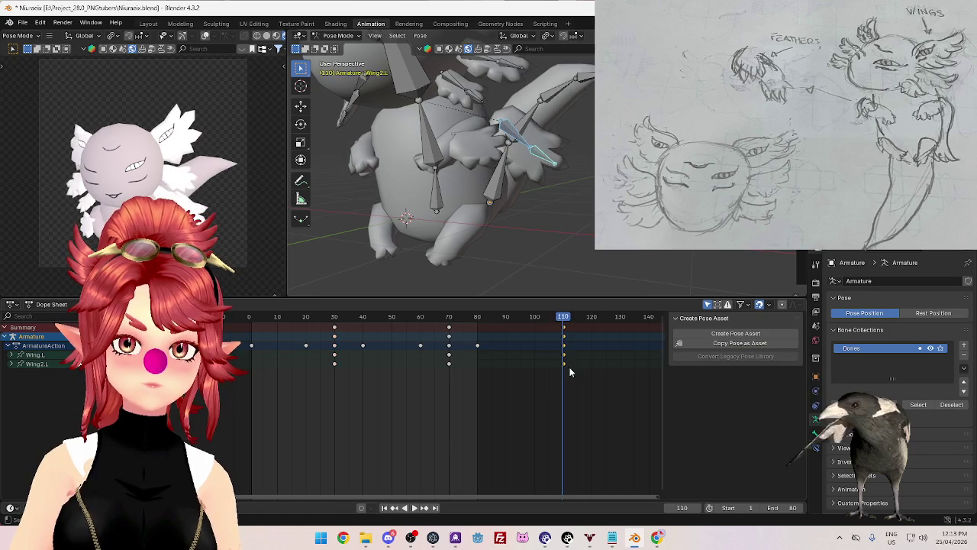
drag(471, 320, 479, 318)
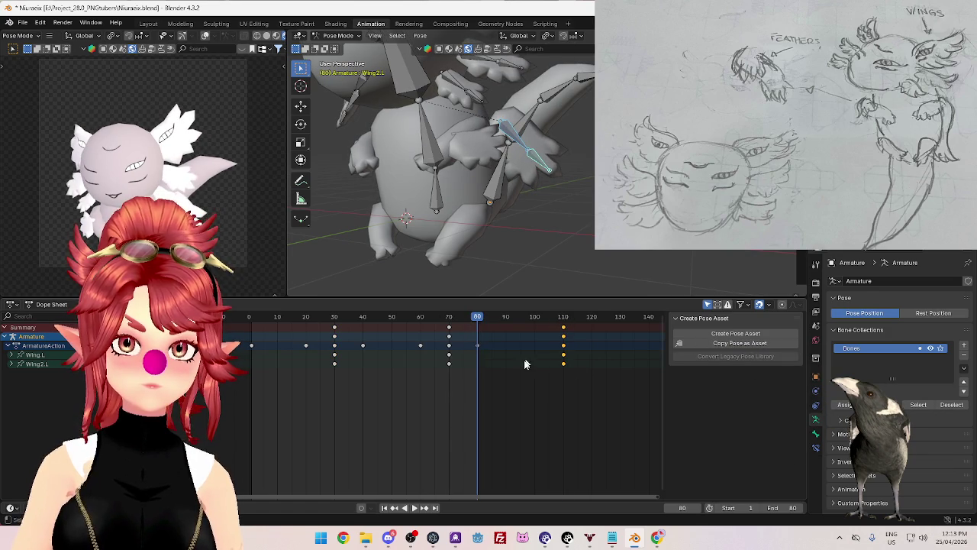
key(i)
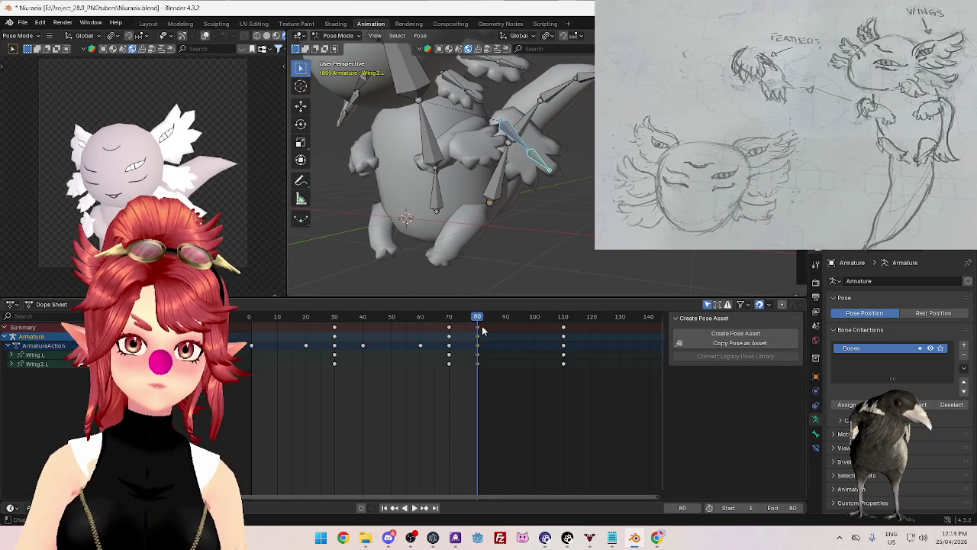
Step: Delete the extra frame-110 keys, preview the flapping, and return to Object Mode
click(251, 318)
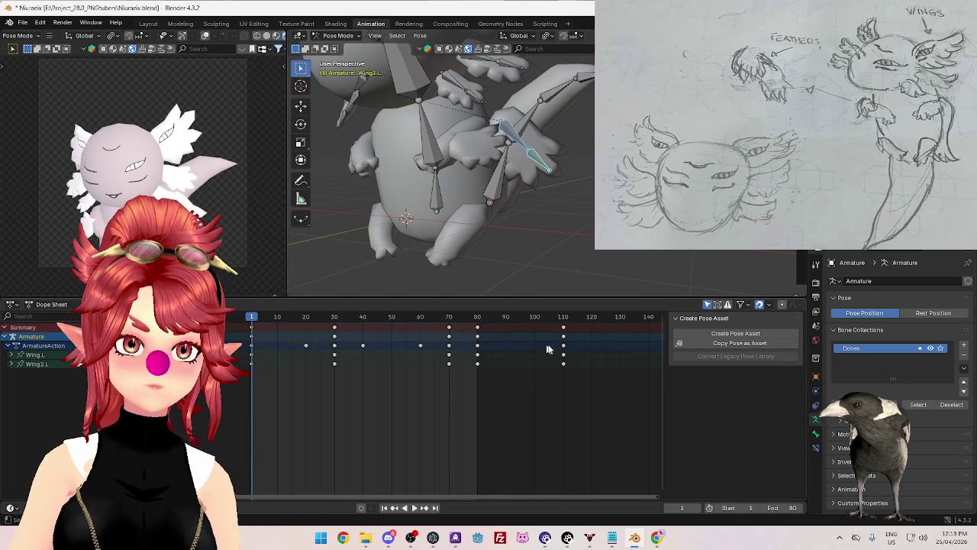
key(Delete)
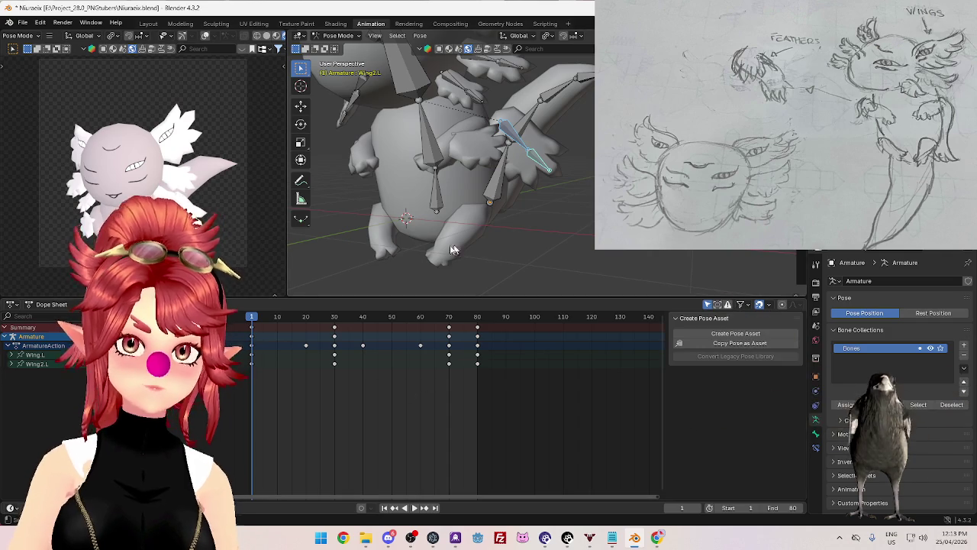
click(416, 511)
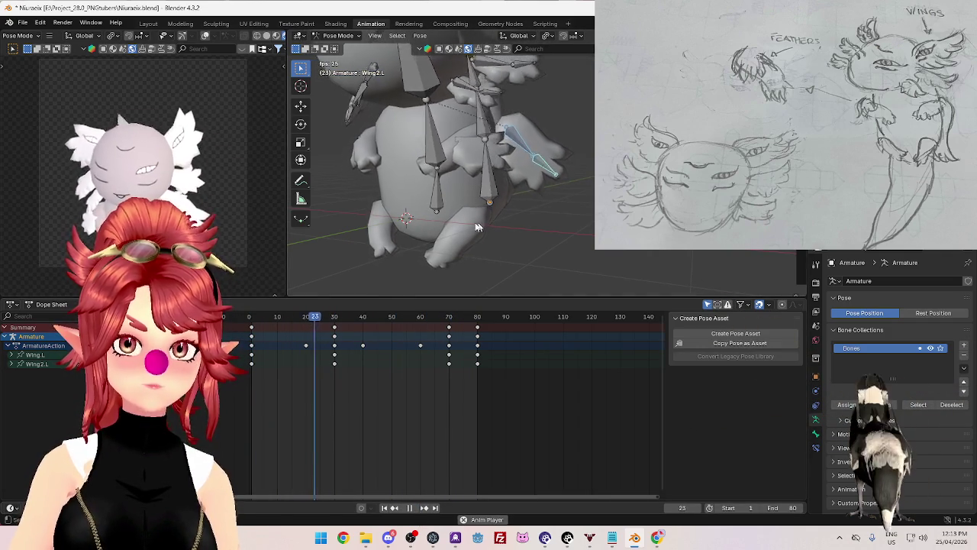
click(409, 508)
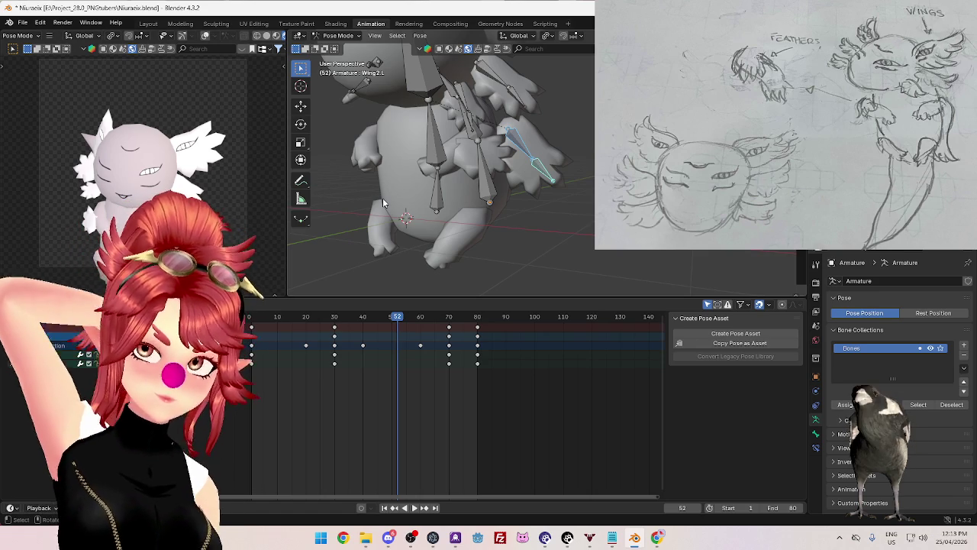
mouse_move(382, 198)
middle_down()
mouse_move(450, 187)
mouse_move(404, 168)
mouse_move(469, 200)
mouse_move(390, 126)
middle_up()
click(341, 38)
click(347, 51)
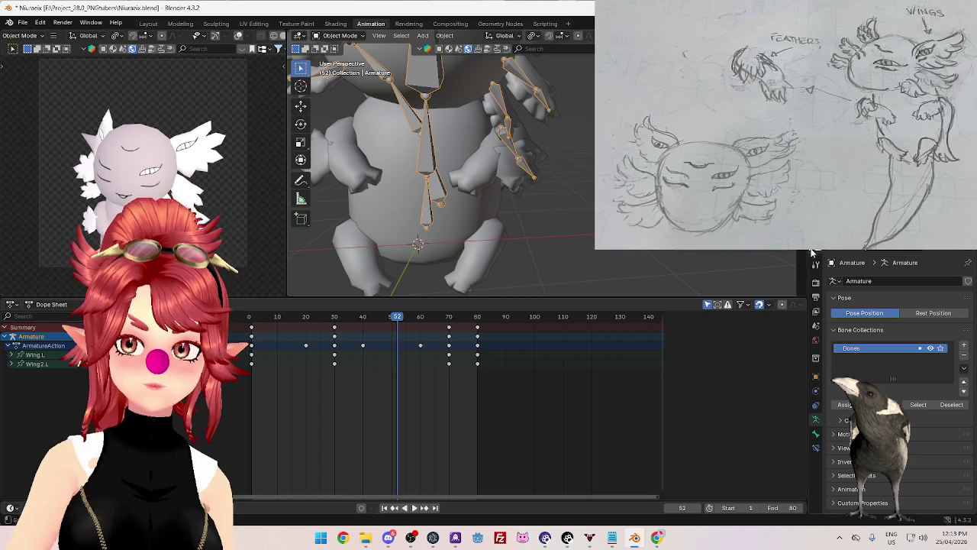
Step: Add shape keys to the arm wing mesh, naming the new one 'Right'
click(513, 161)
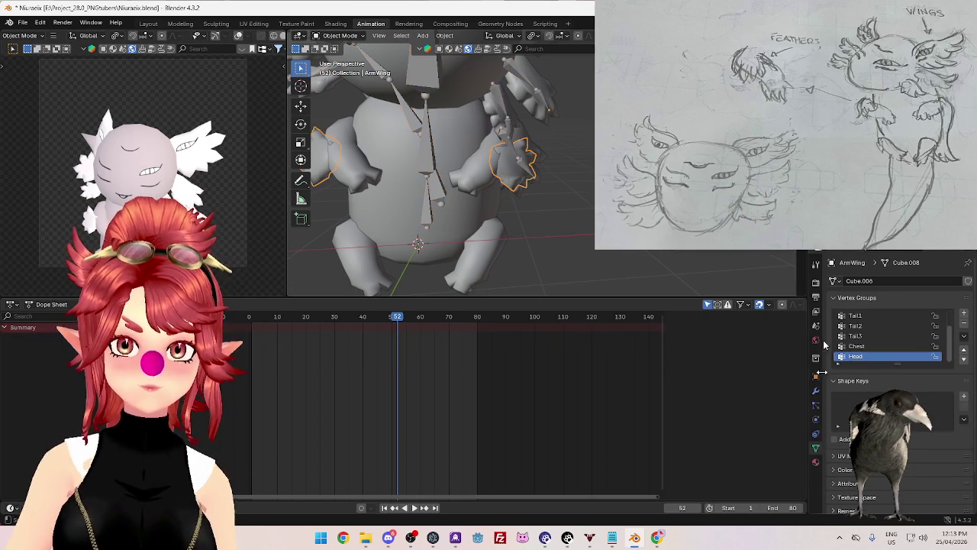
click(964, 397)
click(965, 397)
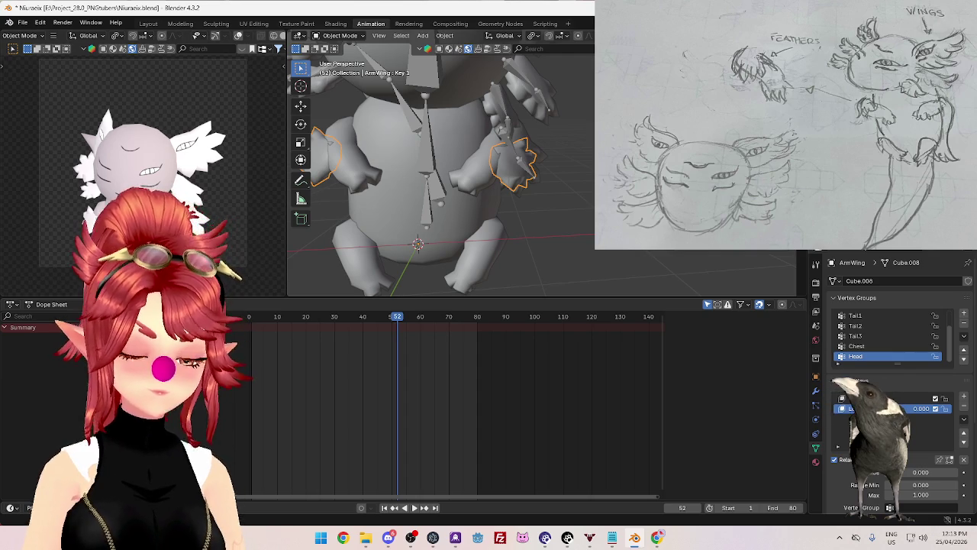
click(964, 397)
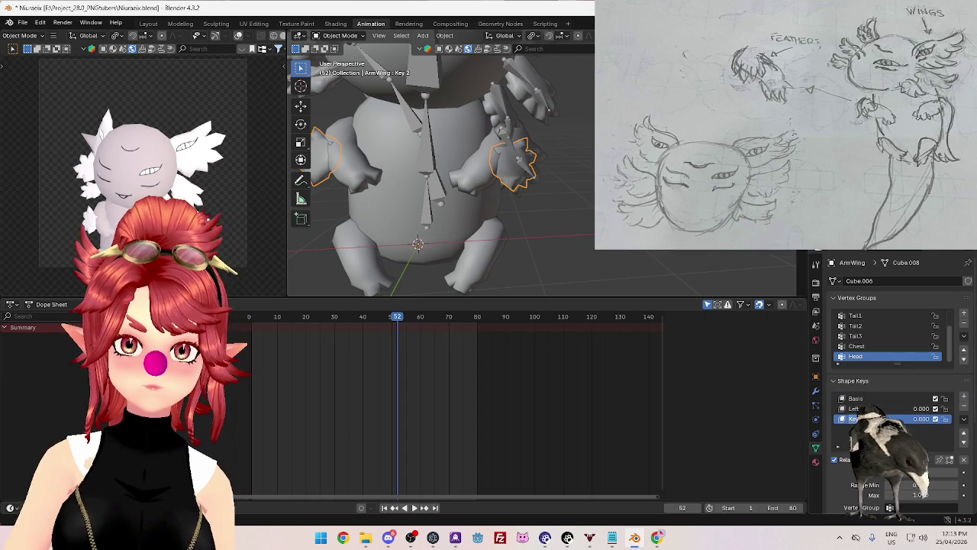
text(Right)
key(Return)
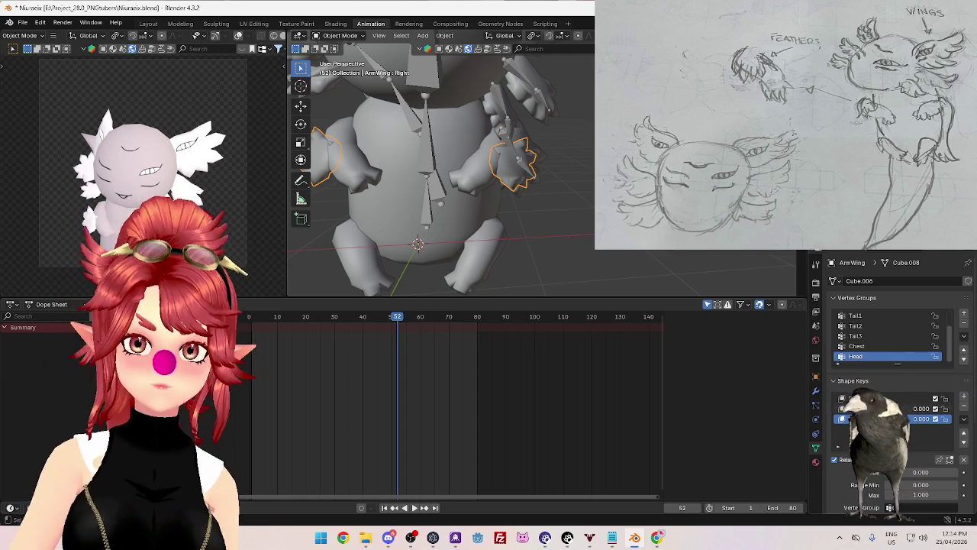
Step: Make the Left shape key active and enter Edit Mode facing the model
click(851, 408)
middle_drag(427, 191, 264, 317)
mouse_move(428, 191)
middle_down()
mouse_move(544, 243)
mouse_move(485, 289)
middle_up()
middle_drag(534, 229, 572, 211)
key(Tab)
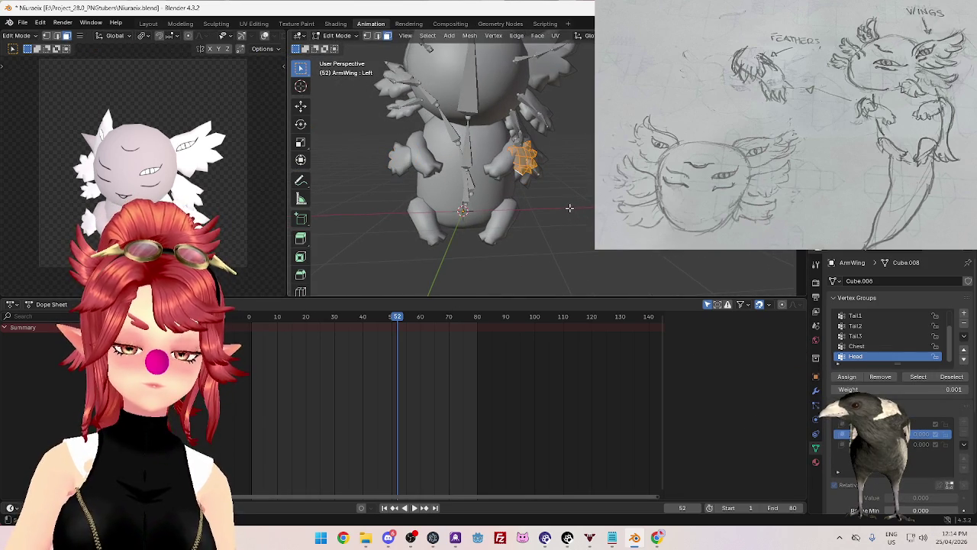
Step: Remove all of the wing's shape keys and apply its Mirror modifier
key(Tab)
click(816, 390)
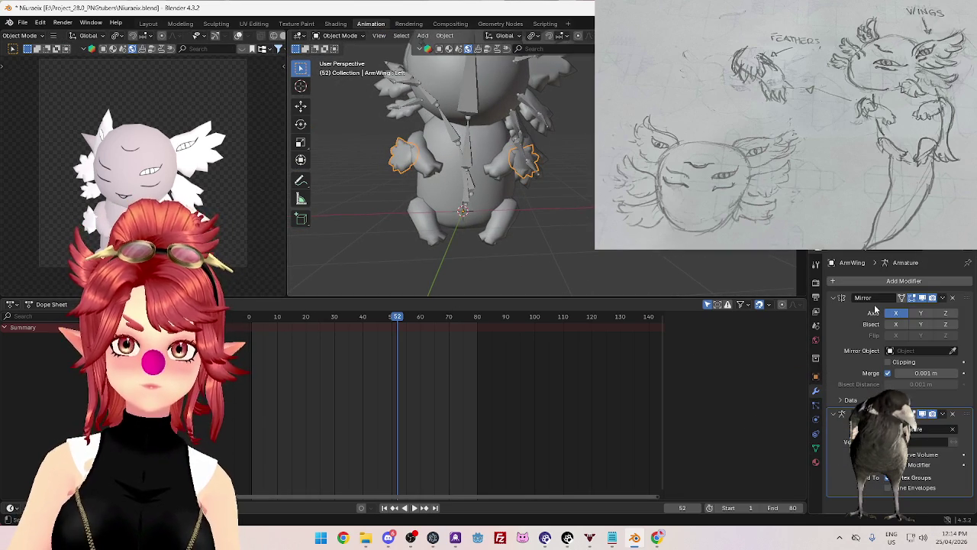
key(ctrl+a)
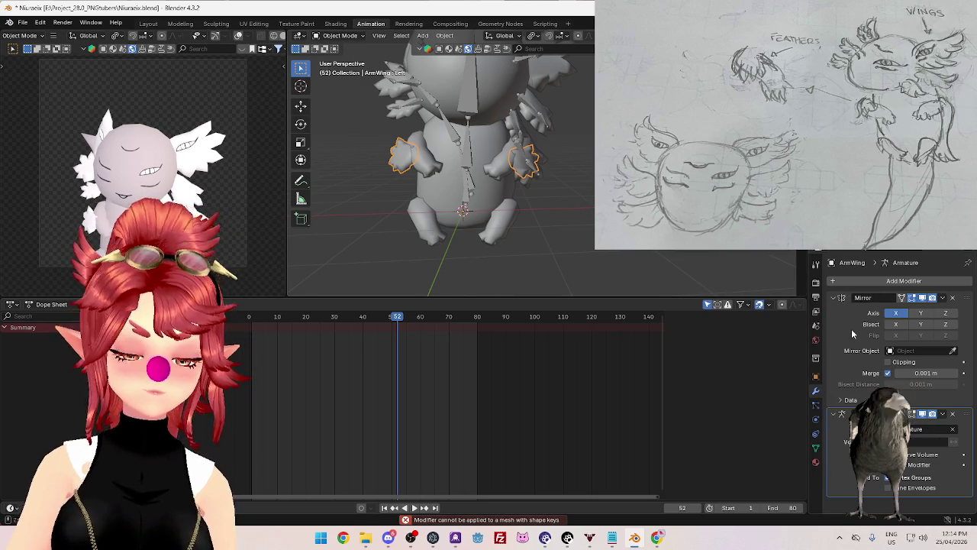
key(ctrl+a)
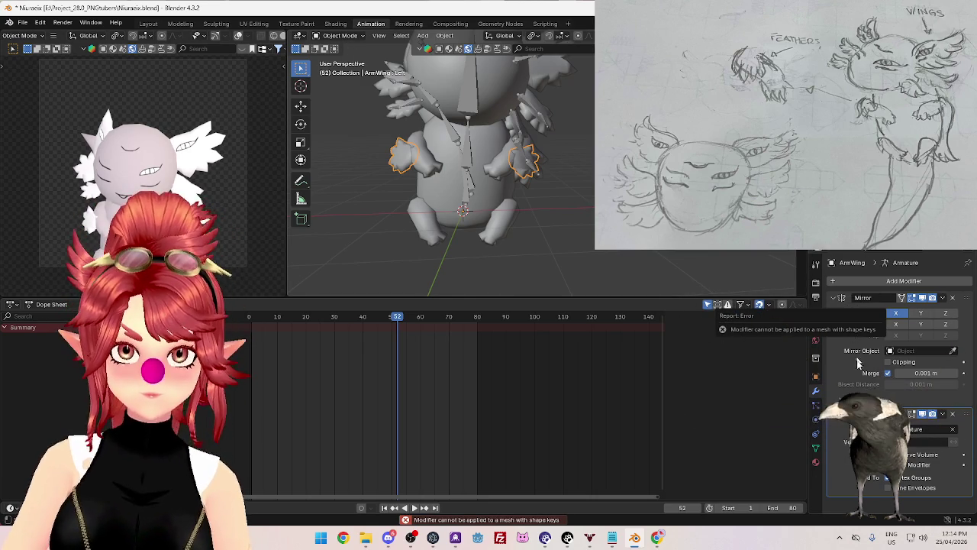
click(815, 448)
click(941, 419)
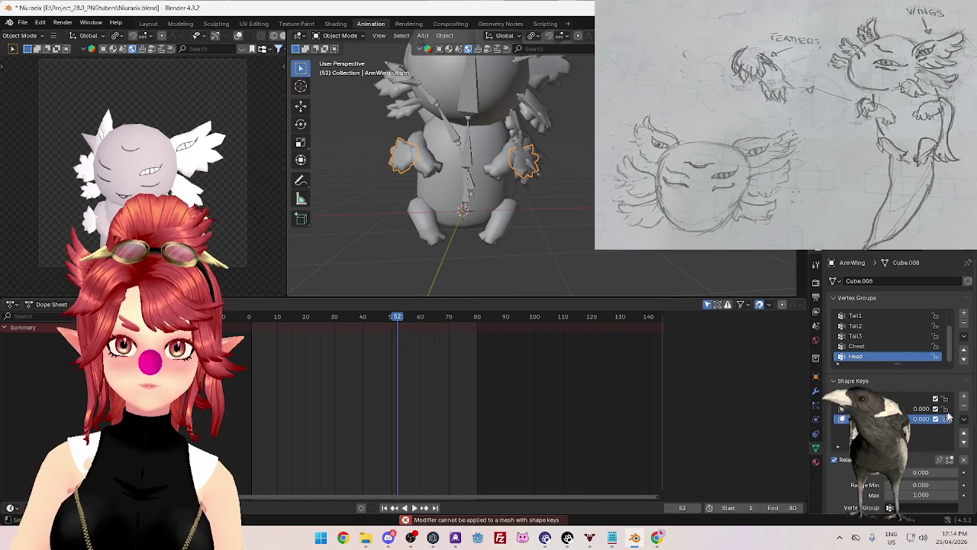
click(965, 408)
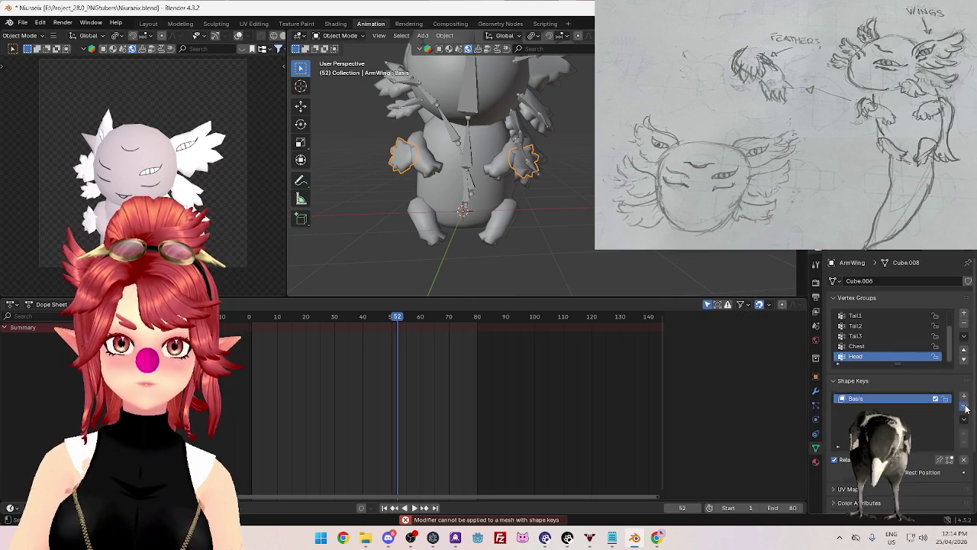
click(815, 393)
key(ctrl+a)
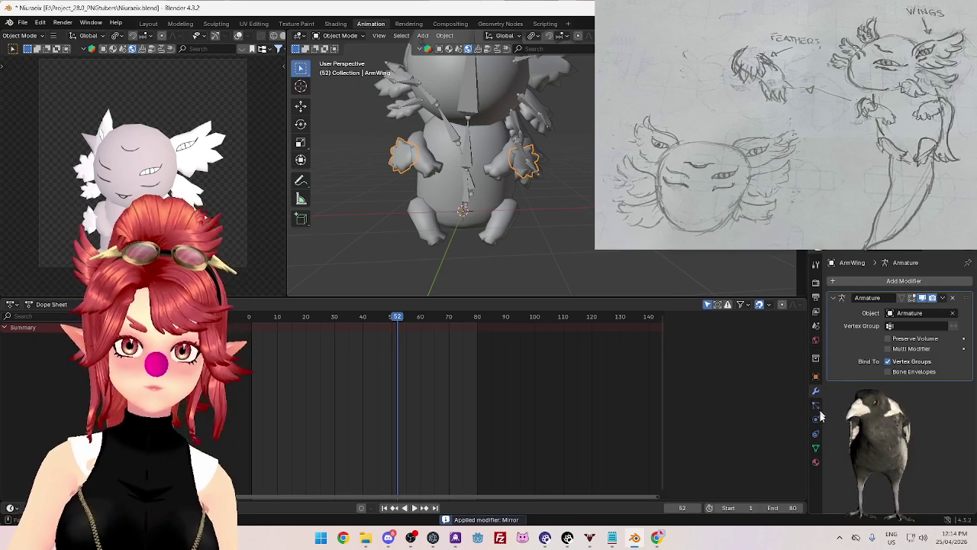
Step: Recreate the wing's Basis, Left and Right shape keys, with Left active
click(815, 448)
click(963, 397)
click(963, 398)
click(963, 397)
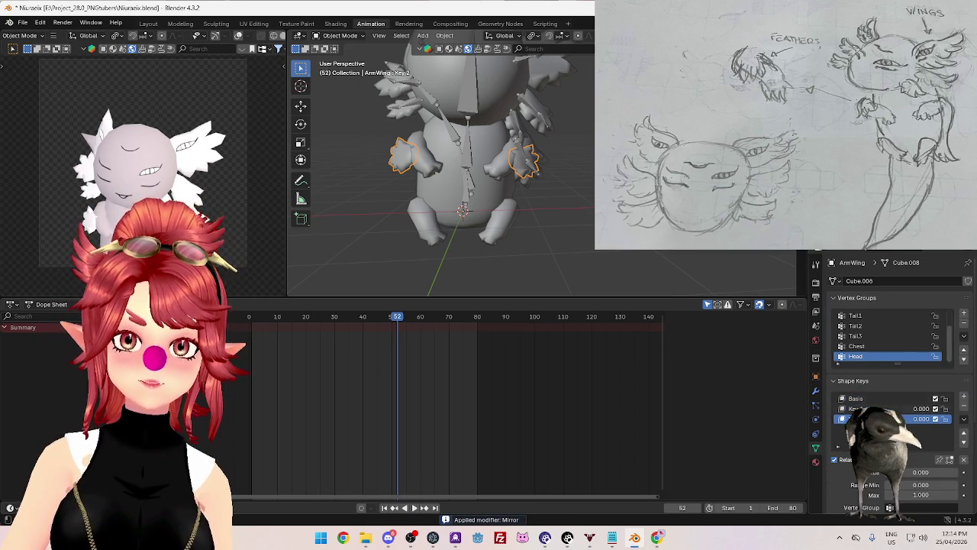
click(870, 418)
click(870, 408)
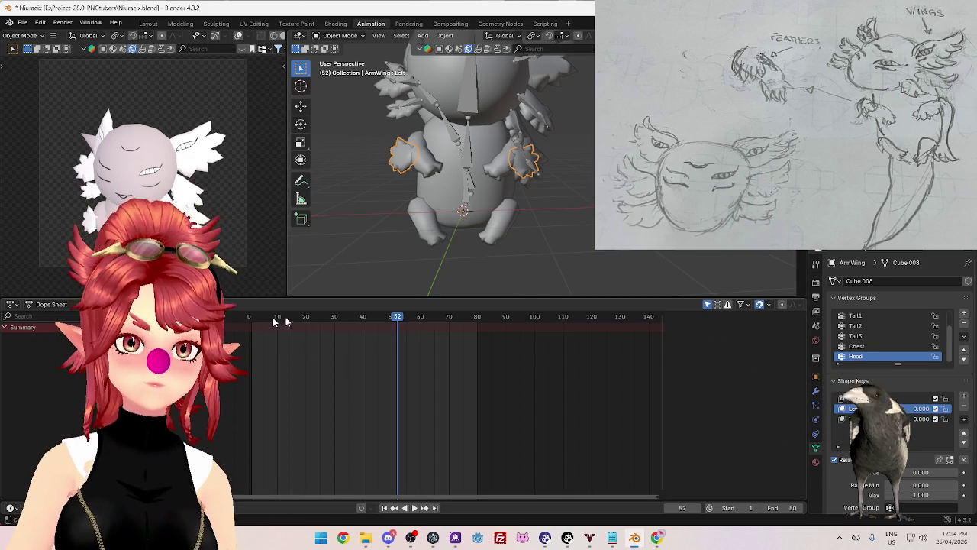
Step: In vertex-select Edit Mode, move the wing vertices into a new Left pose
key(Tab)
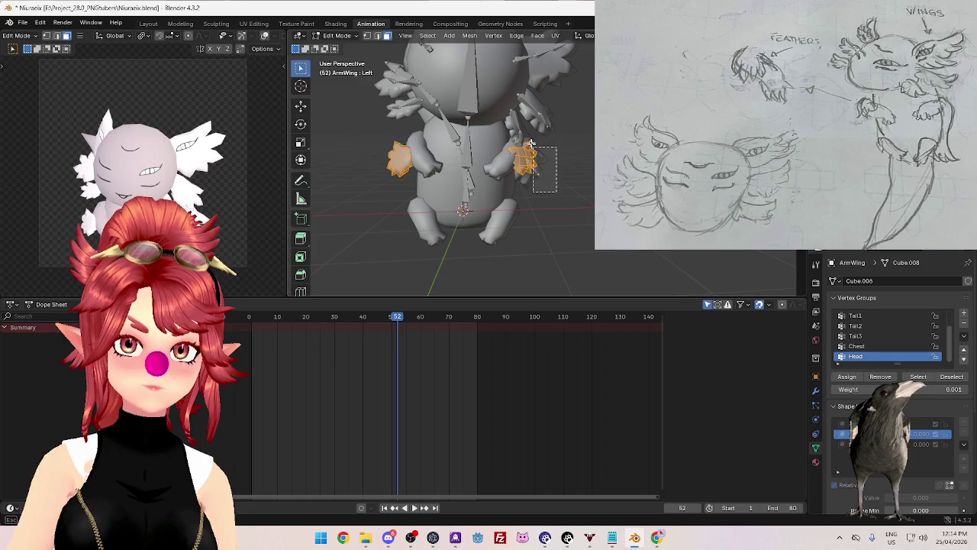
middle_drag(586, 207, 550, 202)
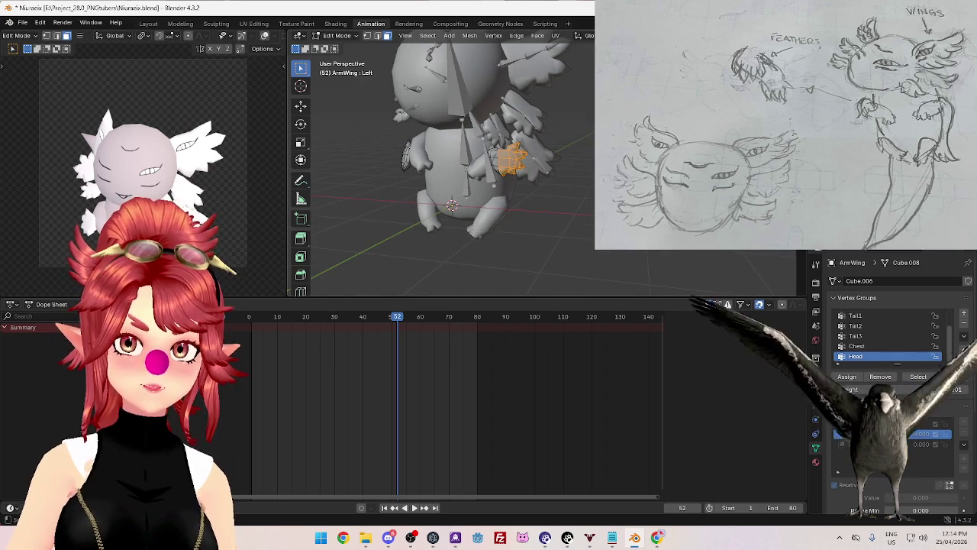
scroll(560, 171, up, 3)
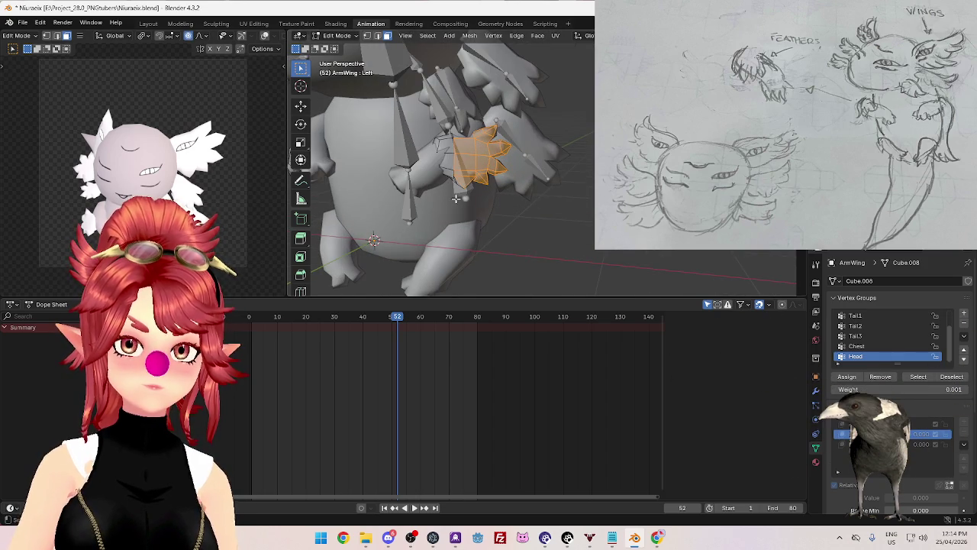
key(1)
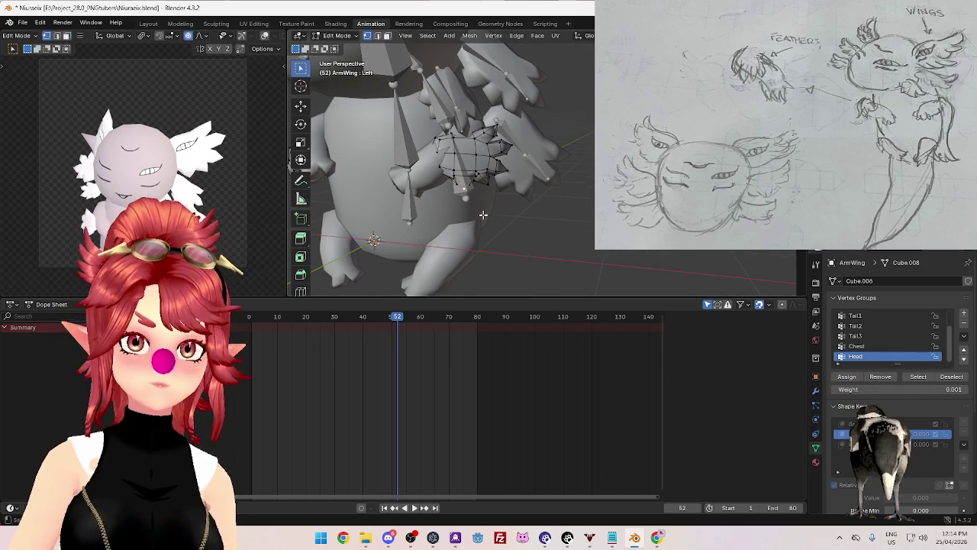
middle_drag(473, 194, 493, 234)
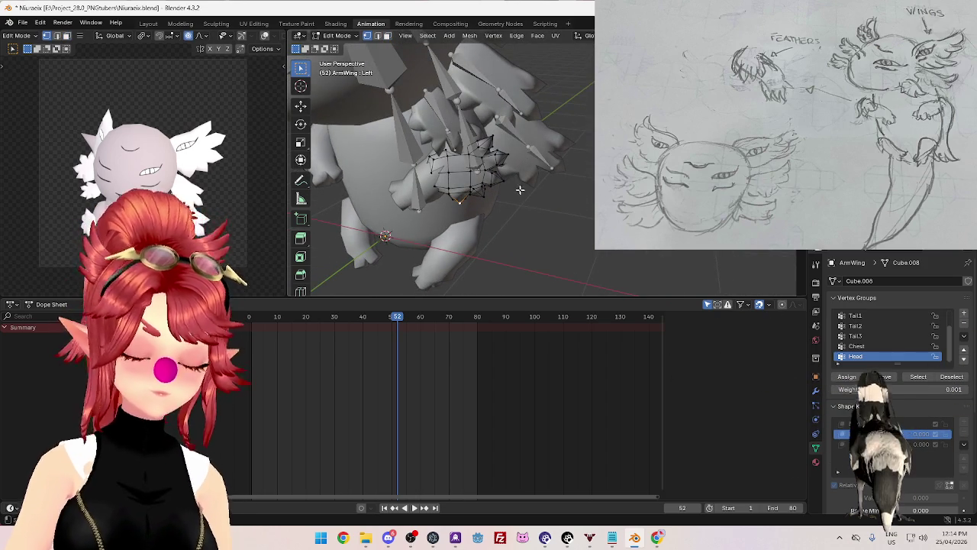
key(g)
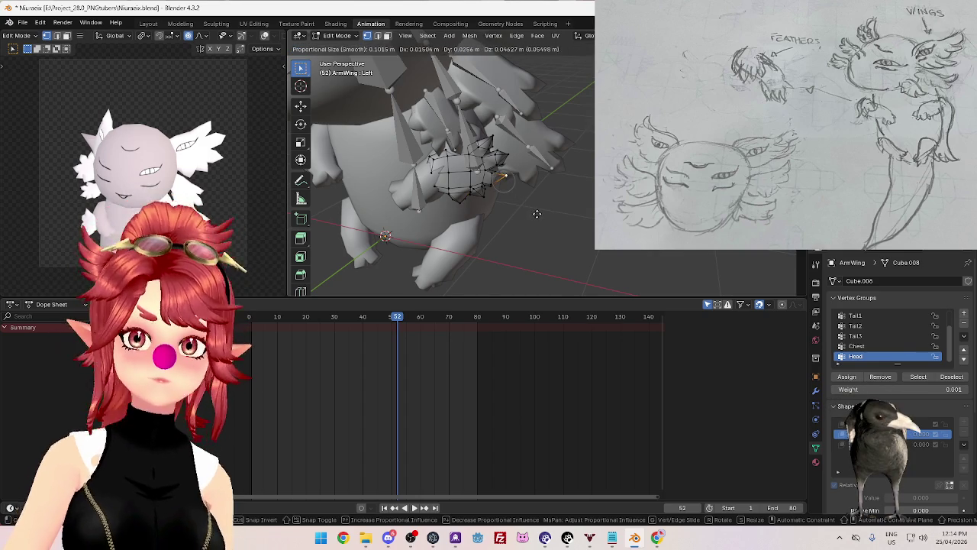
click(536, 214)
key(g)
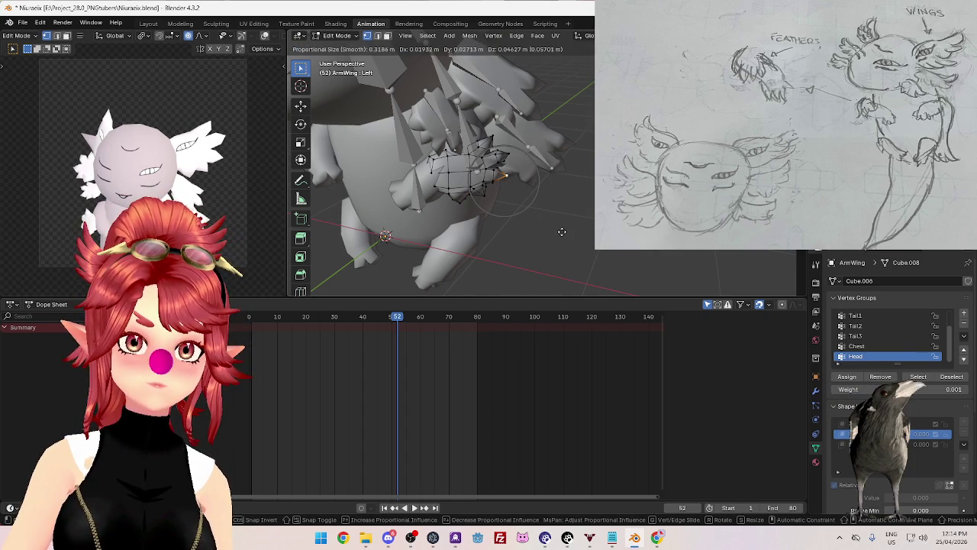
click(562, 231)
key(g)
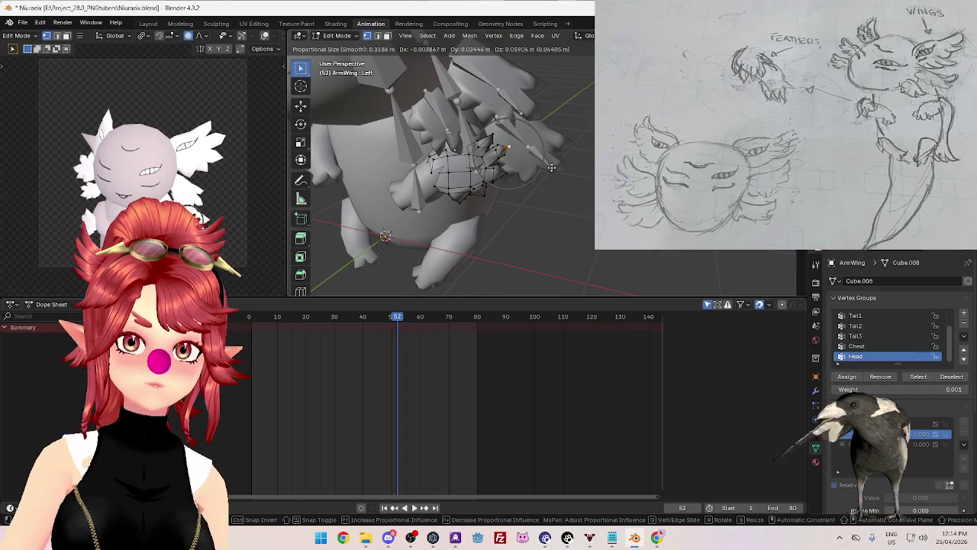
click(552, 167)
key(g)
click(527, 224)
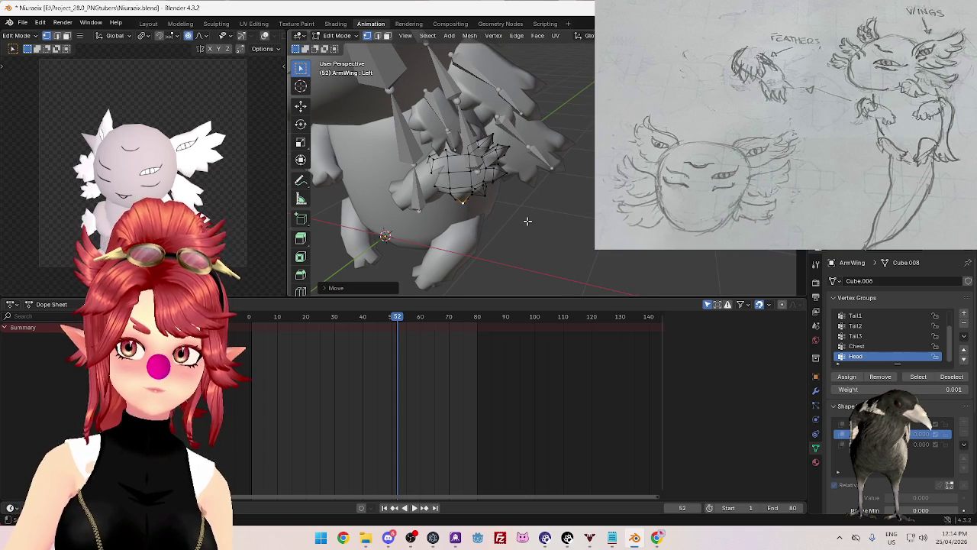
Step: Refine the Left wing shape with further proportional moves and return to Object Mode
middle_drag(527, 221, 433, 212)
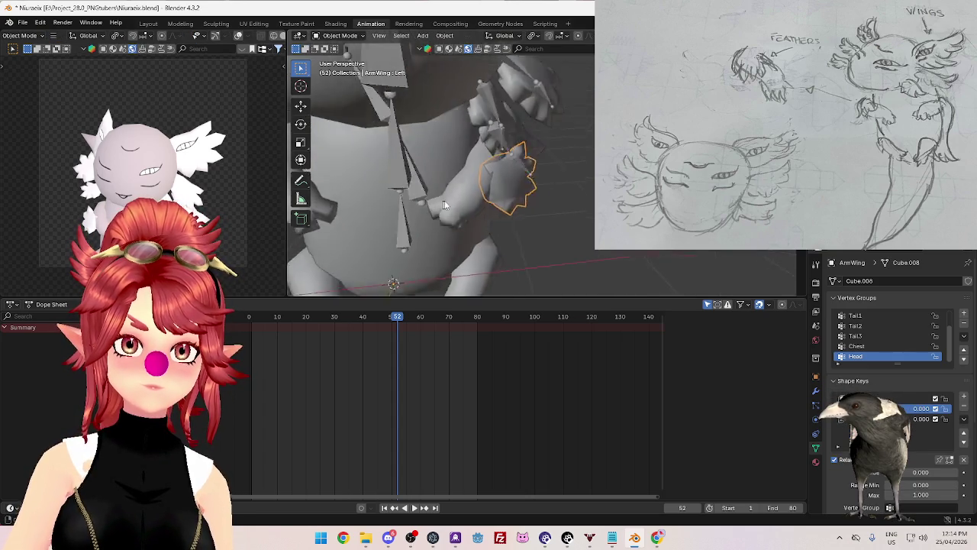
key(g)
click(385, 217)
key(g)
click(384, 215)
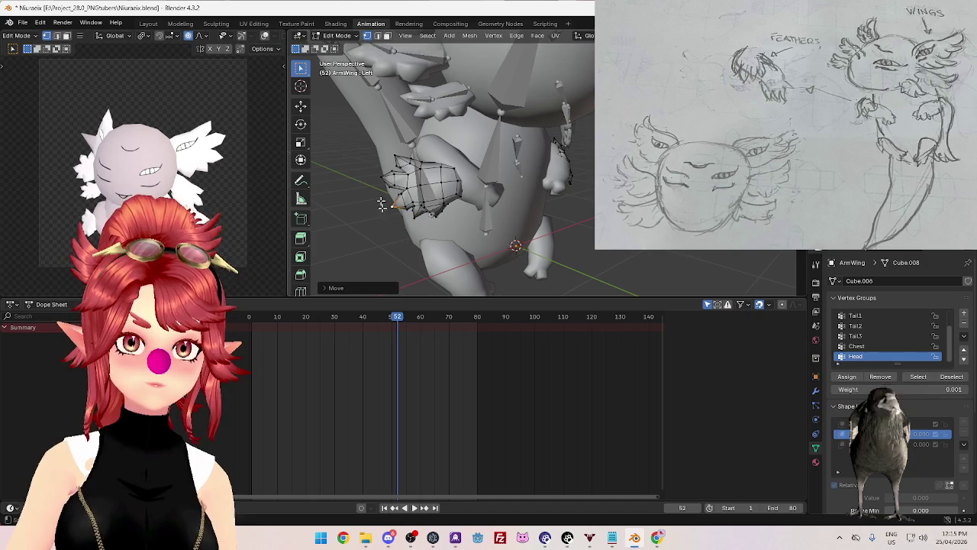
click(393, 154)
key(g)
click(392, 162)
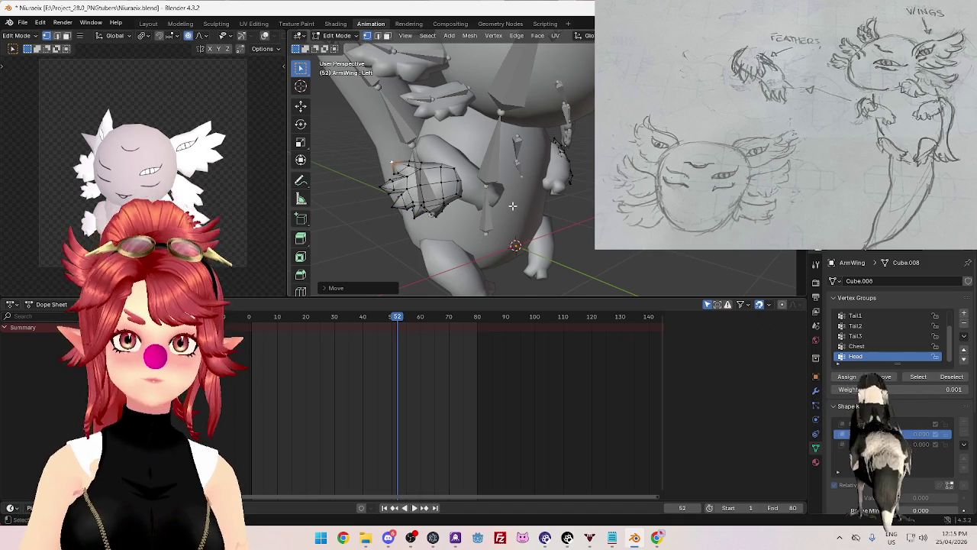
key(Tab)
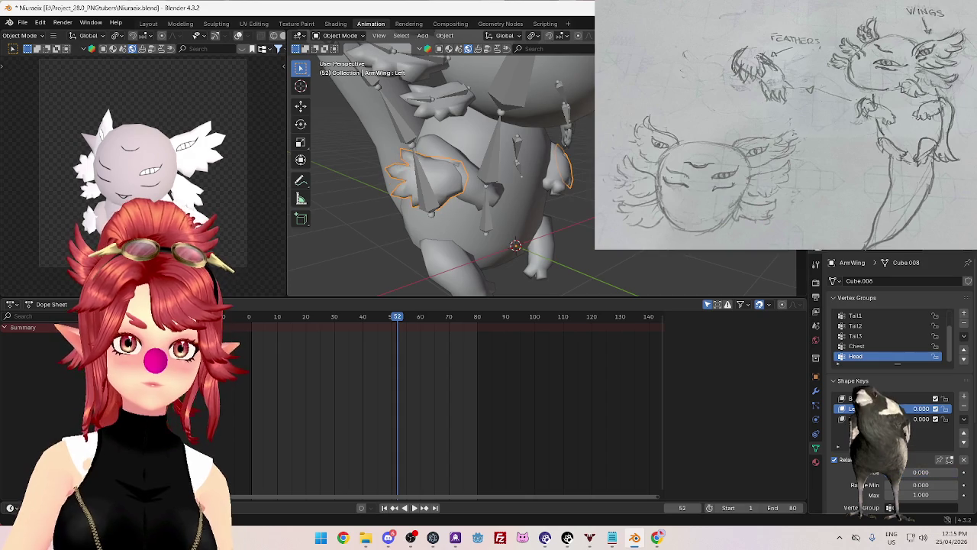
Step: Start reshaping the other wing for the Right shape key with a proportional move
middle_drag(549, 229, 473, 221)
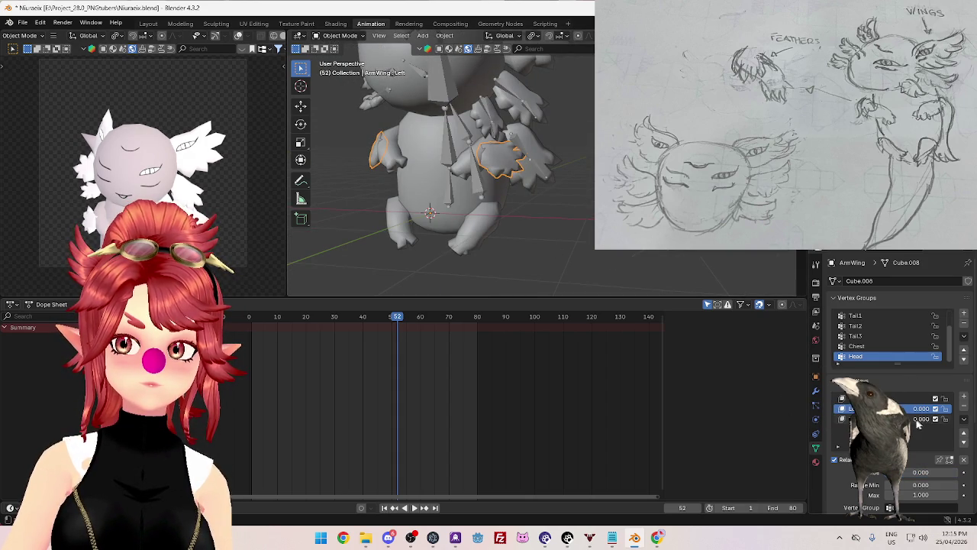
key(Tab)
middle_drag(557, 191, 516, 176)
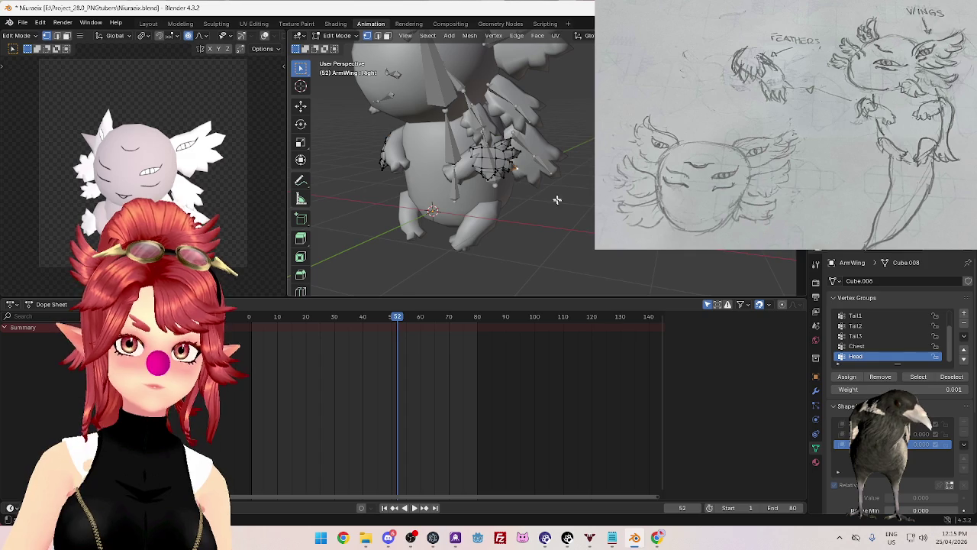
key(g)
click(527, 160)
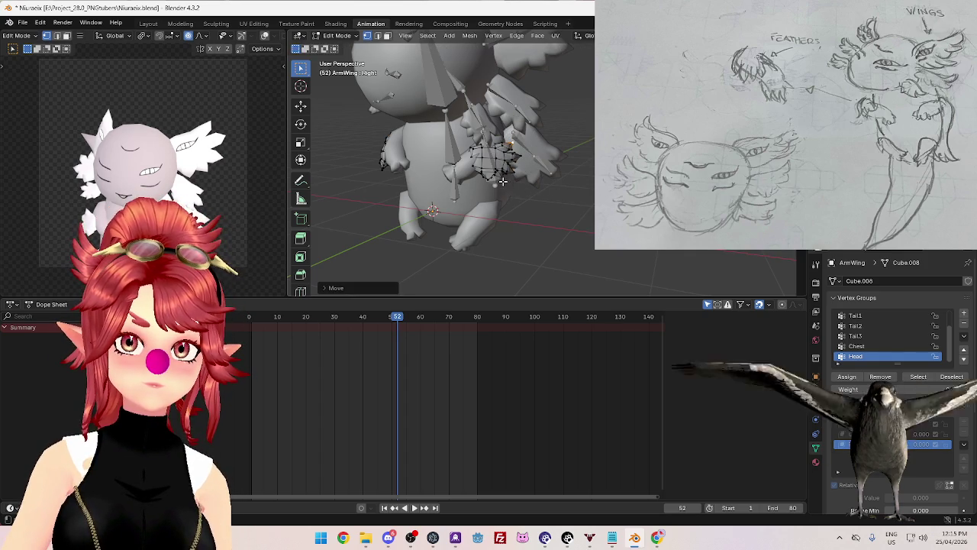
middle_drag(502, 181, 530, 202)
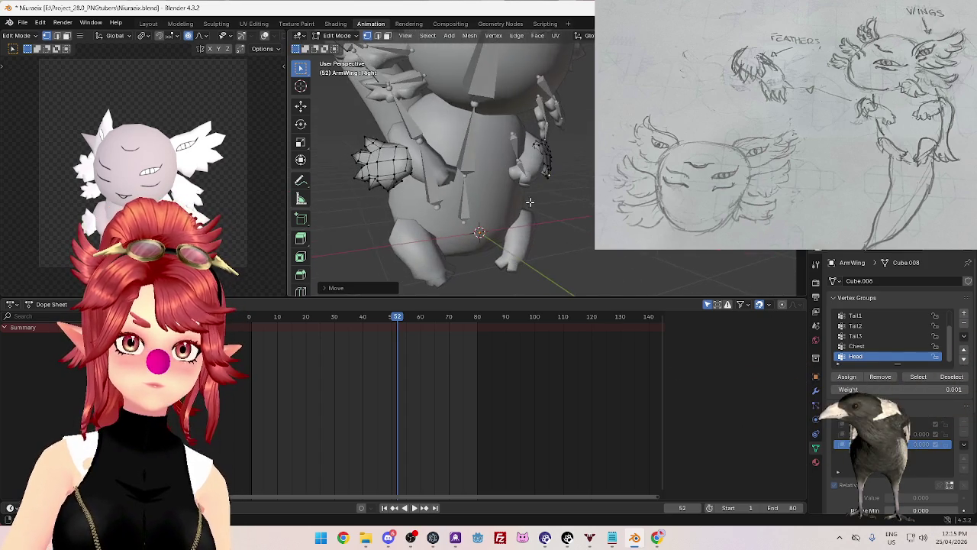
Step: Finish the Right wing shape with five more vertex moves and return to Object Mode
key(g)
click(359, 143)
key(g)
click(351, 158)
key(g)
click(352, 174)
key(g)
click(373, 187)
key(g)
click(381, 188)
key(Tab)
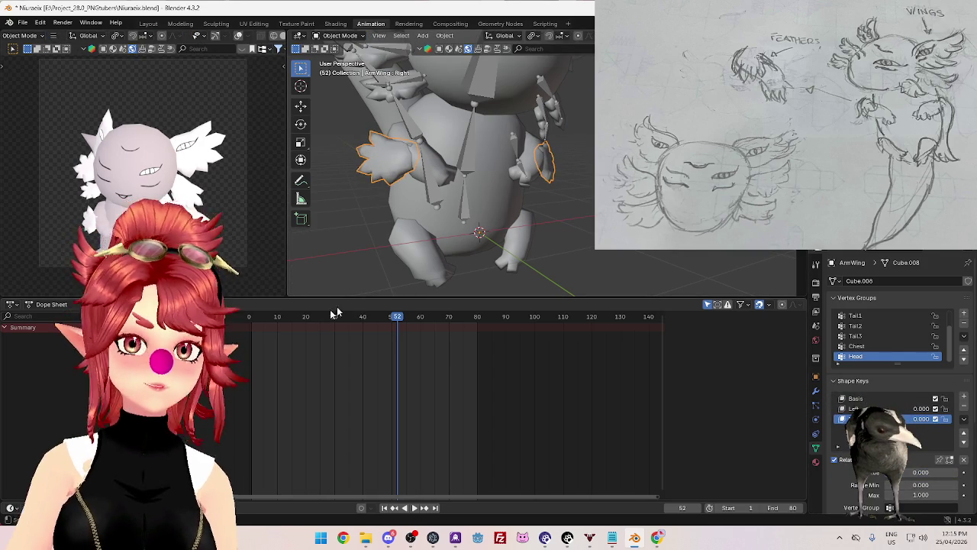
Step: Play and scrub the timeline to check the current wing animation
key(space)
mouse_move(298, 317)
mouse_down()
mouse_move(321, 330)
mouse_move(275, 320)
mouse_up()
key(space)
mouse_move(263, 327)
mouse_down()
mouse_move(303, 324)
mouse_move(277, 329)
mouse_up()
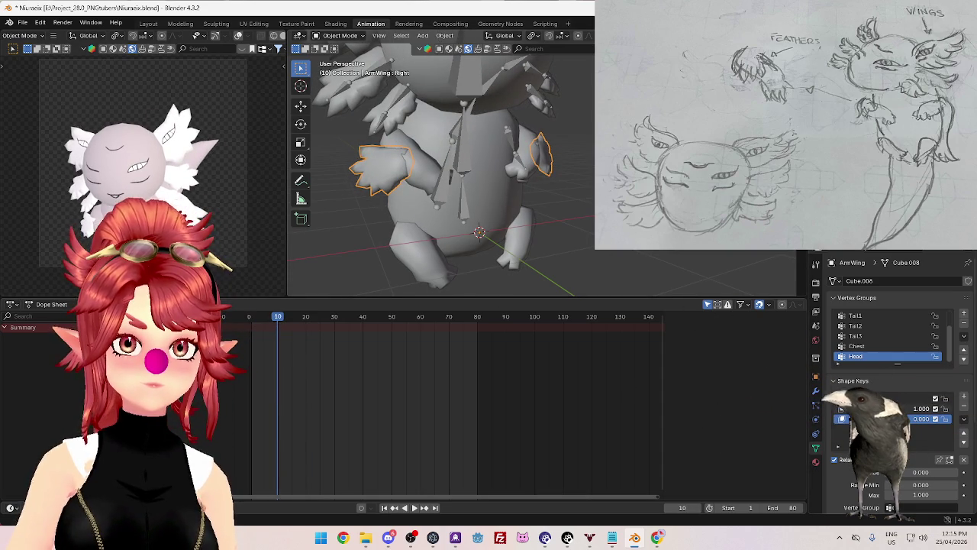
Step: Keyframe the shape key values, setting the third shape key to 1.000 for frame 50
drag(912, 408, 926, 411)
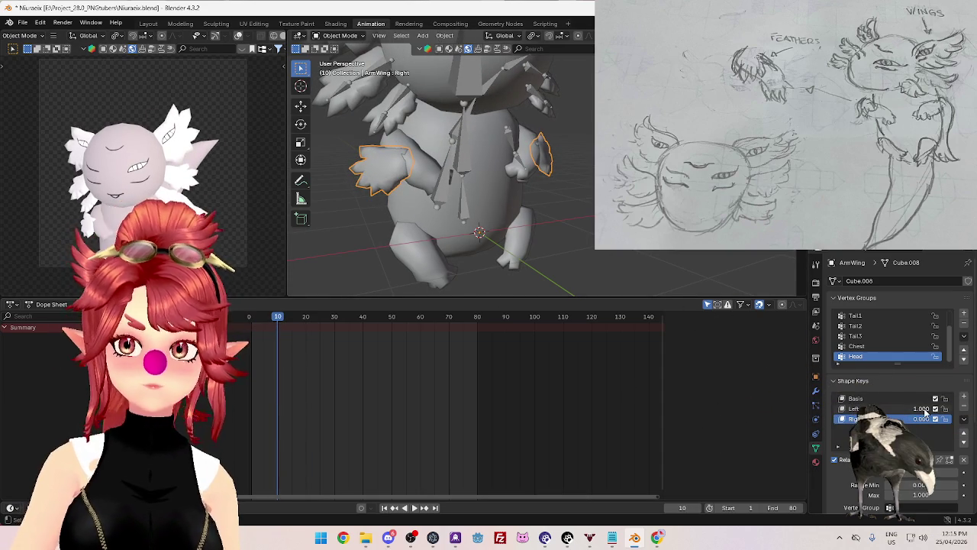
key(i)
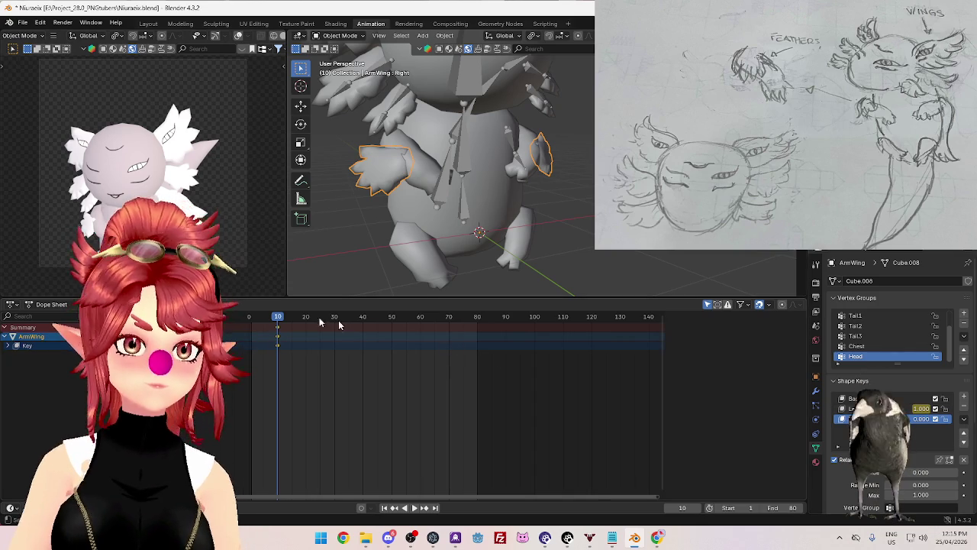
key(space)
key(space)
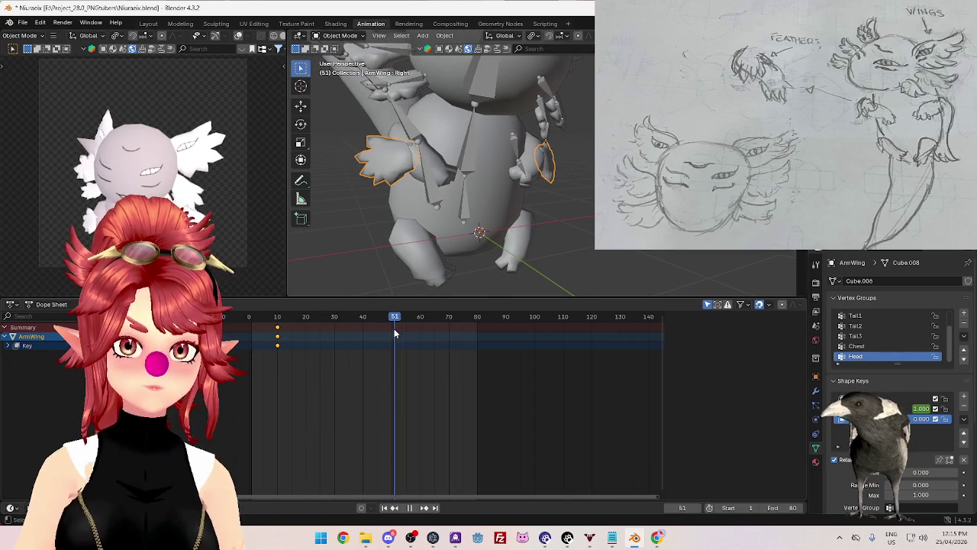
key(BackSpace)
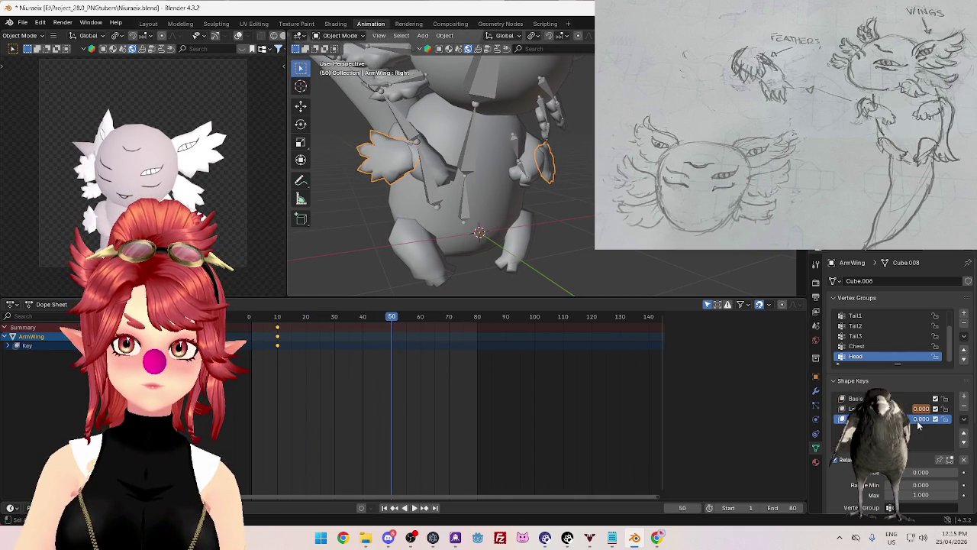
double_click(920, 419)
text(1)
key(Return)
key(i)
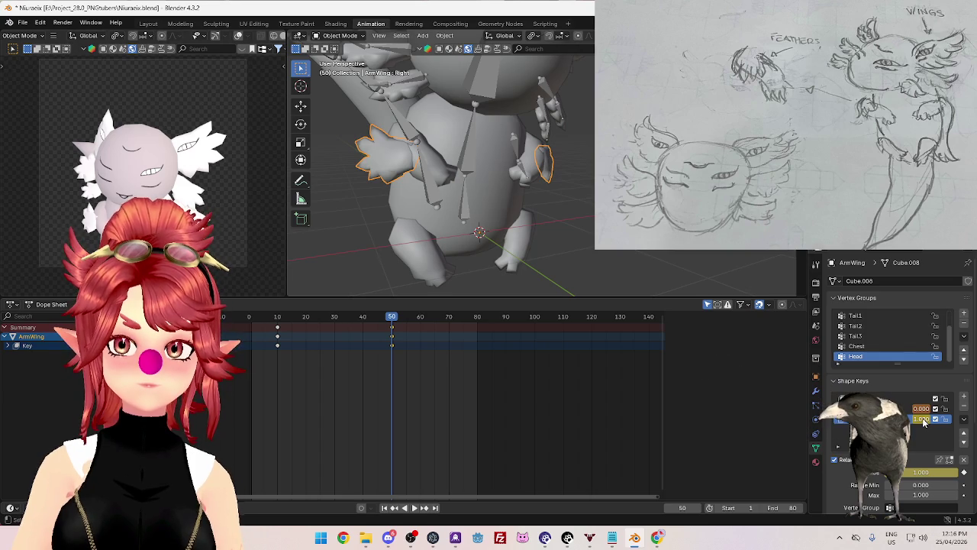
Step: Preview the wing blend between frames 10 and 80, then return to frame 1
click(277, 318)
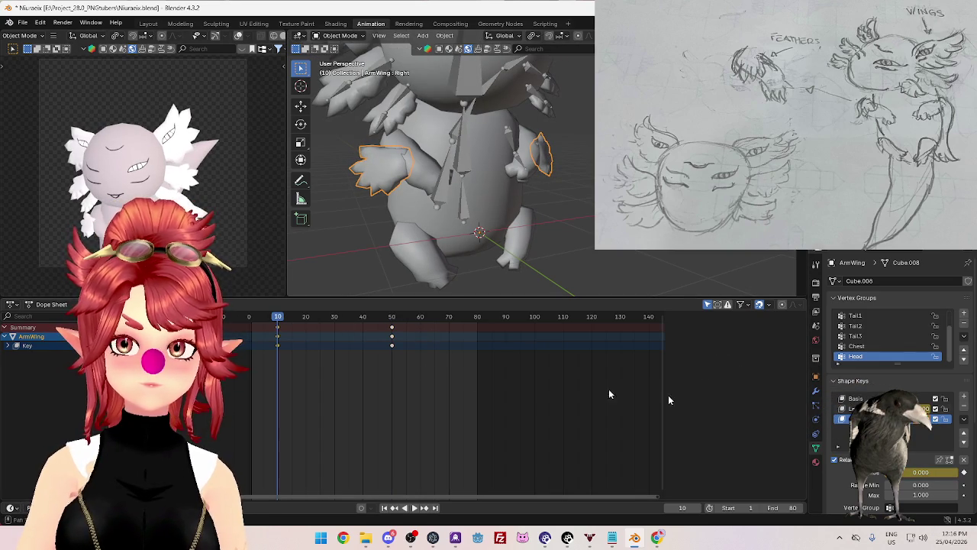
key(space)
mouse_move(402, 343)
mouse_down()
mouse_move(475, 348)
mouse_move(452, 347)
mouse_up()
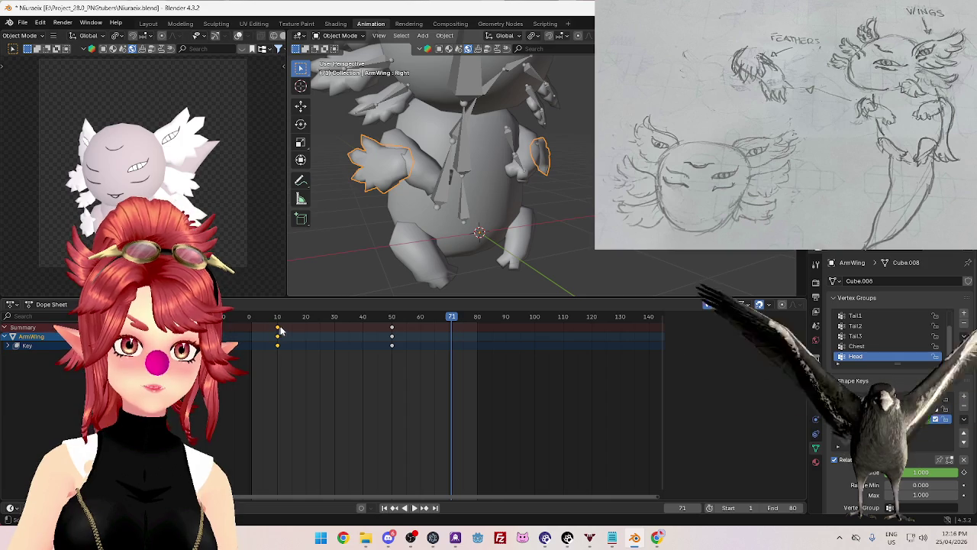
drag(510, 322, 504, 321)
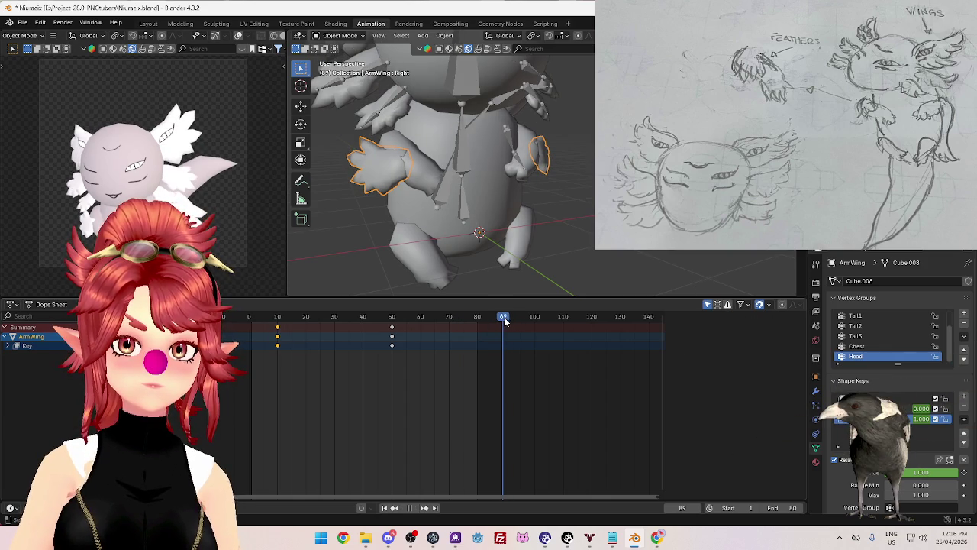
key(shift+Right)
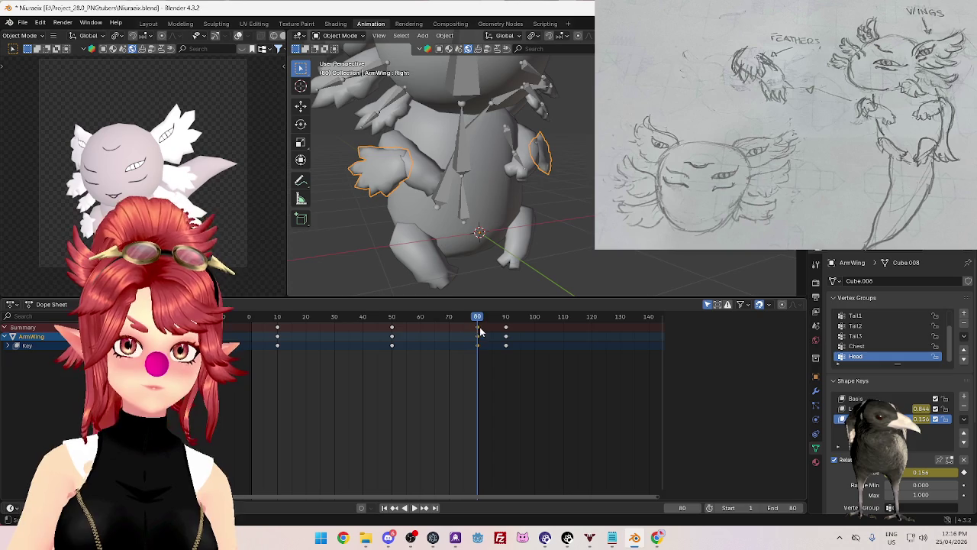
click(255, 319)
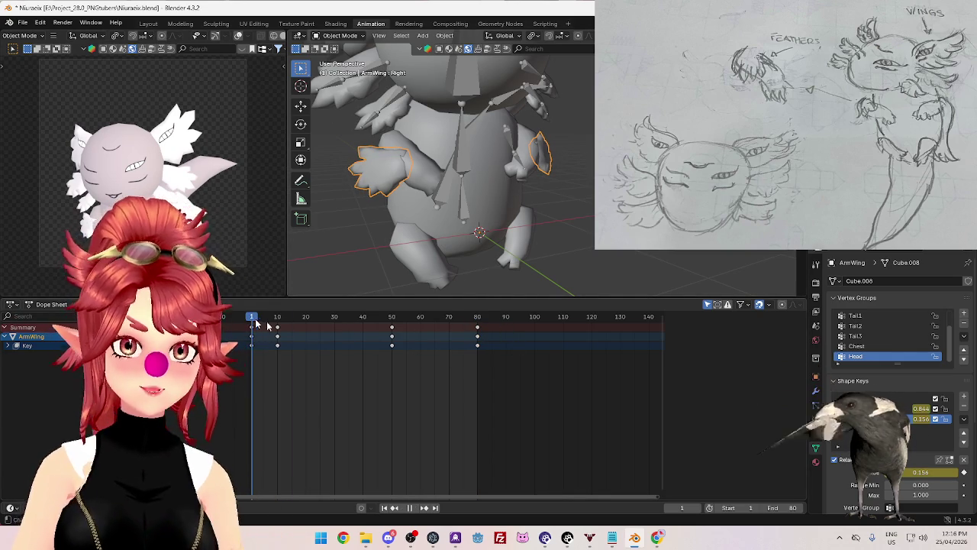
click(12, 303)
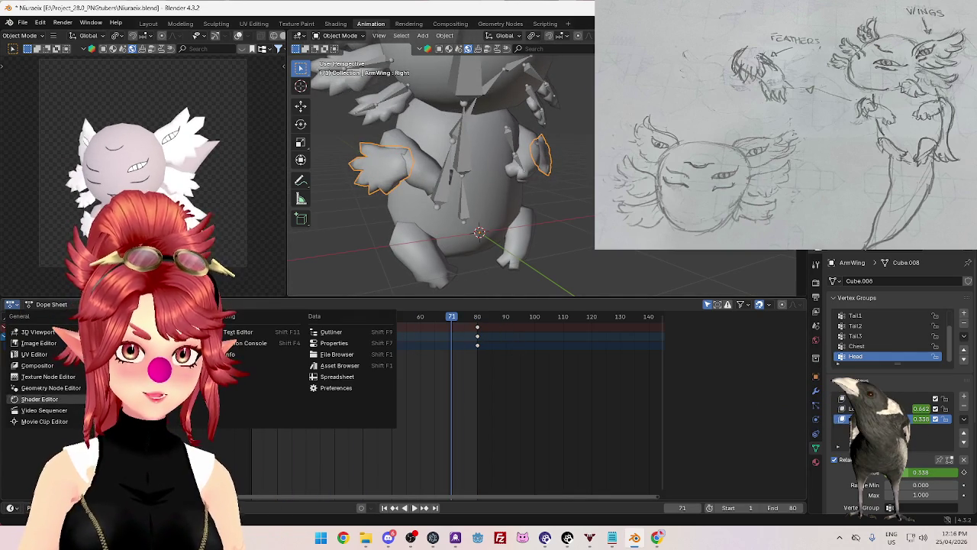
Step: In the Graph Editor, make all of the wing's shape-key curves cyclic
click(145, 355)
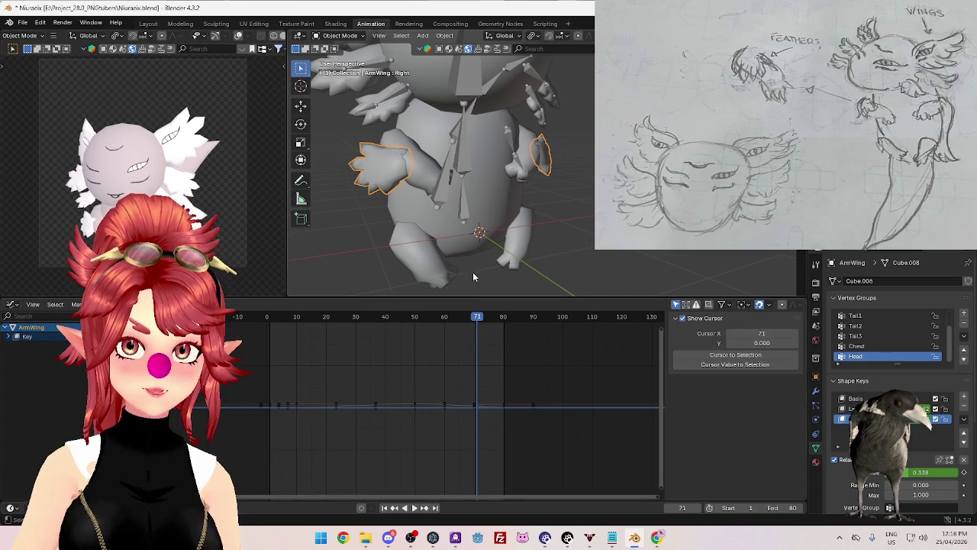
drag(536, 475, 252, 349)
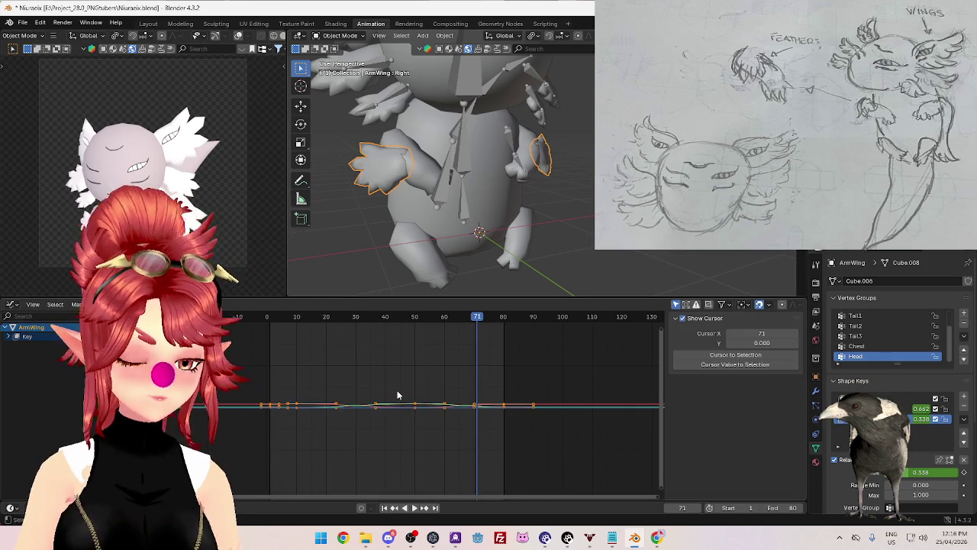
key(shift+e)
click(365, 414)
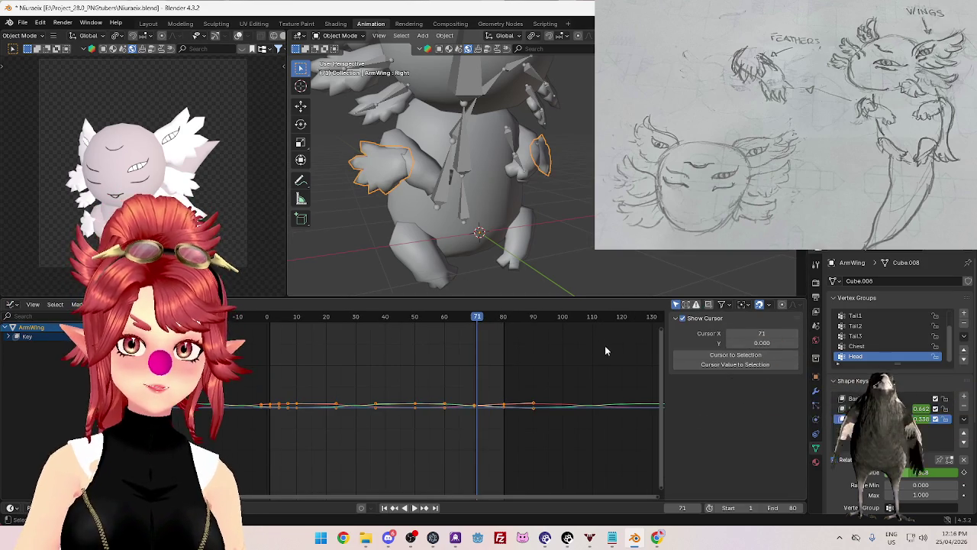
Step: Put the armature in Pose Mode and make every bone's animation curves cyclic
click(472, 227)
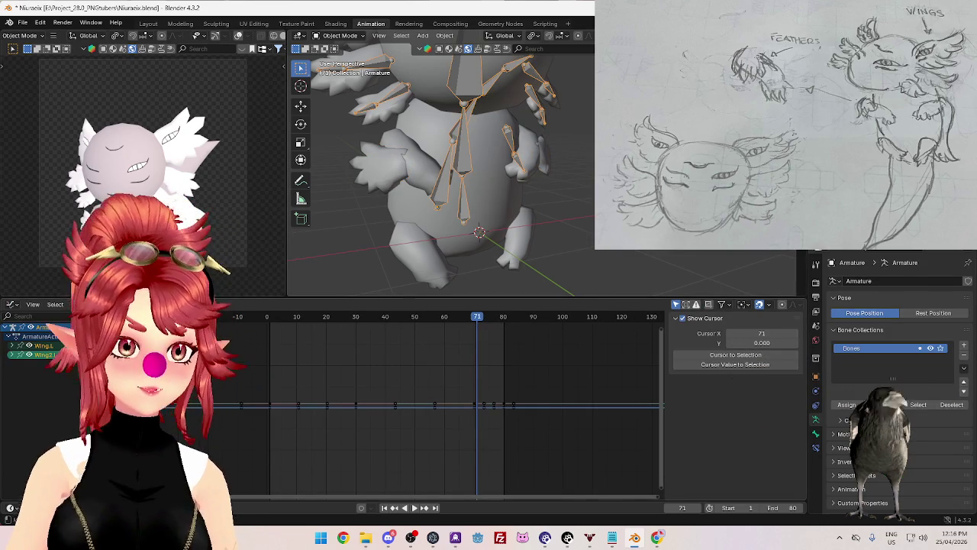
click(339, 36)
click(340, 69)
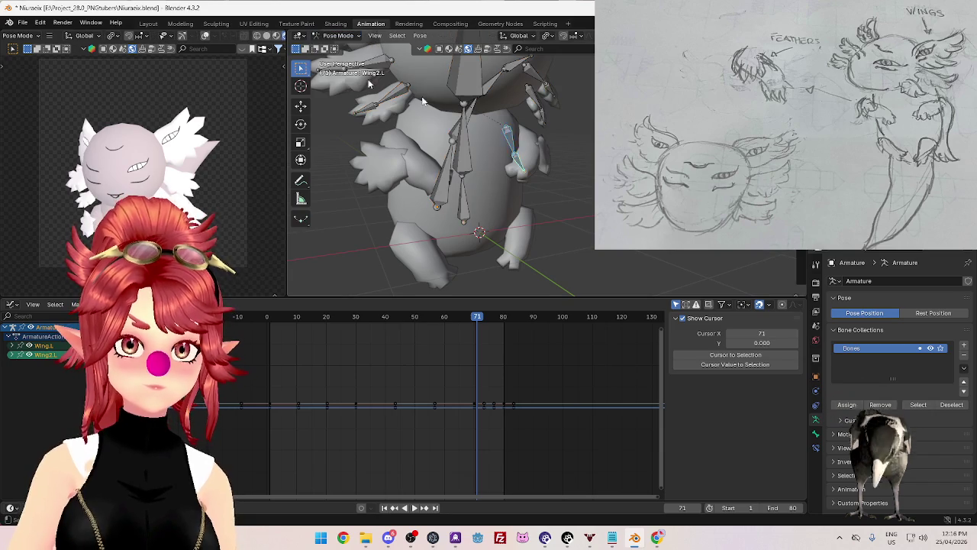
key(a)
scroll(418, 447, down, 2)
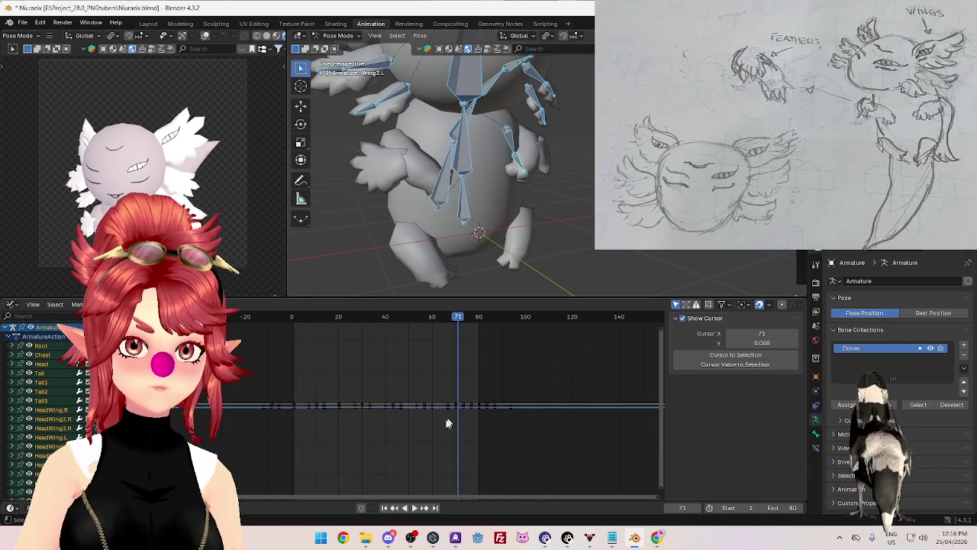
key(a)
key(shift+e)
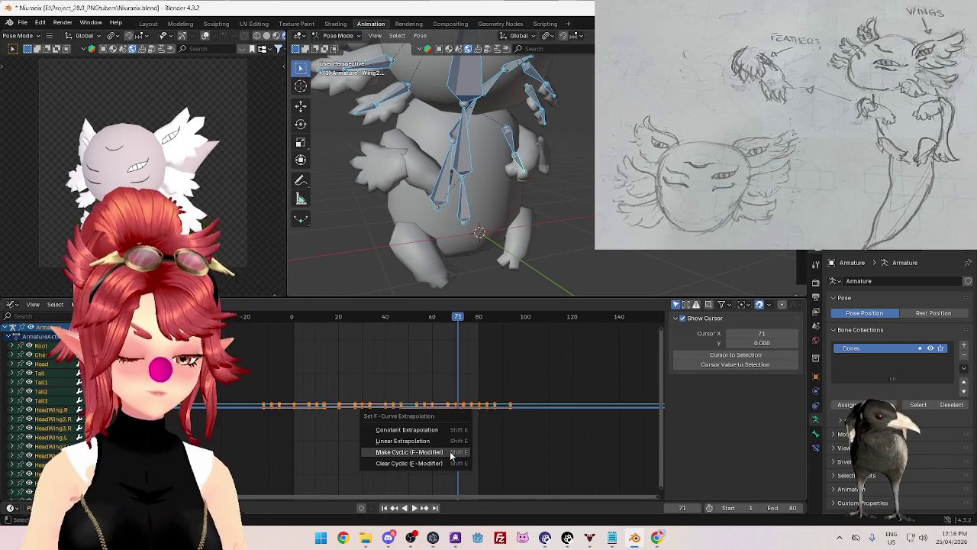
click(445, 452)
Step: Play the looping animation and enlarge the 3D view above the timeline
click(414, 507)
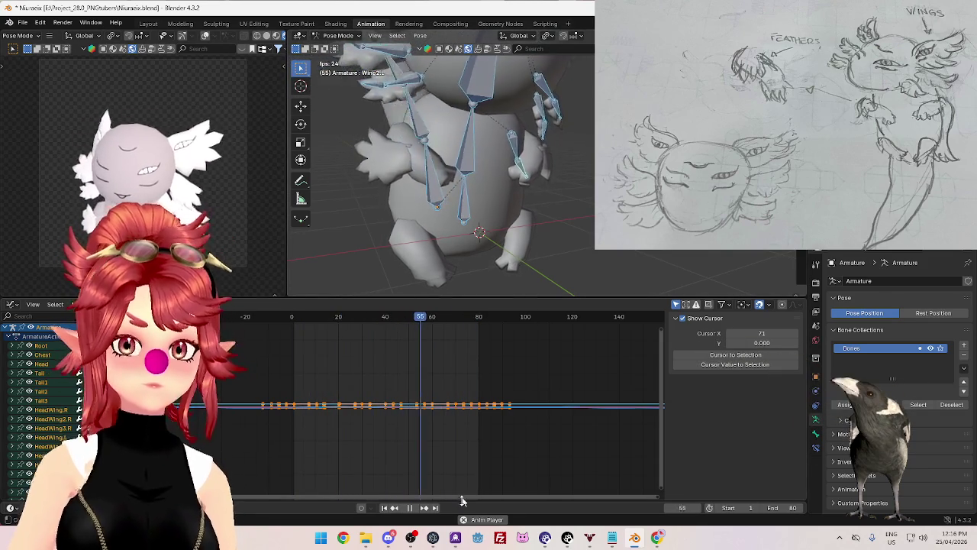
click(408, 509)
drag(444, 296, 425, 365)
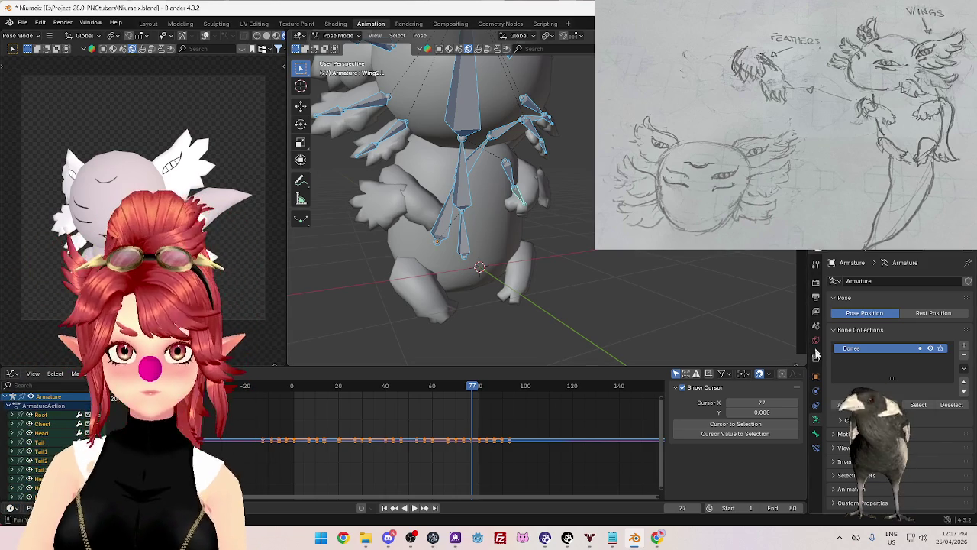
click(816, 297)
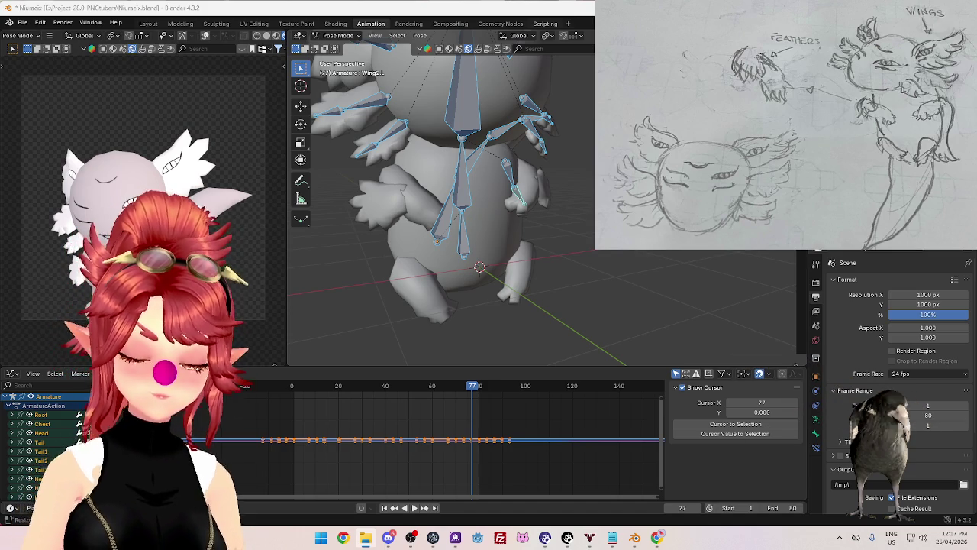
Step: Save the file and set the render output path to the project's Render folder
key(ctrl+s)
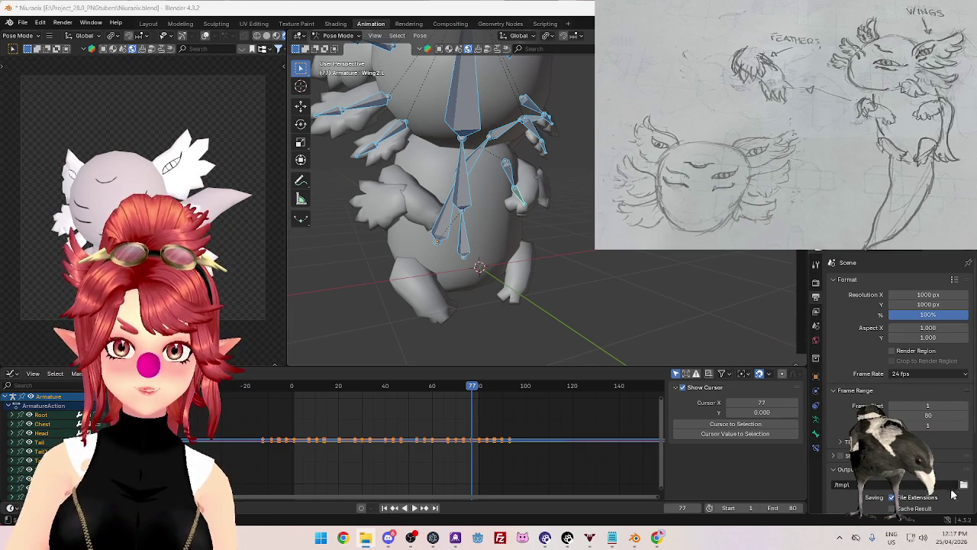
click(964, 484)
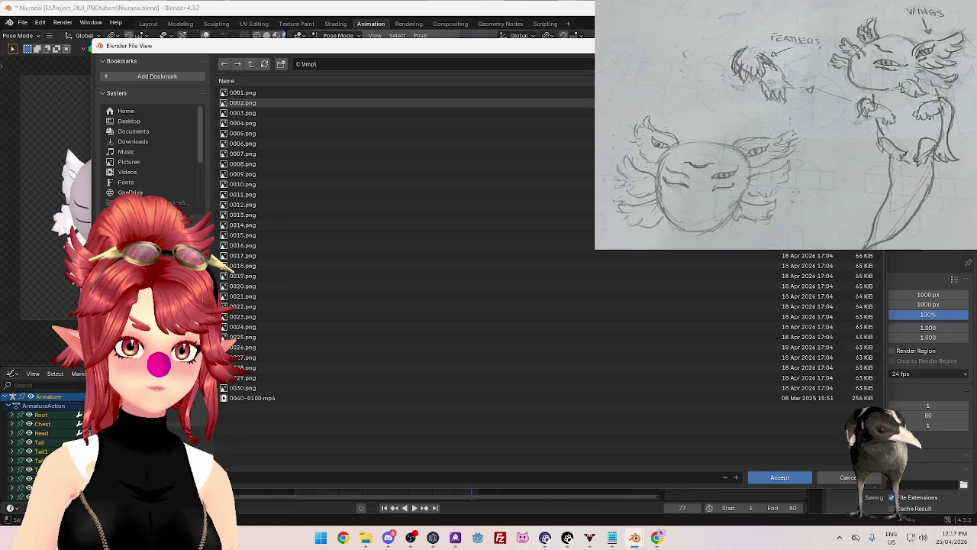
double_click(286, 244)
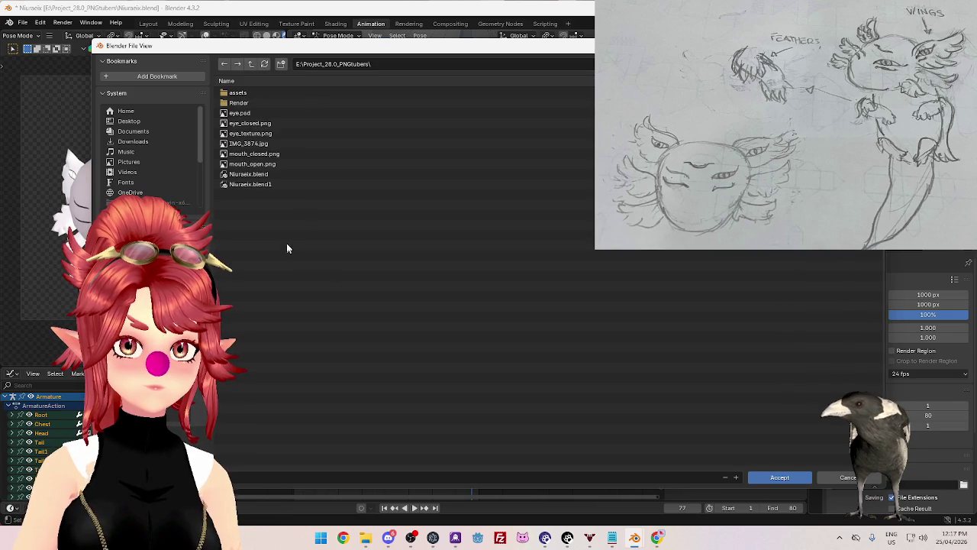
double_click(258, 102)
click(786, 477)
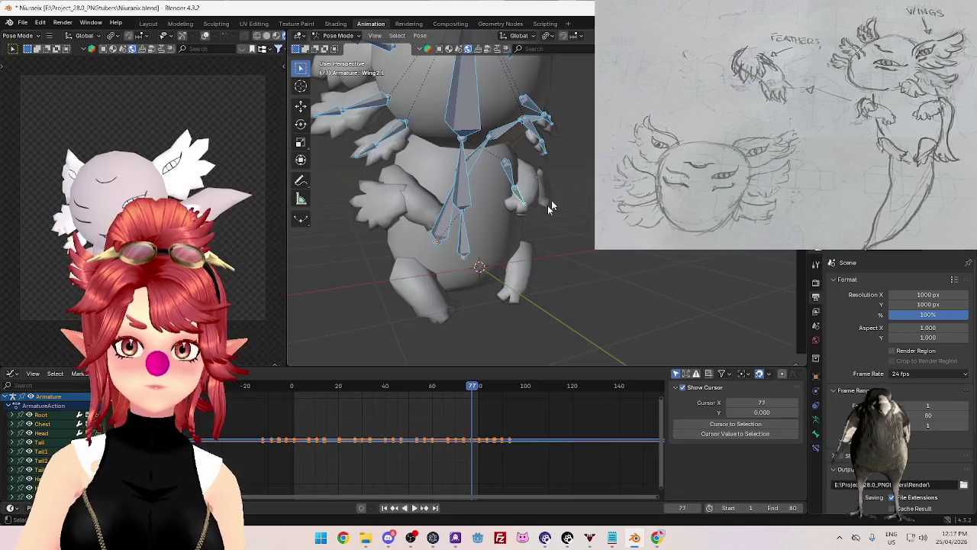
click(63, 22)
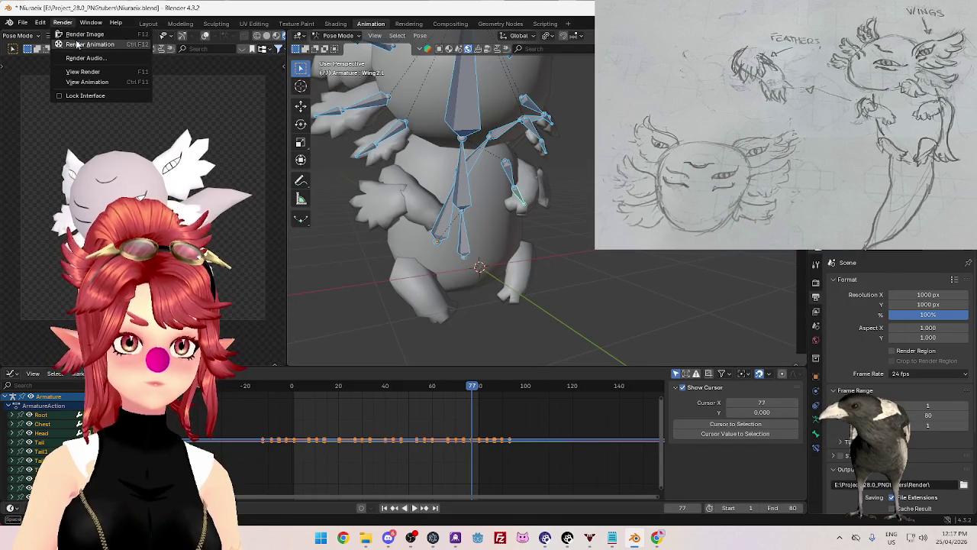
Step: Render all 80 animation frames to the Render folder and close the render window
click(83, 44)
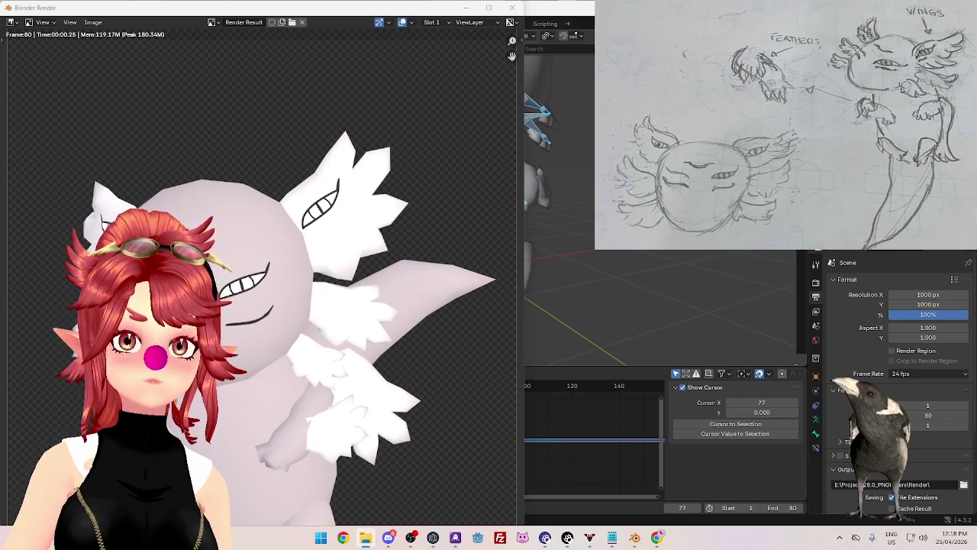
click(518, 9)
scroll(567, 192, down, 3)
click(340, 36)
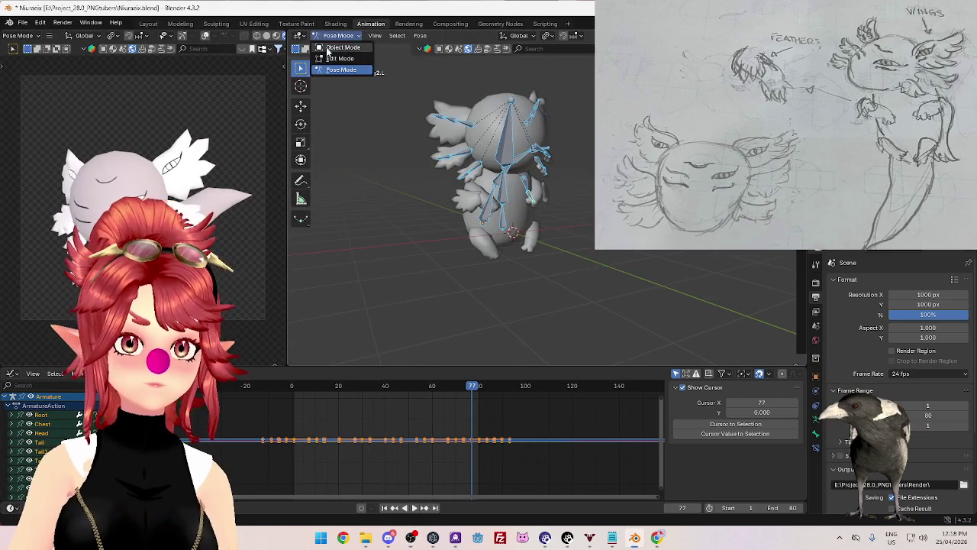
Step: Return the armature to Object Mode, review the PNG RGBA output, and select Head
click(344, 50)
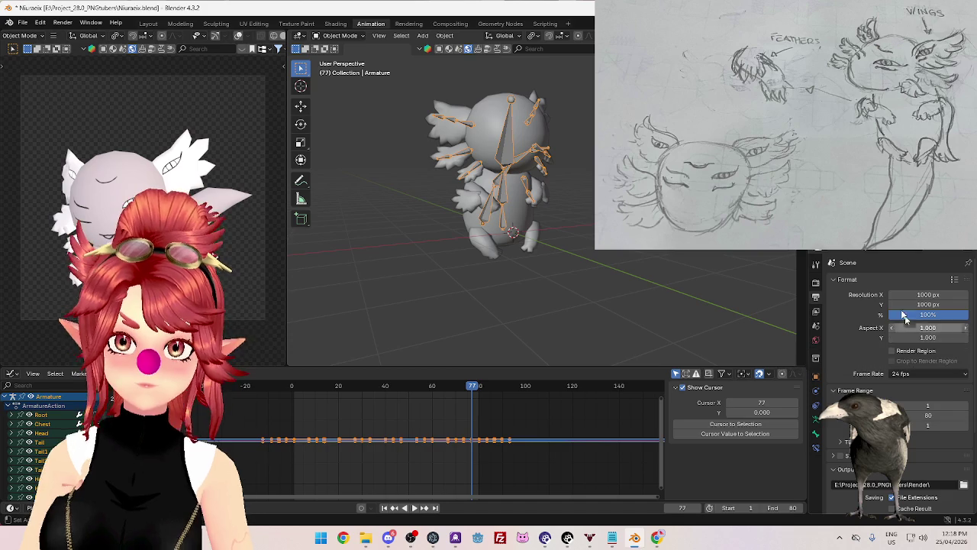
scroll(915, 335, down, 1)
scroll(915, 335, down, 2)
scroll(914, 335, down, 2)
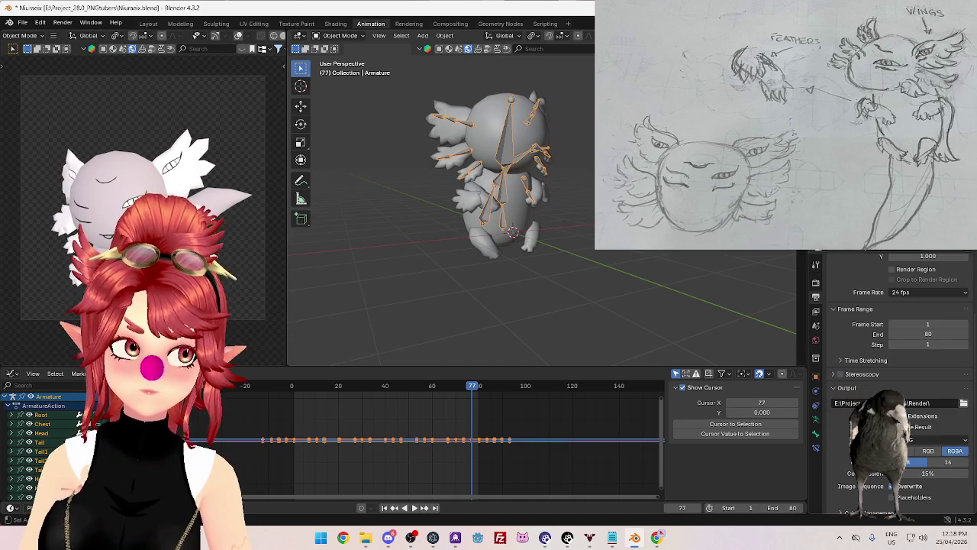
scroll(901, 344, down, 1)
scroll(901, 343, down, 1)
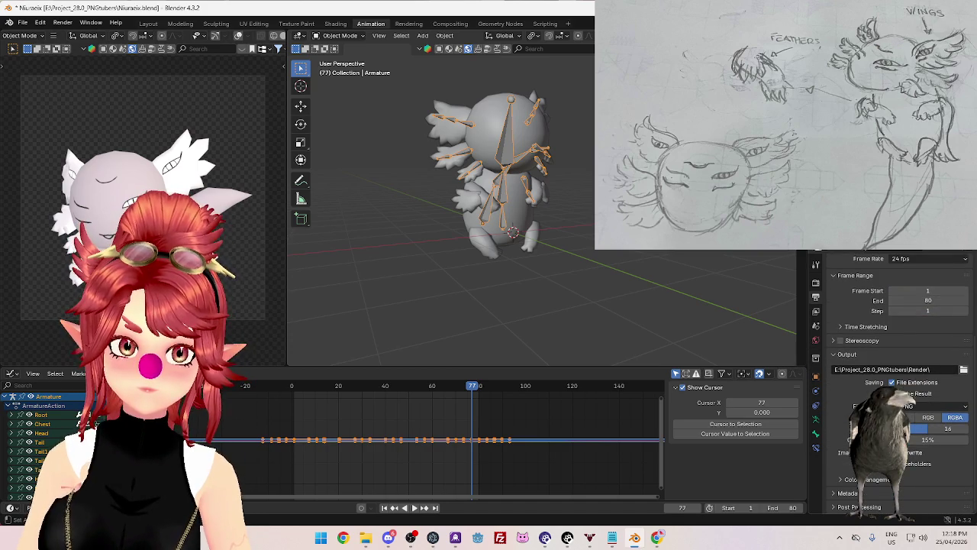
scroll(892, 508, up, 3)
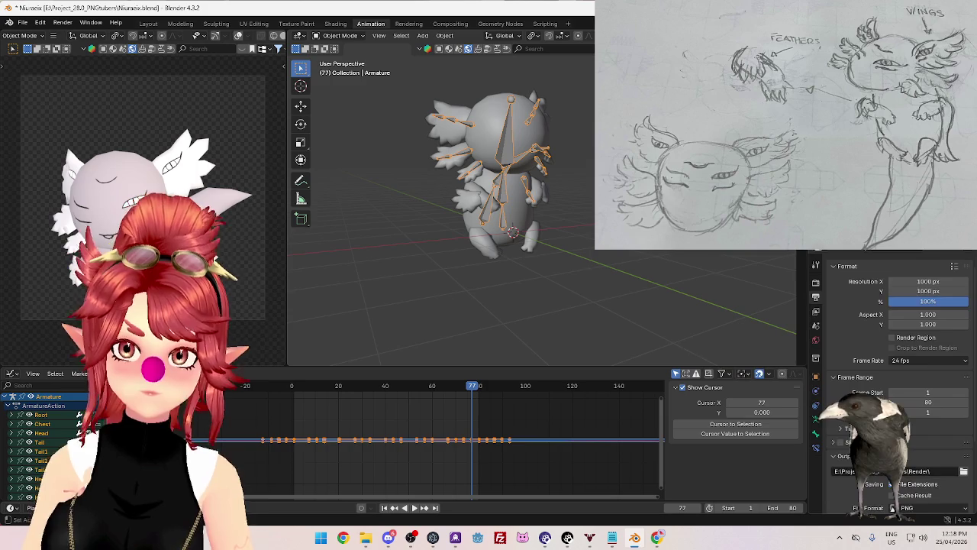
scroll(893, 507, down, 3)
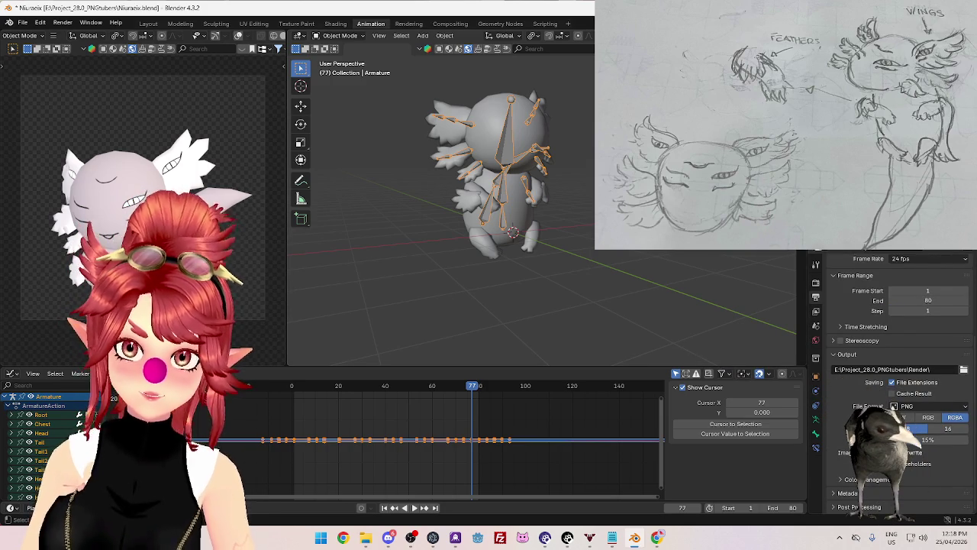
click(507, 126)
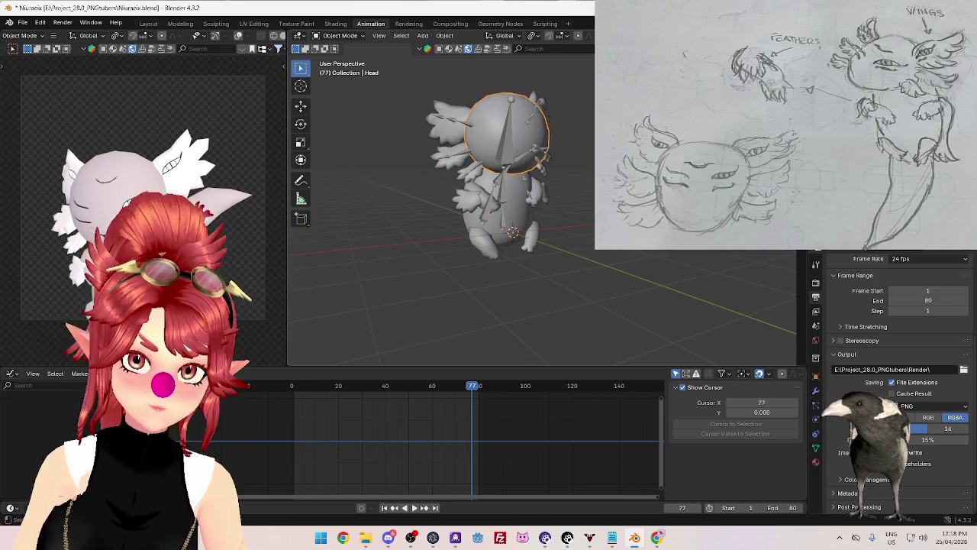
Step: Show the Head's material slots, pick Skin_Eye_Open, and enter Edit Mode
scroll(513, 211, up, 5)
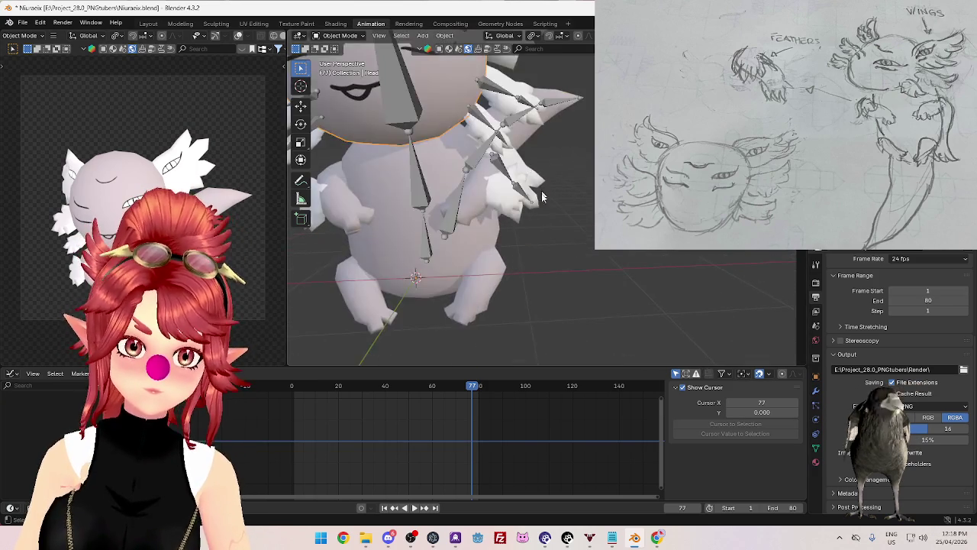
scroll(513, 211, down, 2)
scroll(513, 212, down, 1)
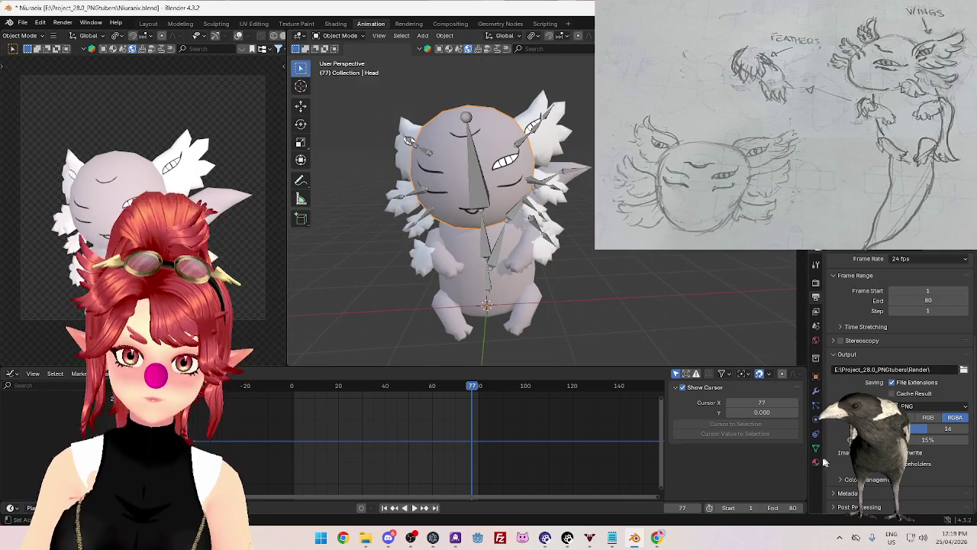
ctrl+scroll(878, 317, down, 3)
ctrl+scroll(881, 343, down, 3)
ctrl+scroll(886, 366, down, 4)
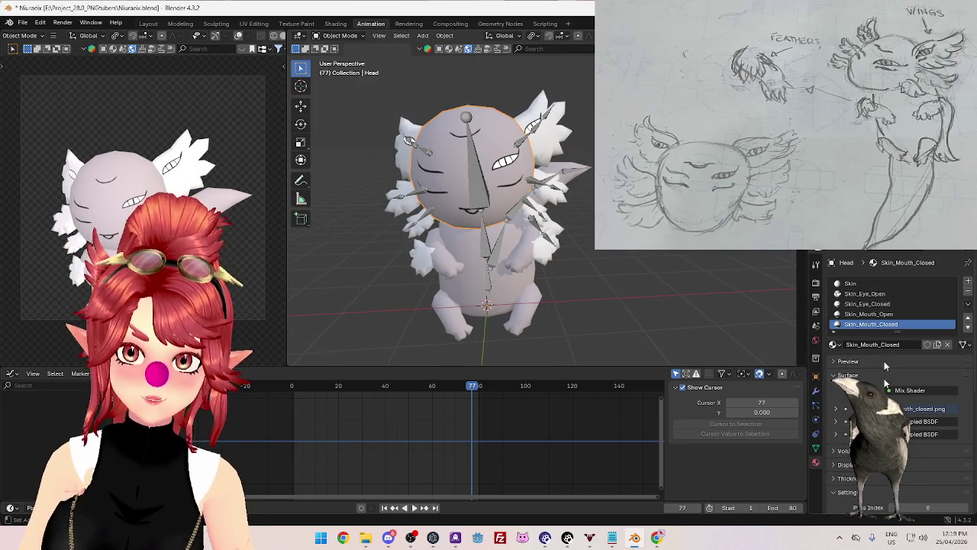
click(865, 295)
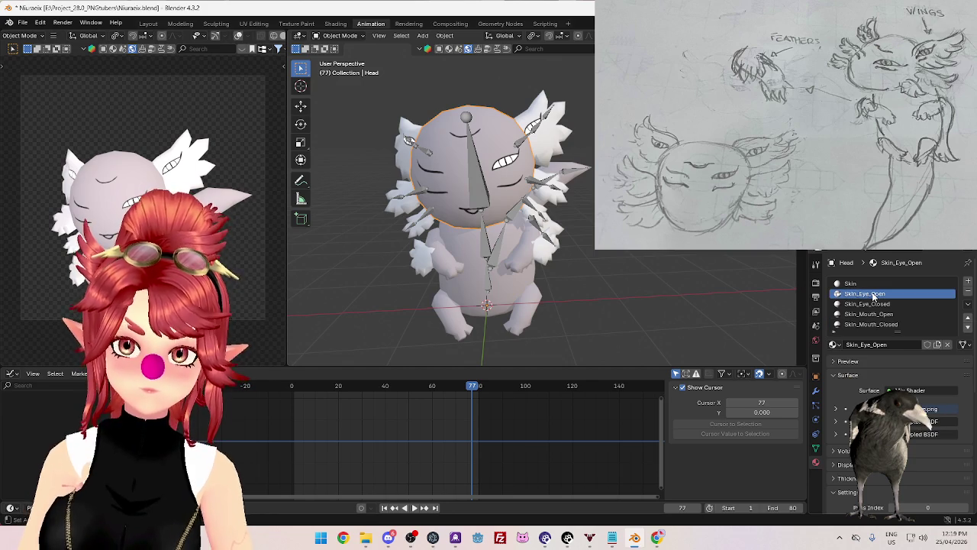
click(331, 38)
click(339, 59)
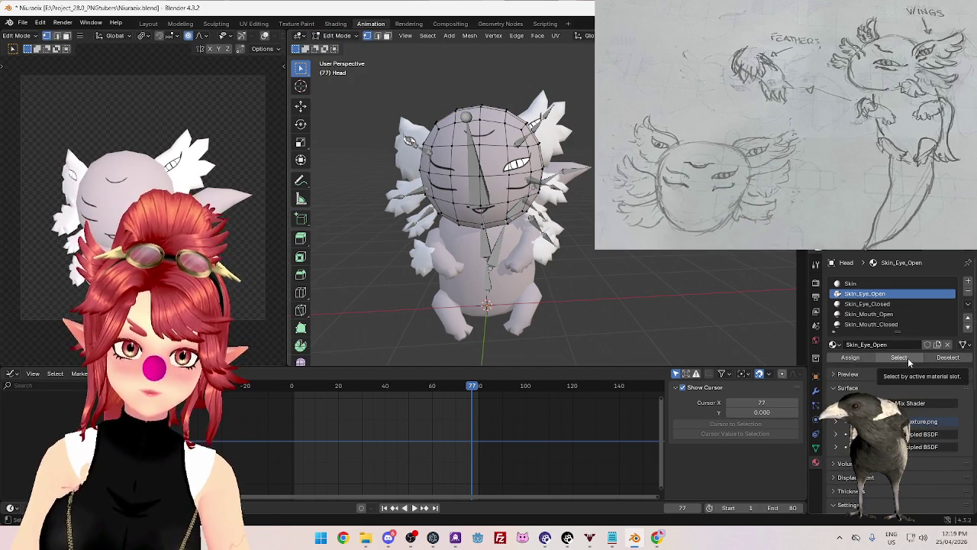
Step: Check the Skin_Mouth_Open and Skin_Mouth_Closed slots, return to Object Mode, and play
click(877, 313)
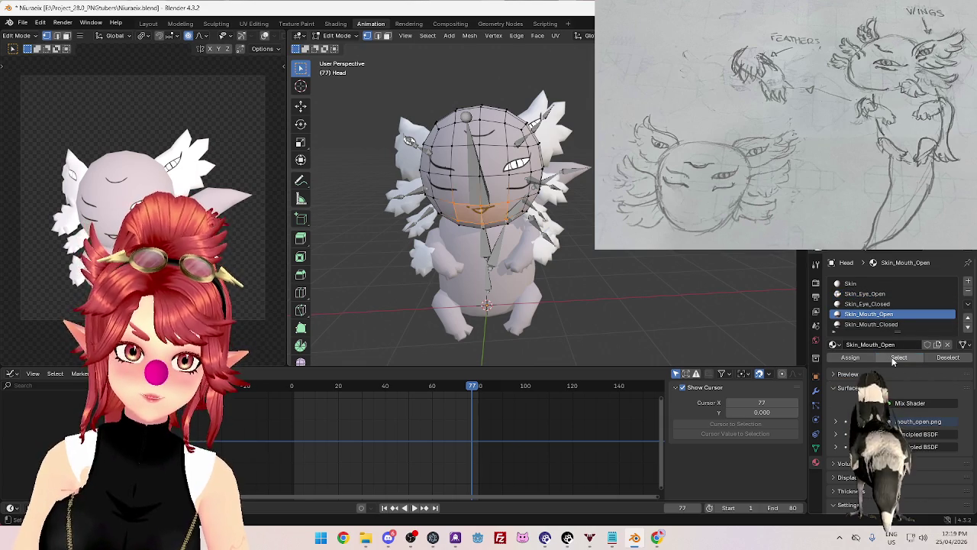
click(885, 324)
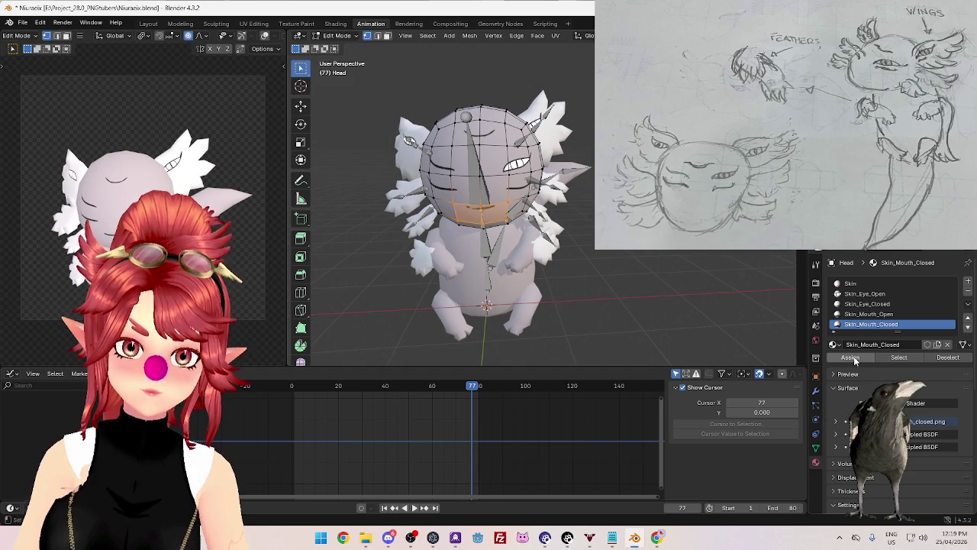
click(341, 38)
click(344, 55)
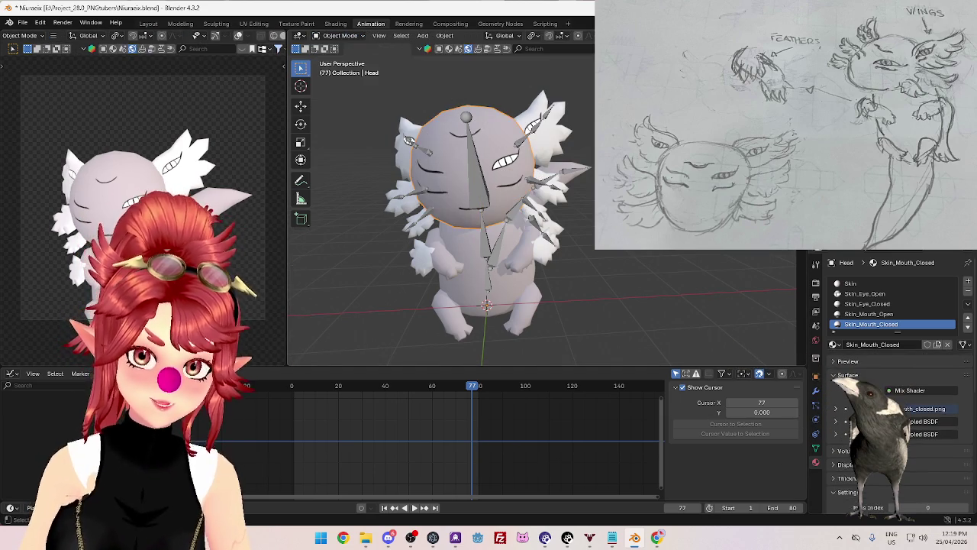
click(416, 507)
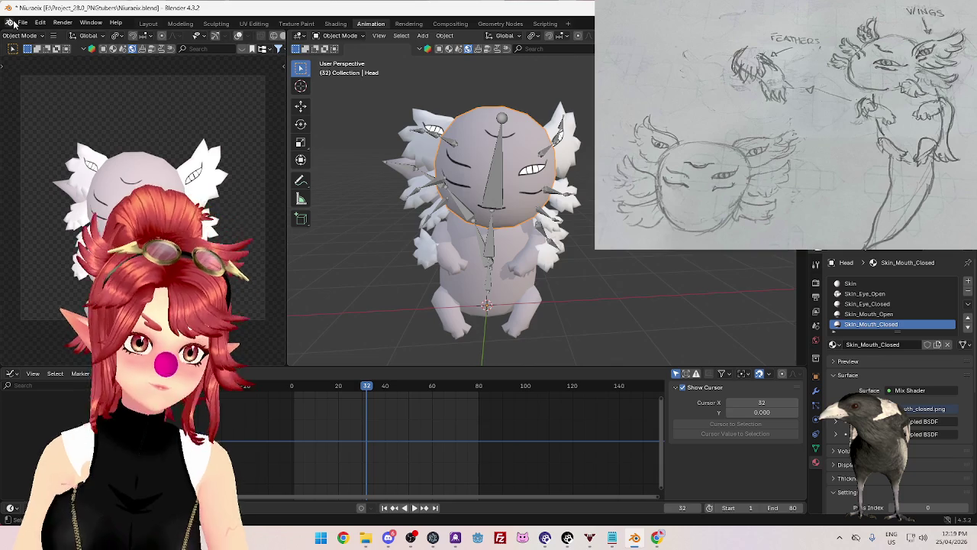
Step: Re-render all 80 animation frames and close the render window
click(58, 23)
click(84, 33)
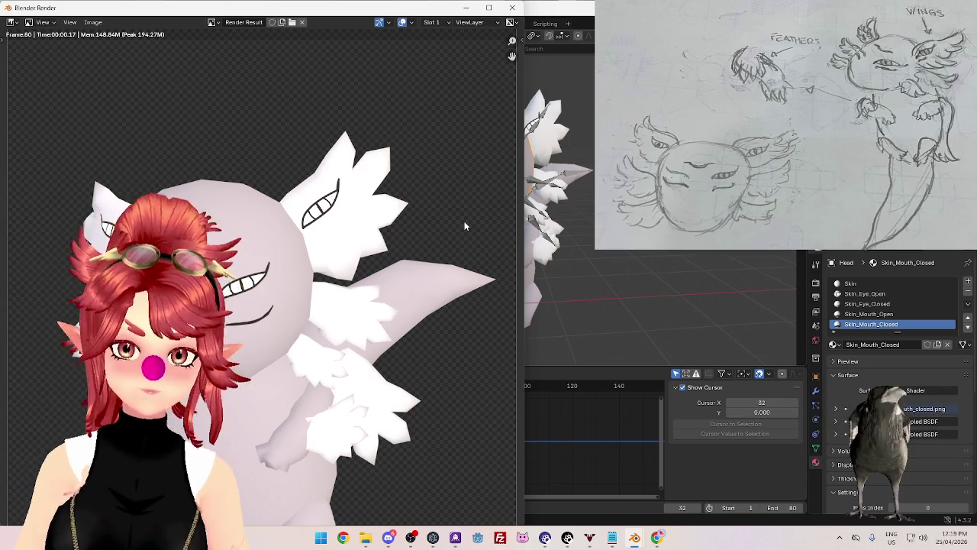
key(Escape)
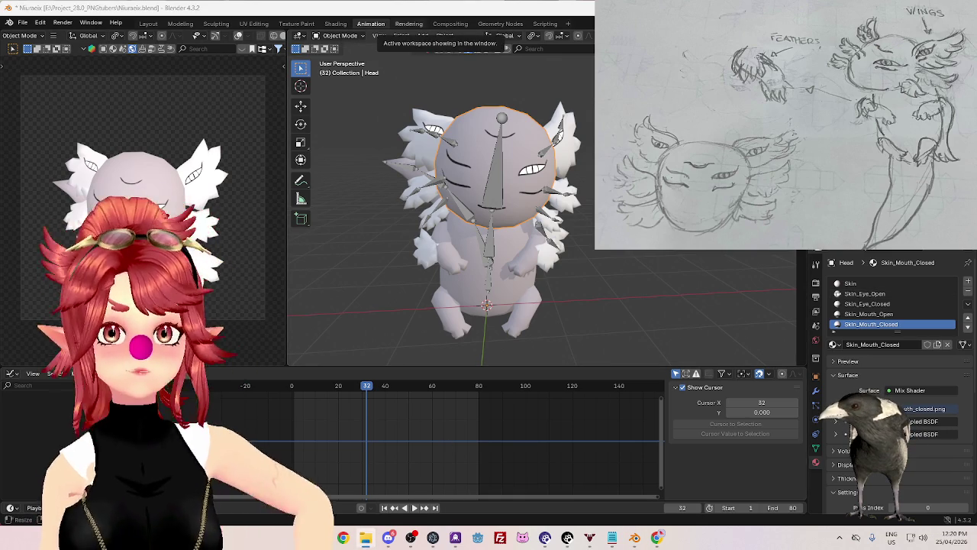
Step: Move the 80 rendered PNG frames from Render into EyeOpenMouthClosed, then close Explorer
click(366, 537)
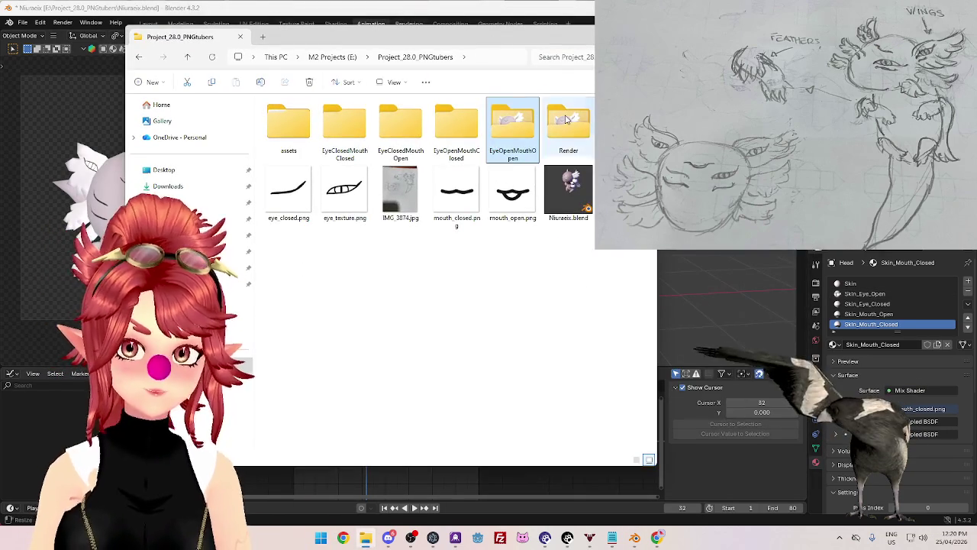
double_click(568, 123)
key(ctrl+a)
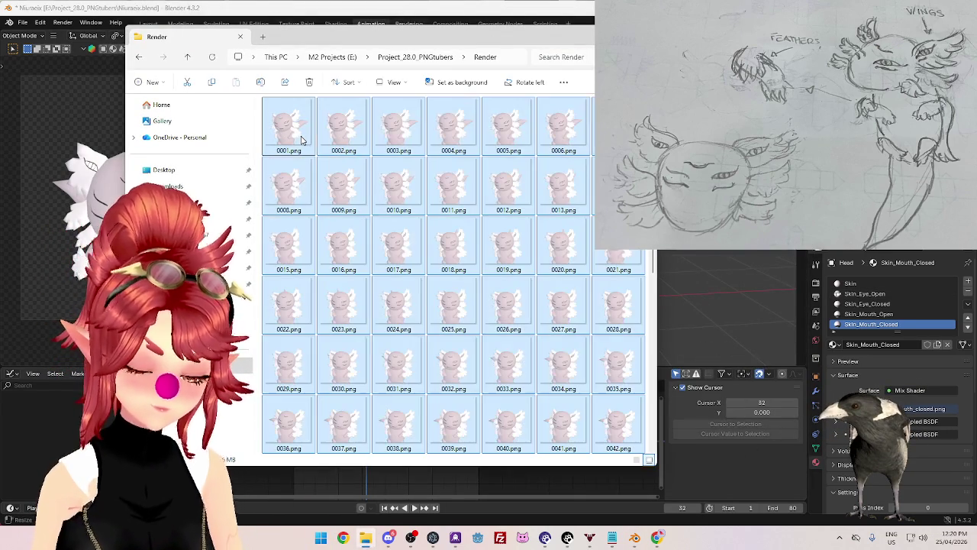
click(426, 58)
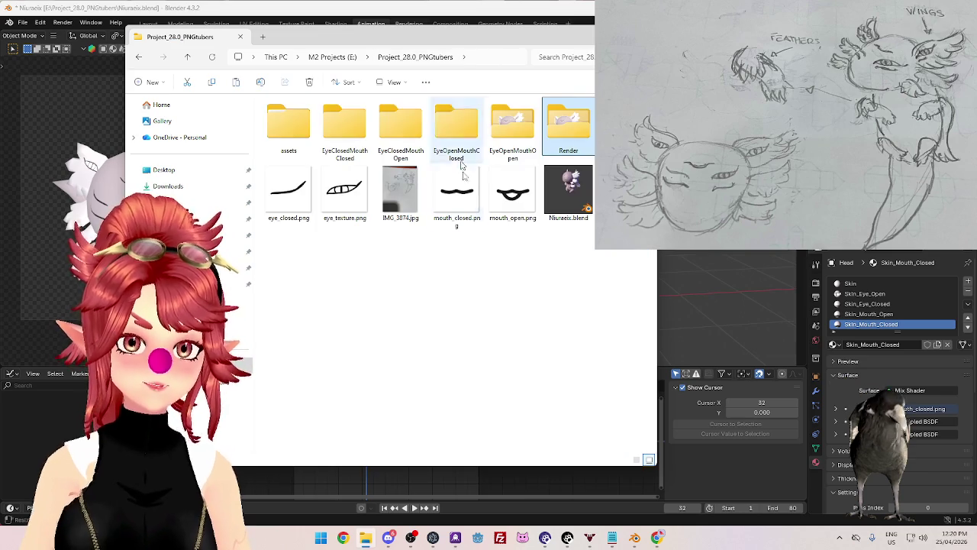
mouse_move(458, 37)
mouse_down()
mouse_move(550, 30)
mouse_move(542, 40)
mouse_up()
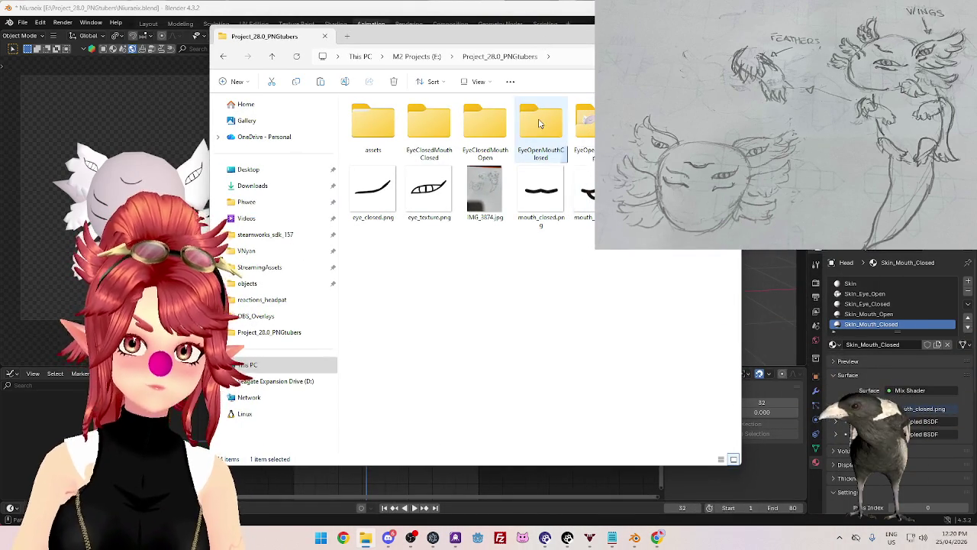
double_click(539, 123)
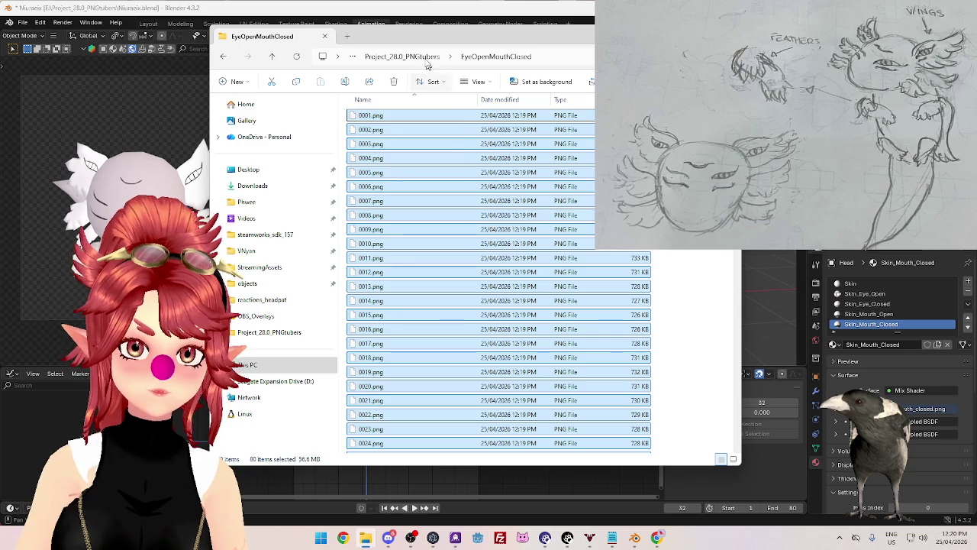
click(403, 56)
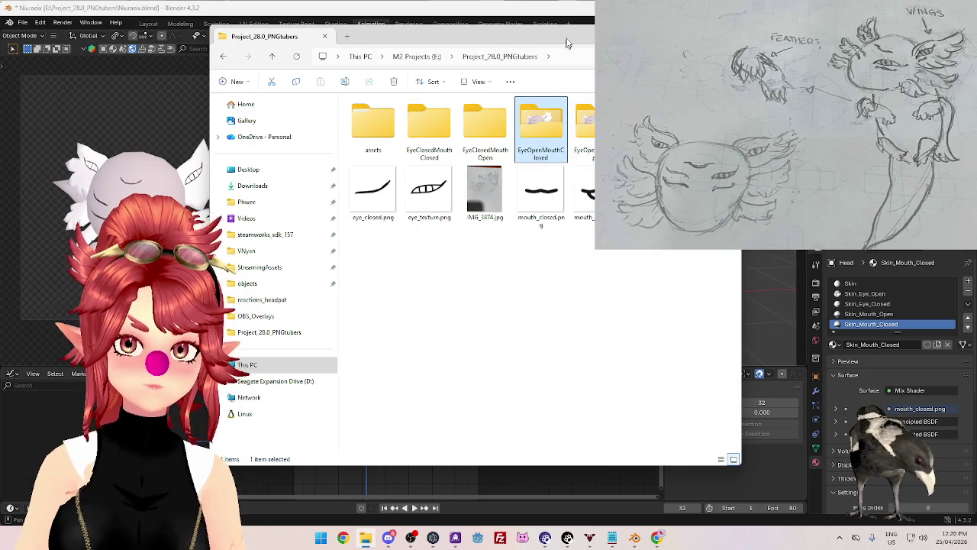
click(865, 293)
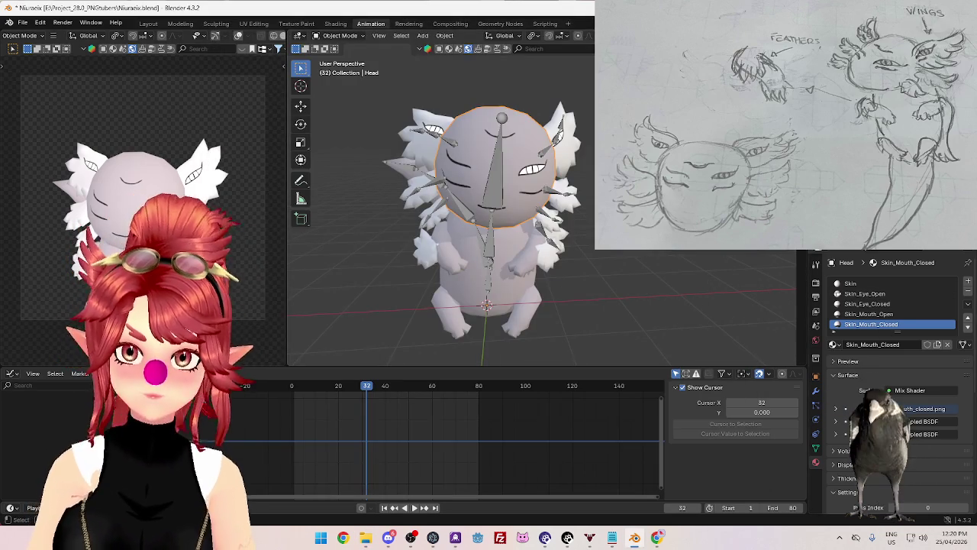
Step: In Edit Mode on the head, reassign the Skin_Eye_Open faces to Skin_Eye_Closed
click(878, 295)
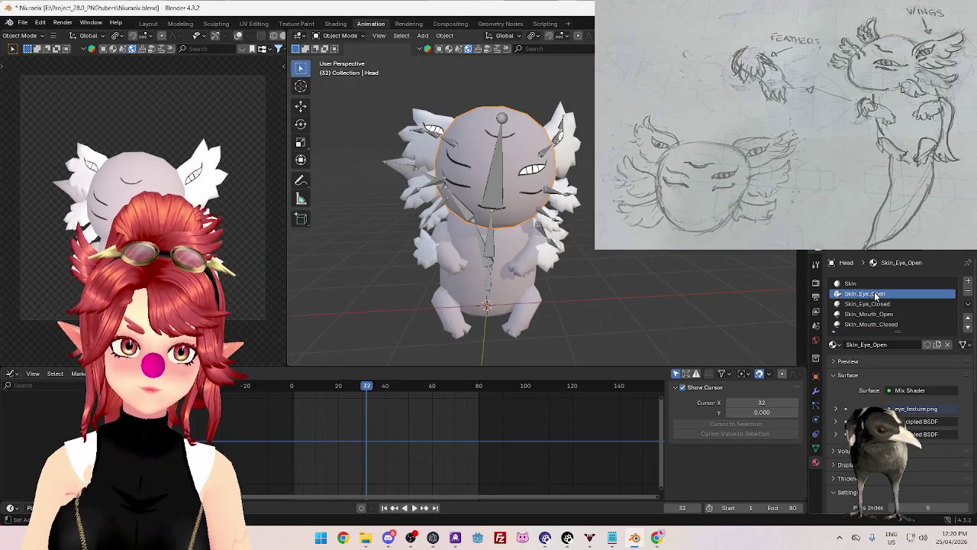
click(328, 36)
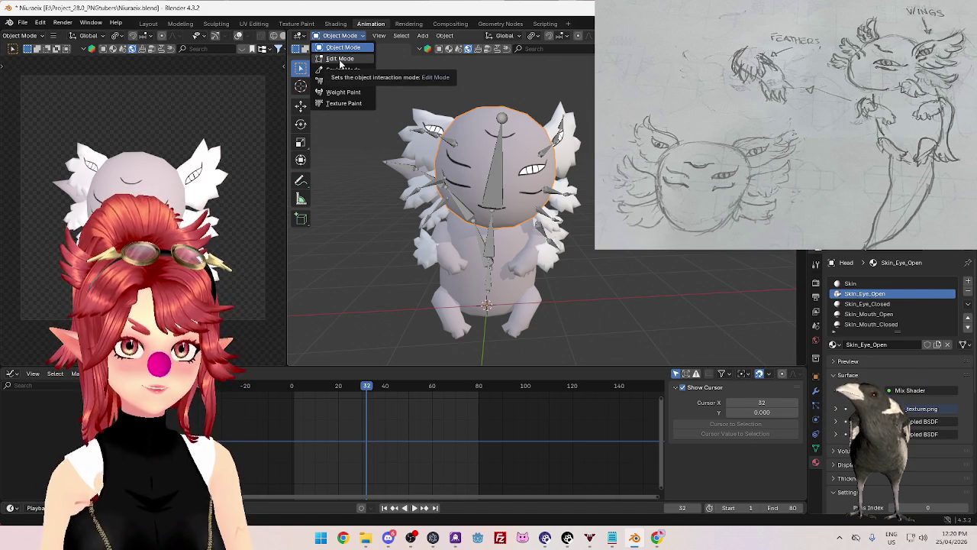
click(340, 60)
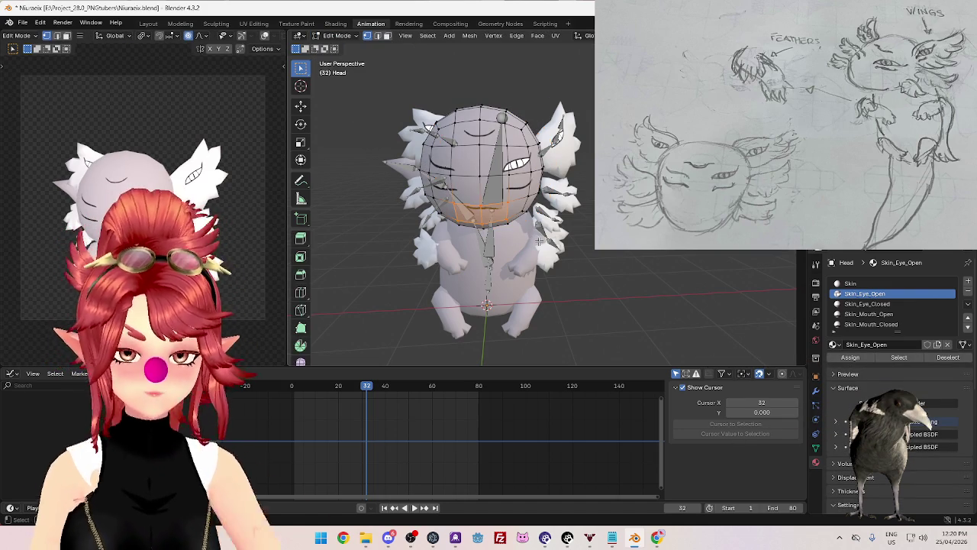
click(884, 357)
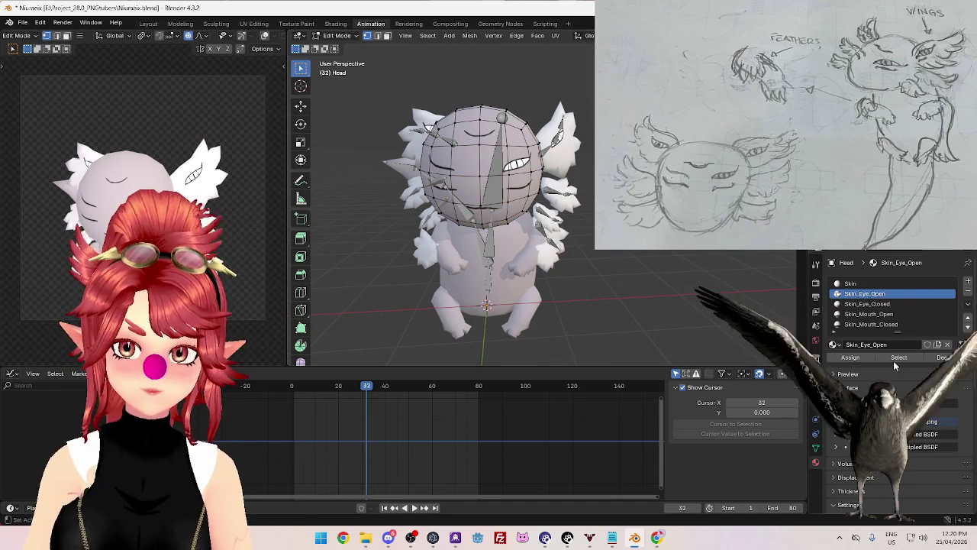
mouse_move(799, 330)
middle_down()
mouse_move(580, 280)
mouse_move(580, 264)
mouse_move(913, 336)
middle_up()
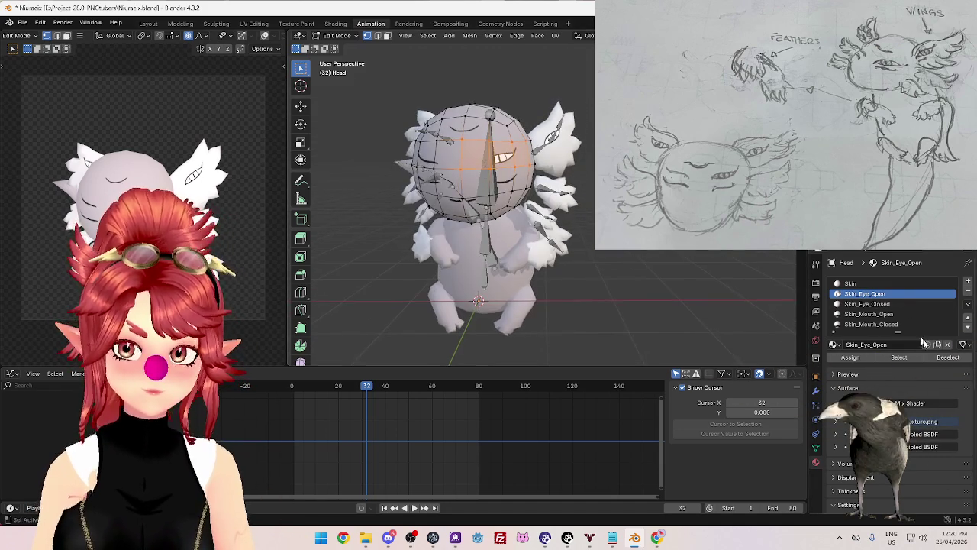
click(878, 304)
click(859, 359)
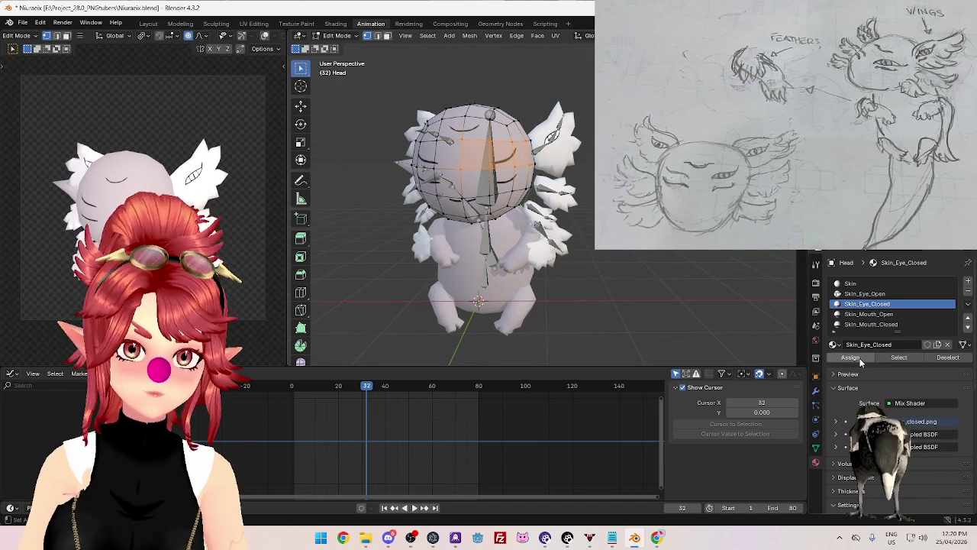
Step: Switch to the HeadWing mesh, pick White_Eye_Closed for the eye faces, and return to Object Mode
click(337, 36)
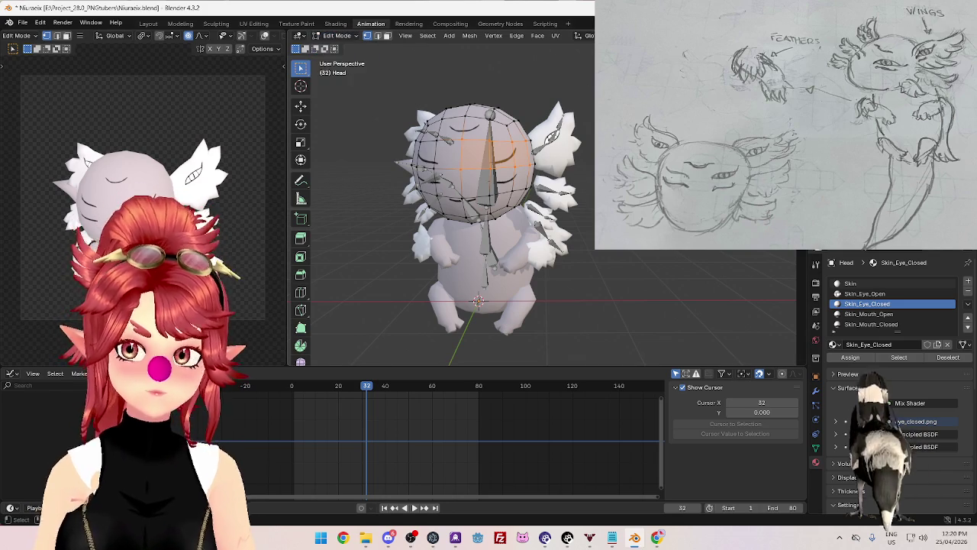
key(alt+q)
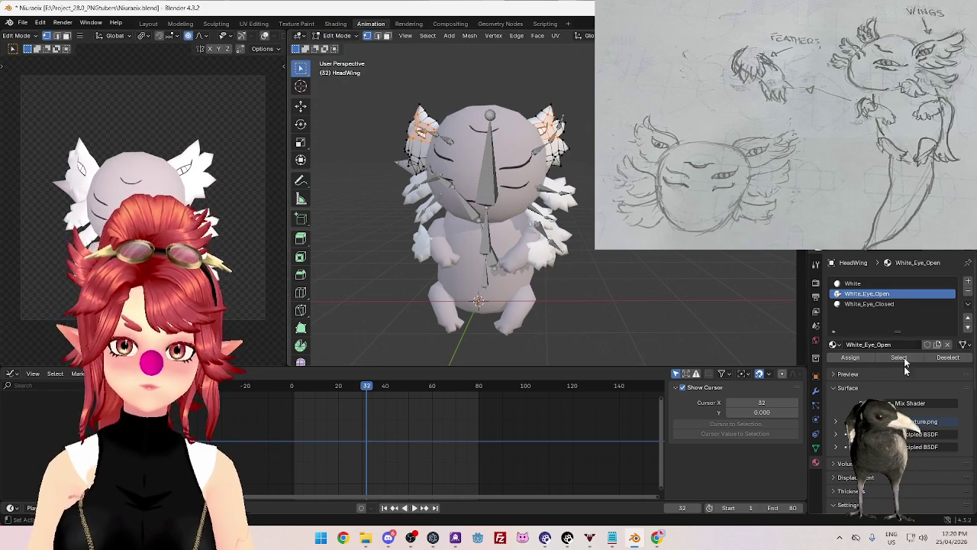
click(881, 304)
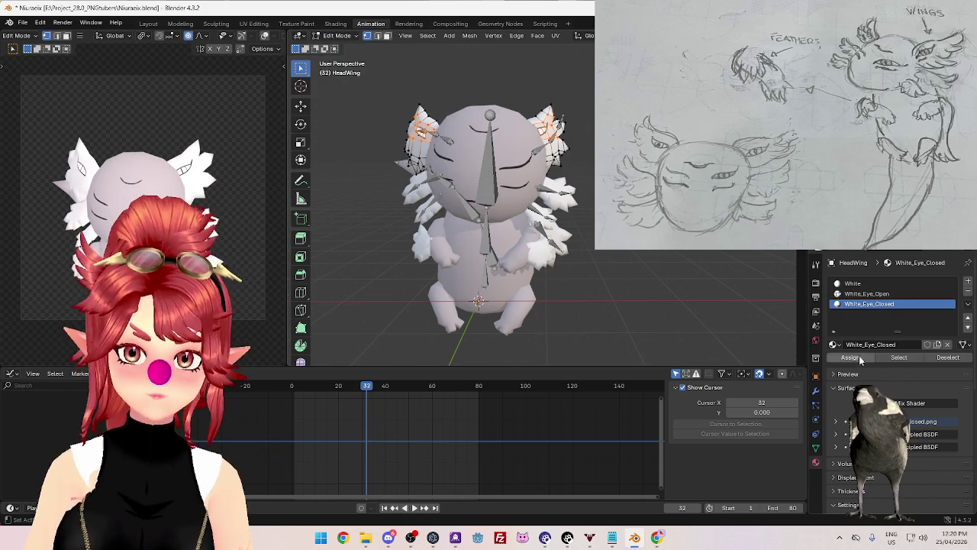
click(354, 42)
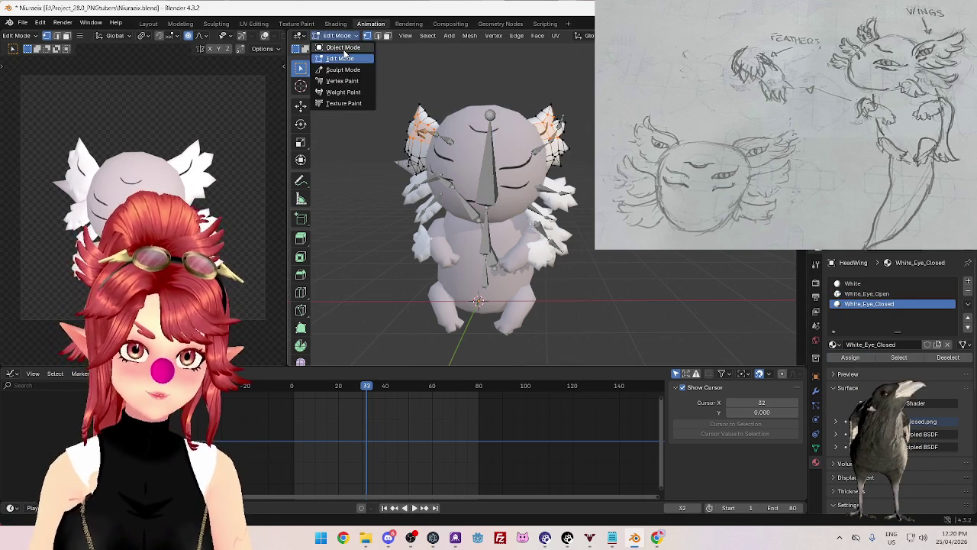
click(338, 48)
Step: Start rendering the closed-eye animation via Render > Render Animation
middle_drag(590, 249, 482, 347)
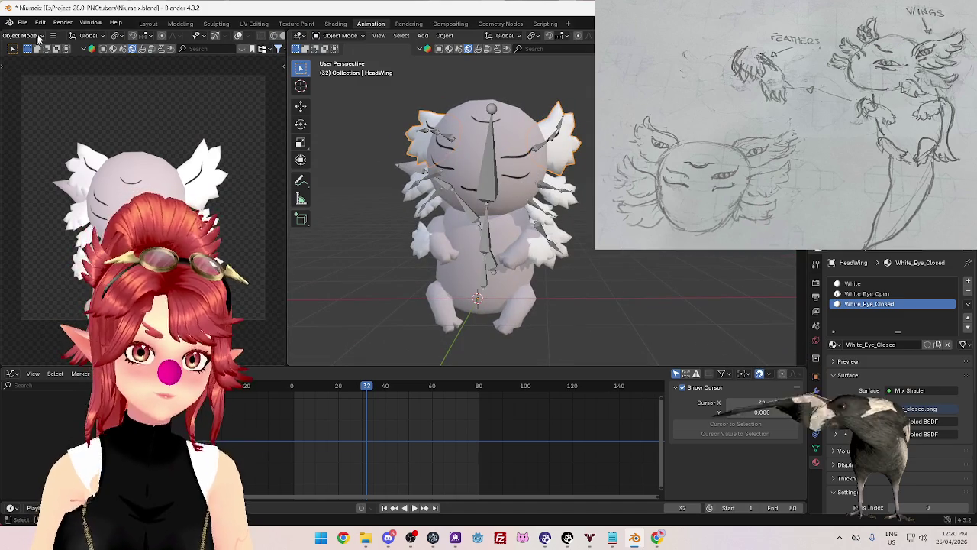
click(64, 24)
click(90, 44)
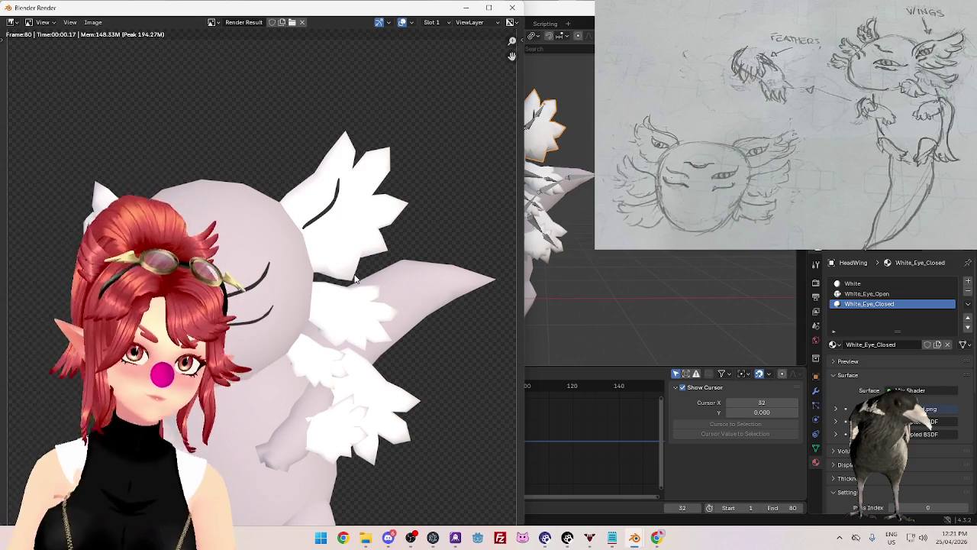
Step: Close the finished render window, select the Head object and its Skin_Mouth_Open slot
click(511, 9)
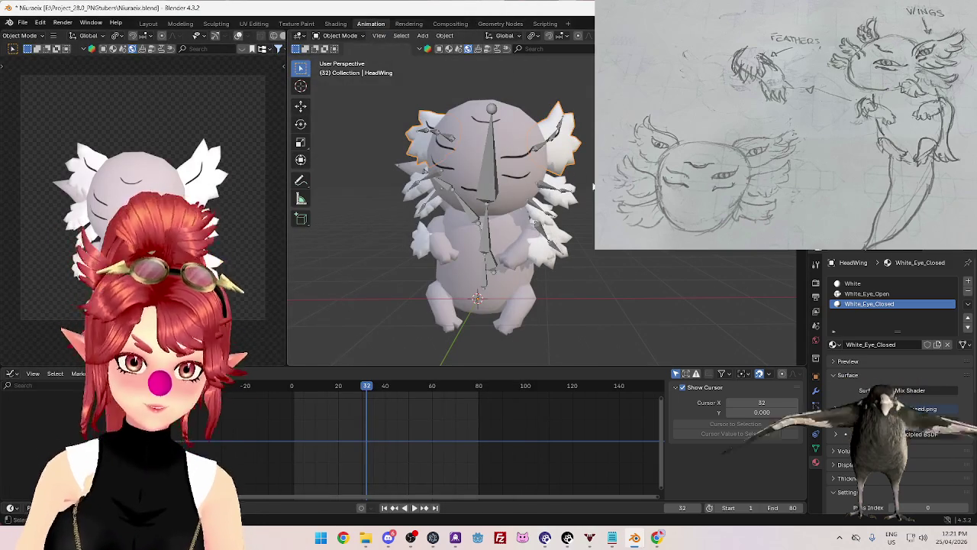
click(534, 164)
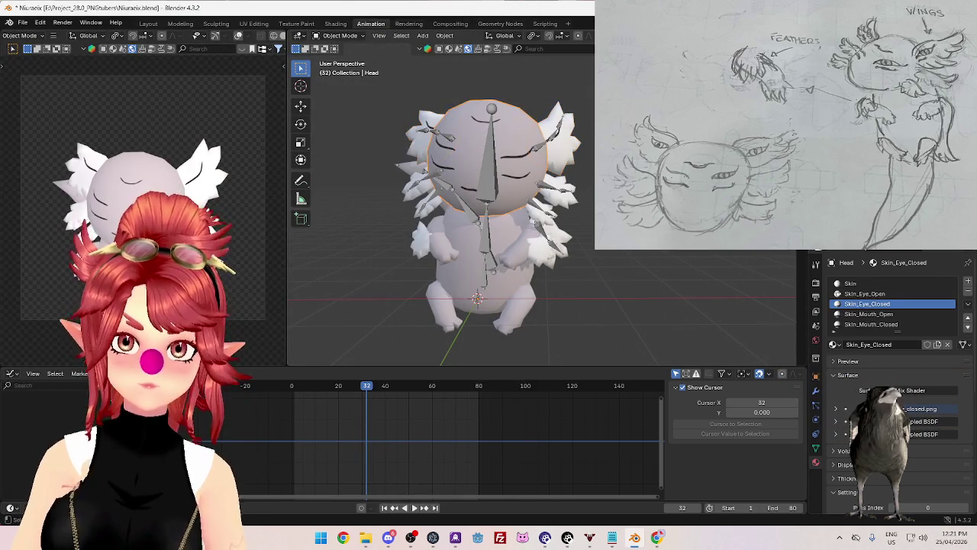
click(874, 316)
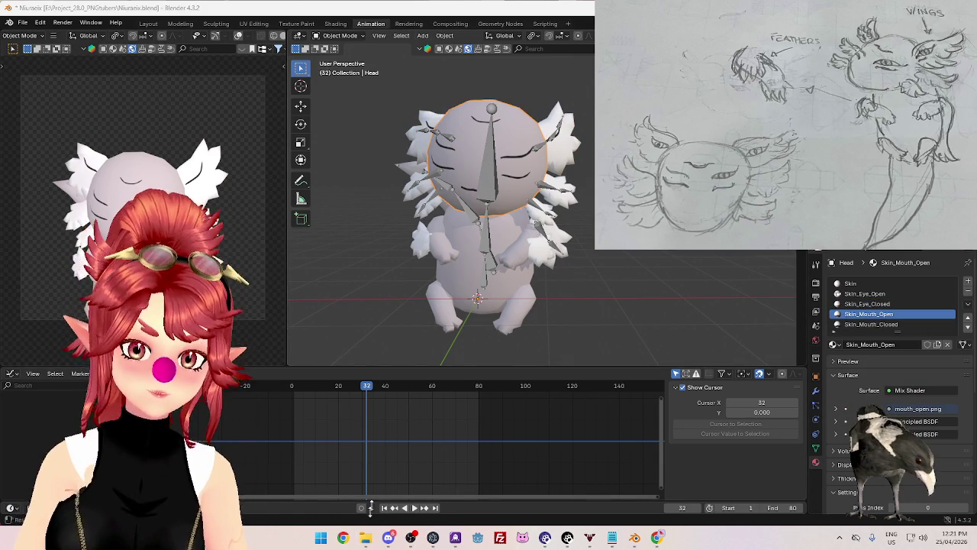
click(366, 538)
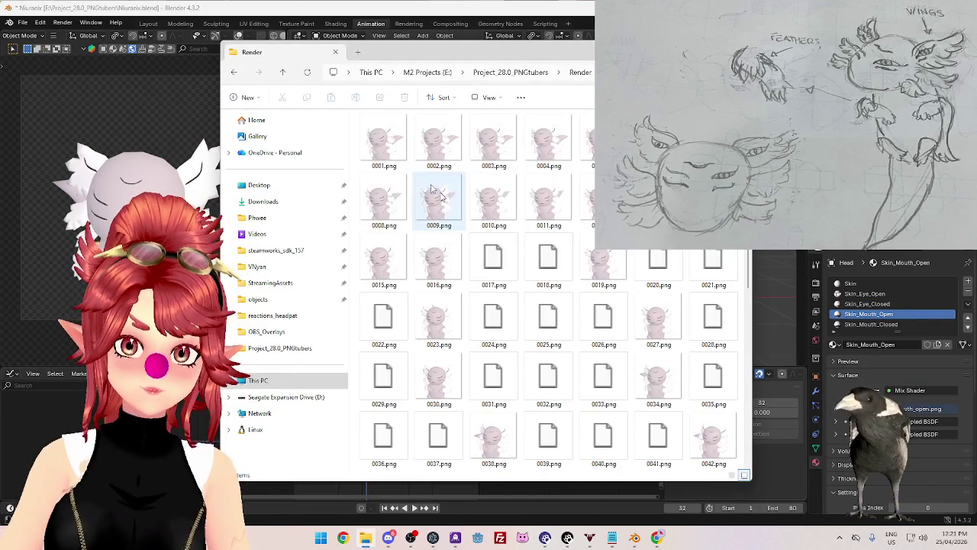
Step: Copy all 80 rendered frames from Render into the Project_28.0_PNGtubers EyeClosedMouthClosed folder
key(ctrl+a)
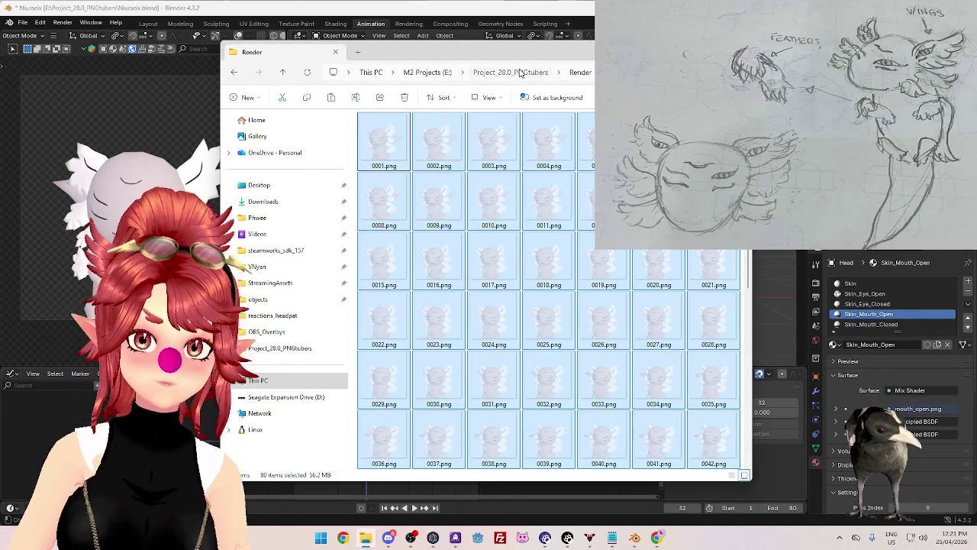
click(520, 72)
double_click(429, 145)
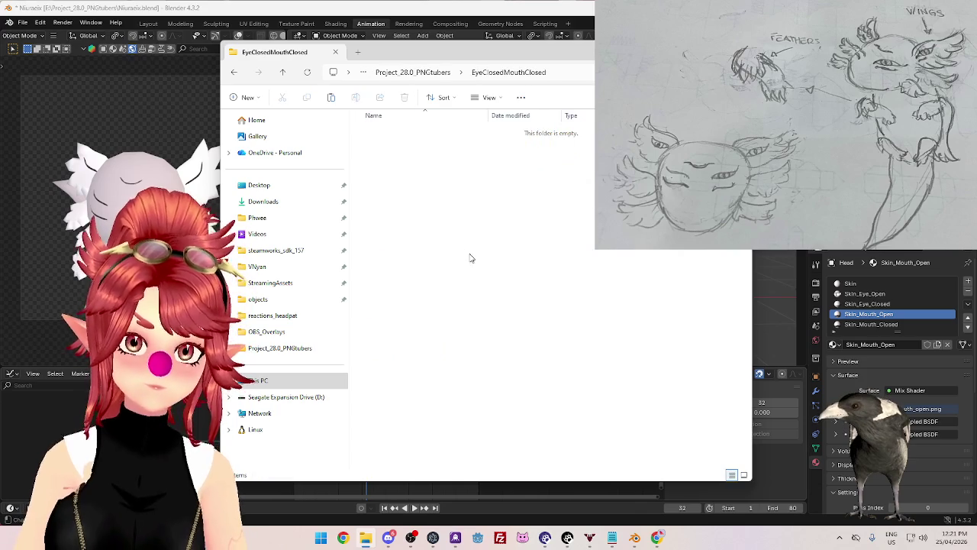
key(ctrl+v)
click(905, 393)
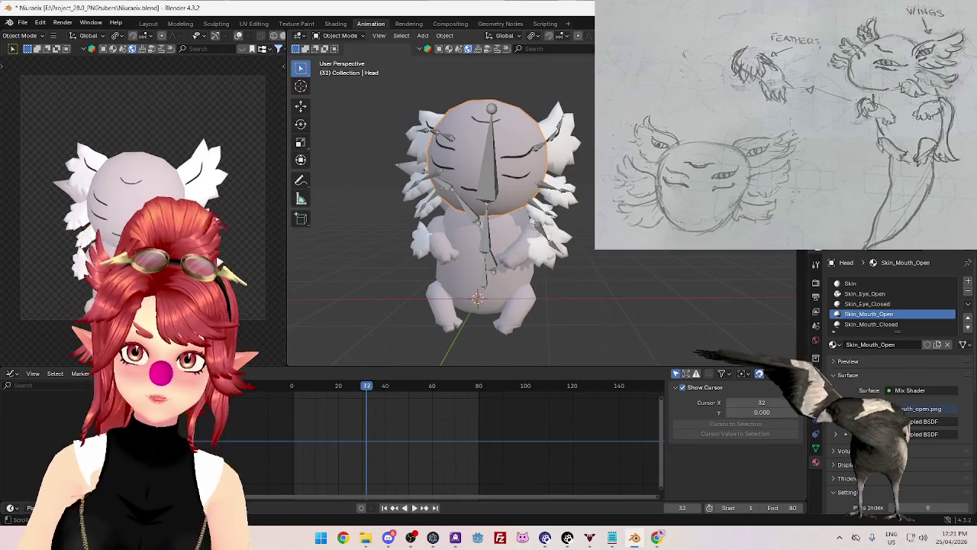
Step: In the head's Edit Mode, select the Skin_Mouth_Open material slot, then return to Object Mode
click(345, 37)
click(351, 59)
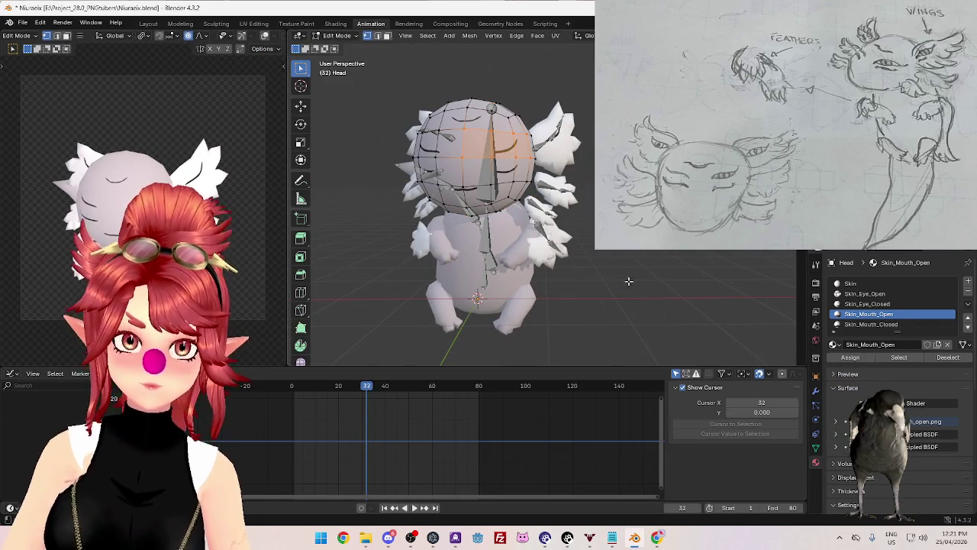
click(875, 315)
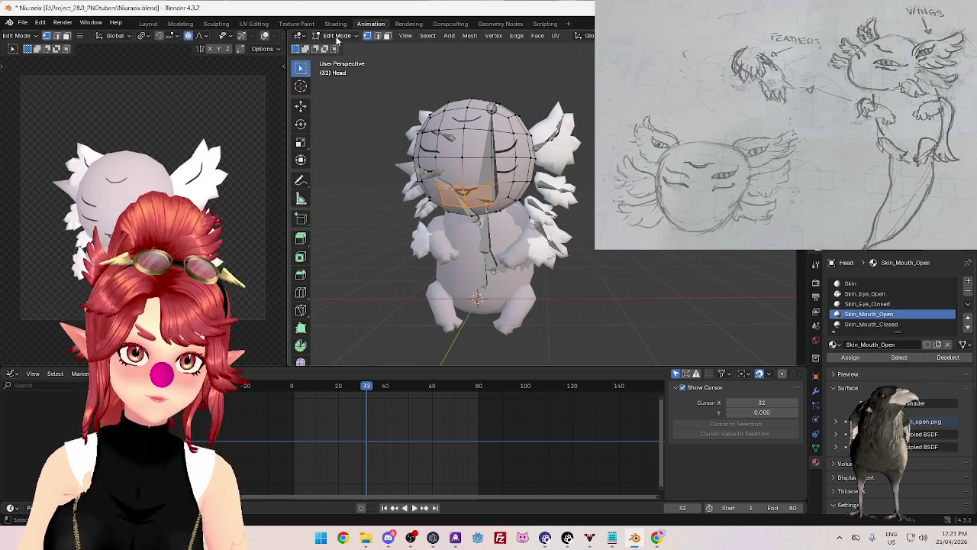
click(336, 38)
click(333, 48)
Step: Render the full 80-frame animation and close the finished render window
click(22, 23)
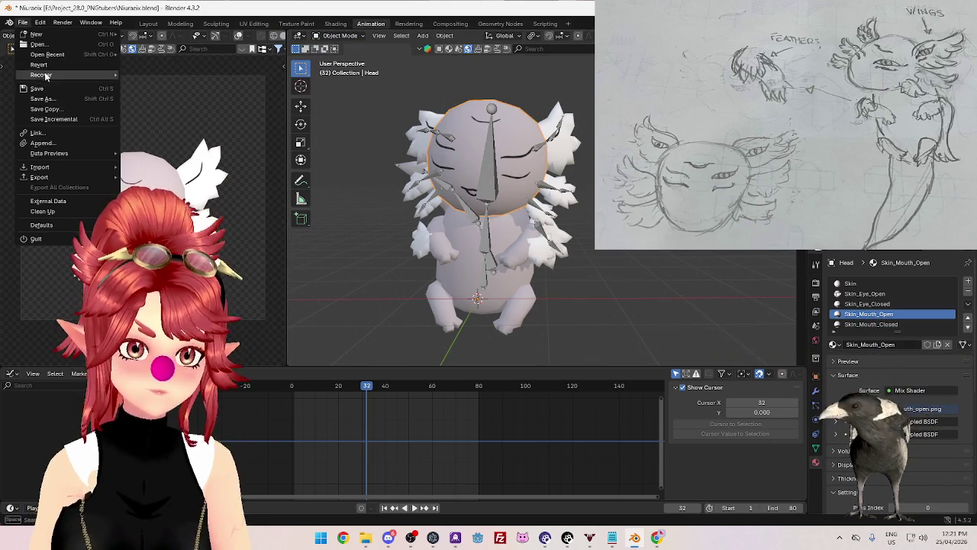
click(62, 23)
click(84, 44)
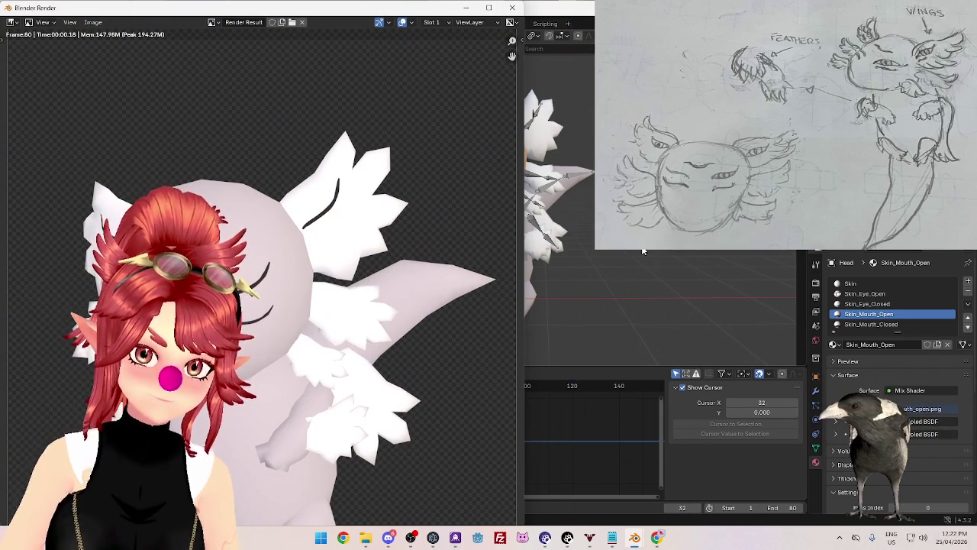
click(512, 8)
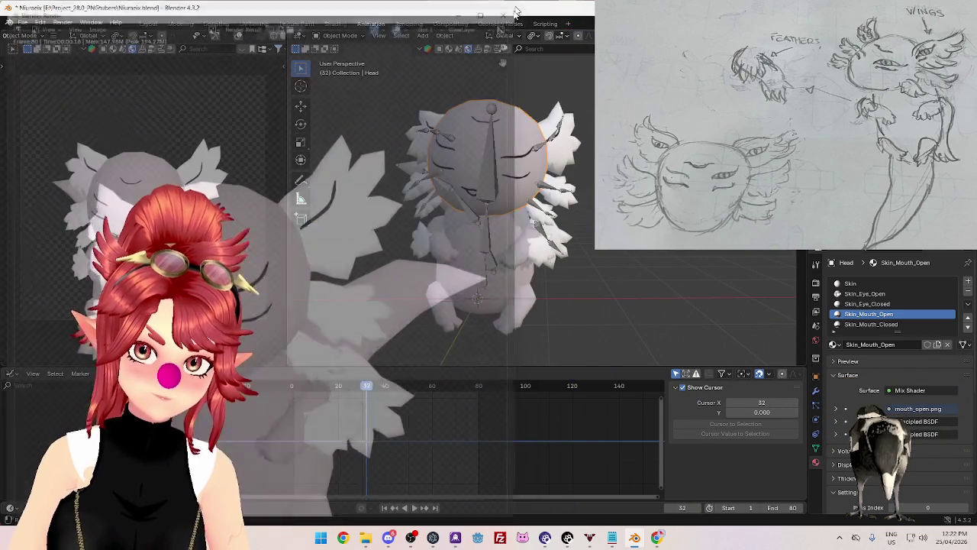
Step: Open veadotube mini and load the rainbow-haired default avatar
click(598, 544)
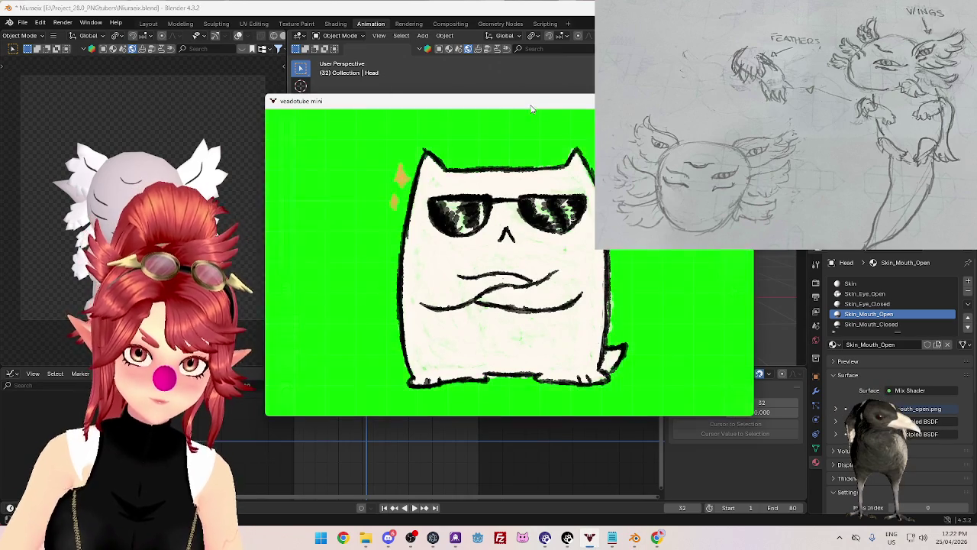
drag(530, 105, 469, 100)
right_click(245, 340)
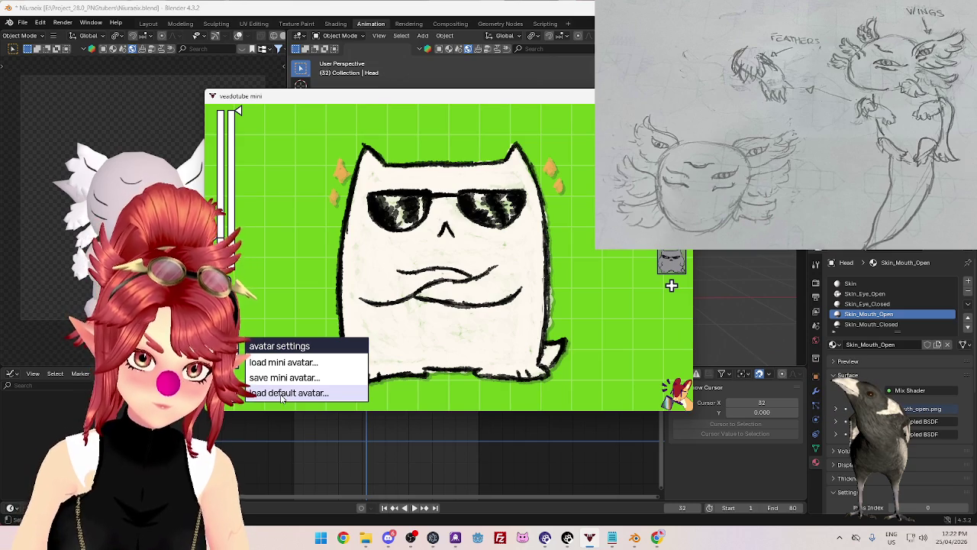
click(281, 393)
click(298, 368)
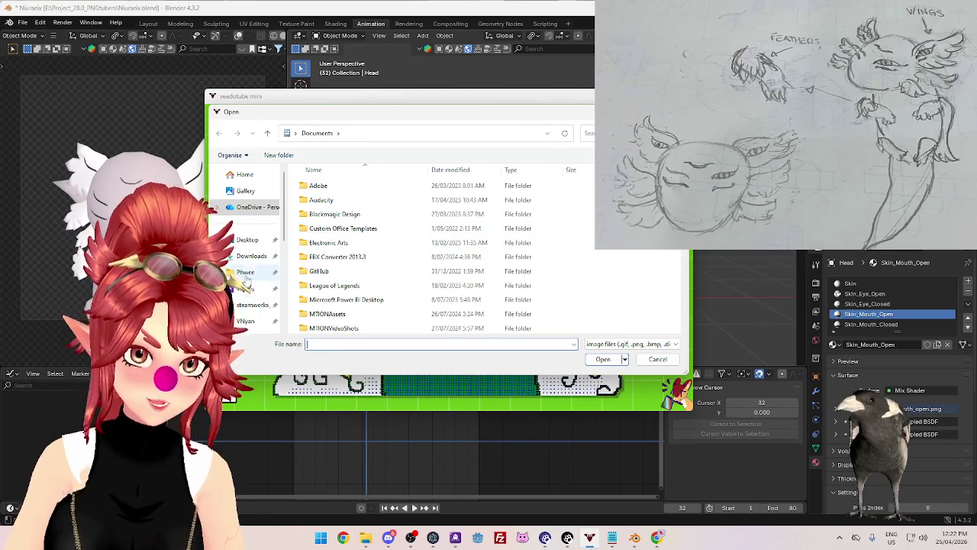
scroll(246, 284, down, 5)
click(254, 220)
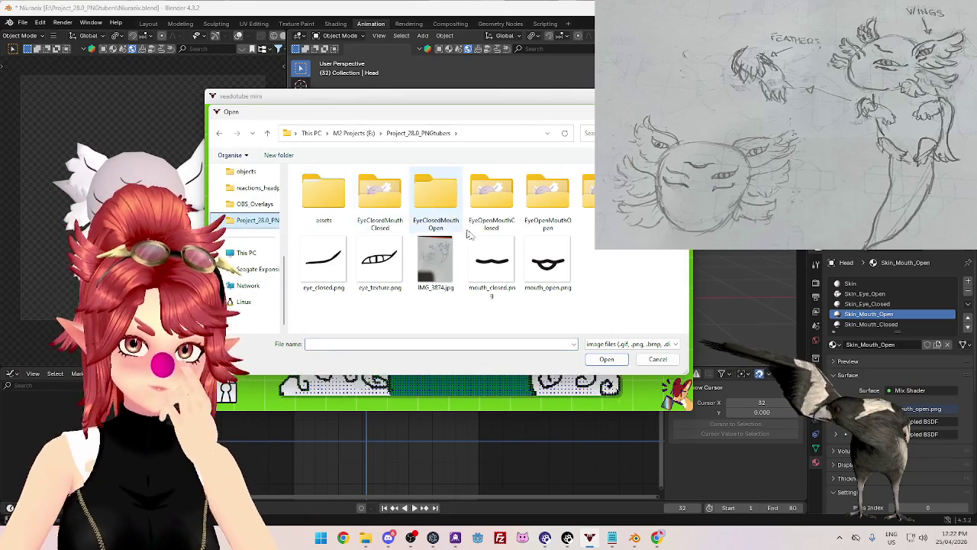
mouse_move(515, 116)
mouse_down()
mouse_move(504, 362)
mouse_move(407, 155)
mouse_up()
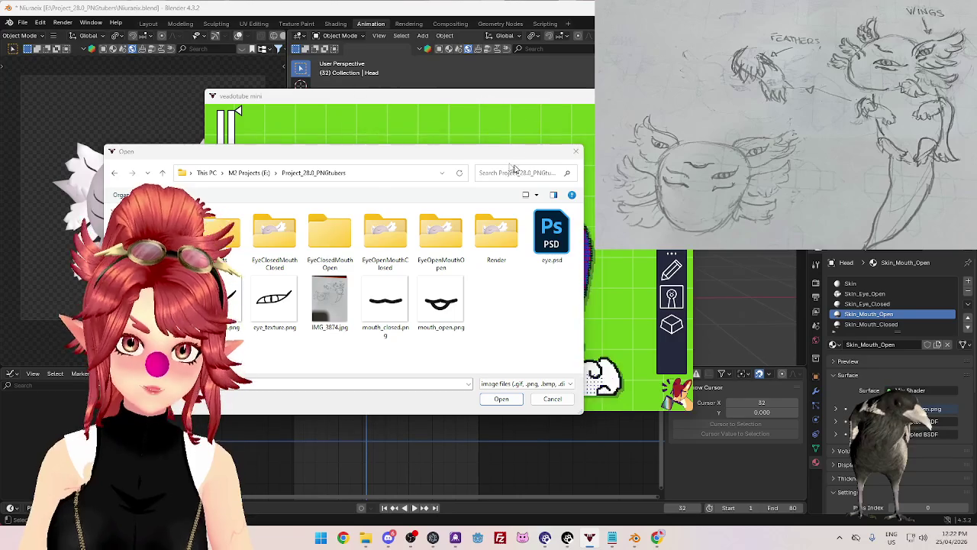
click(576, 150)
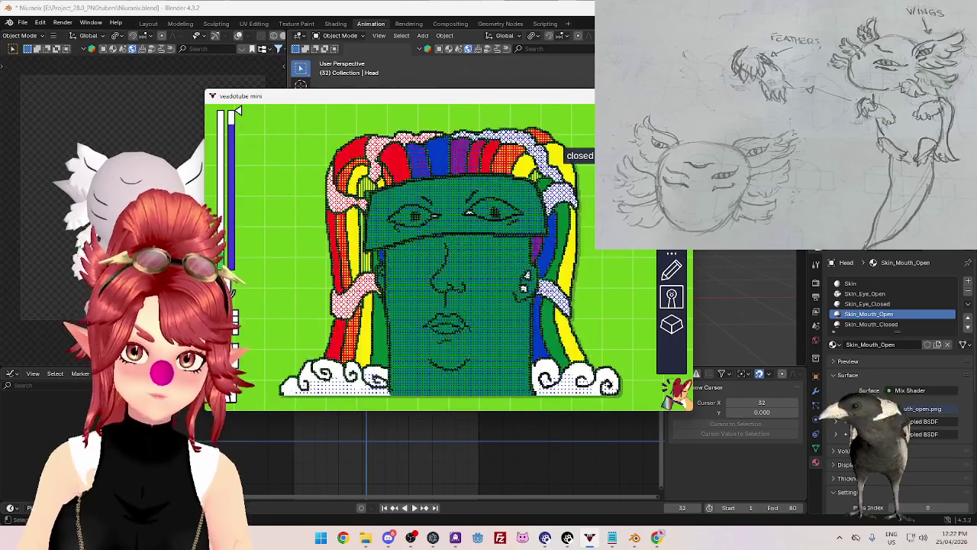
Step: Replace the avatar's closed state with the EyeOpenMouthClosed frames 0001–0080
right_click(576, 151)
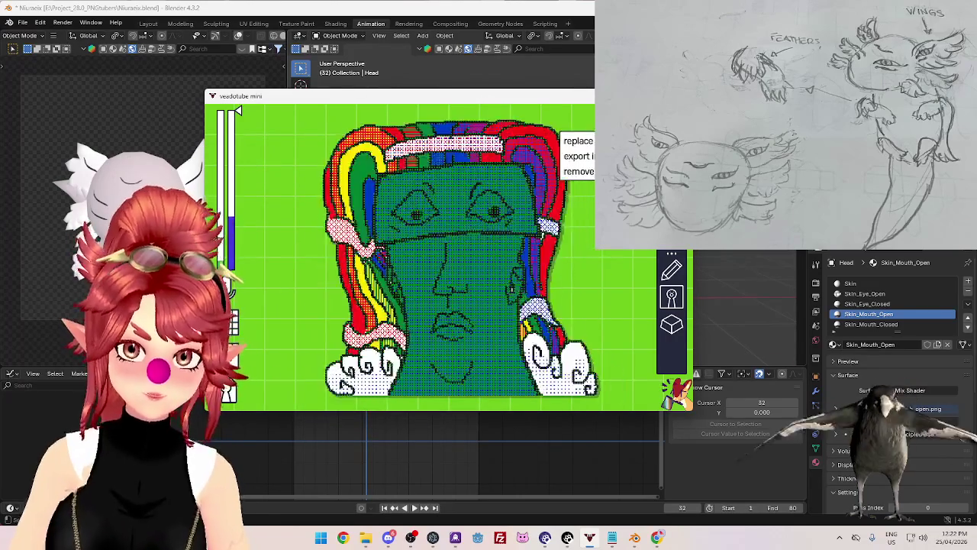
click(578, 141)
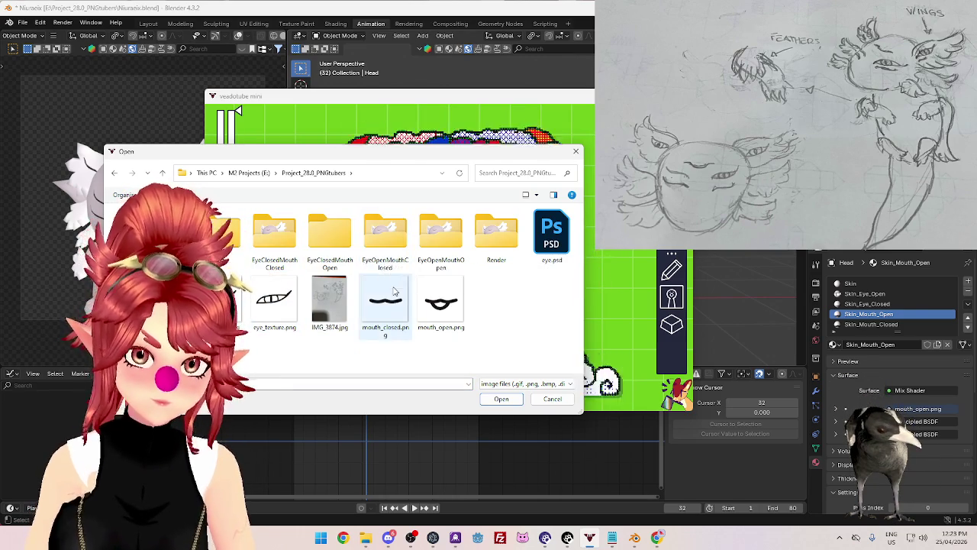
double_click(385, 232)
scroll(426, 369, down, 4)
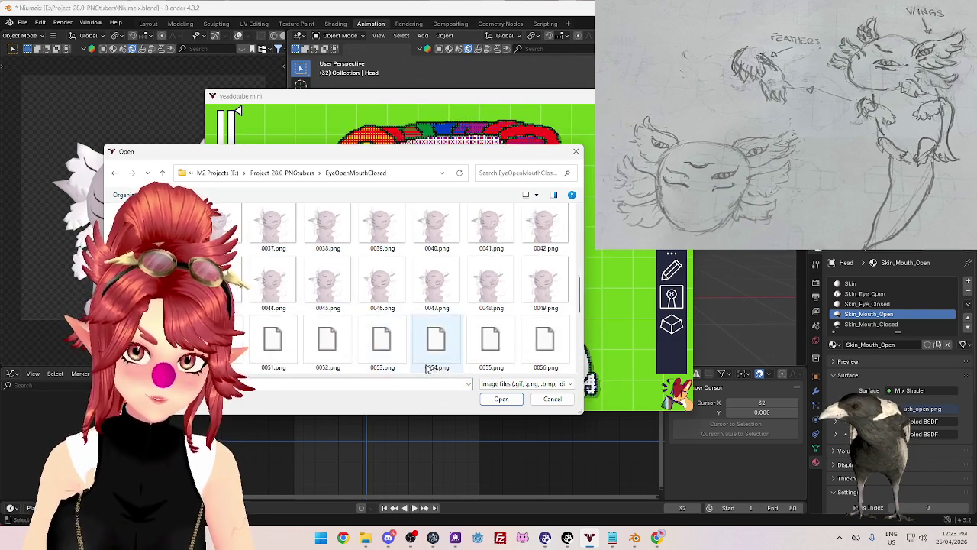
scroll(443, 355, down, 5)
click(328, 342)
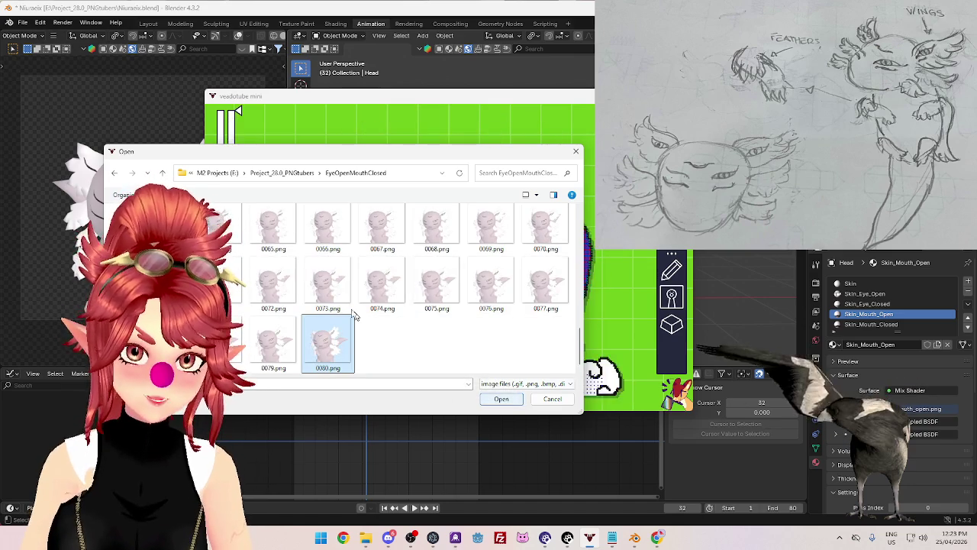
key(Home)
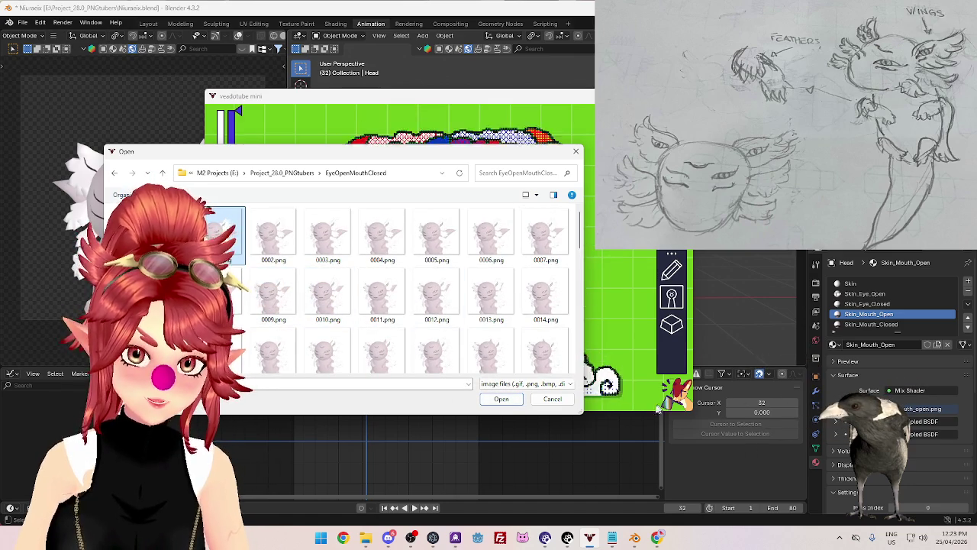
key(Return)
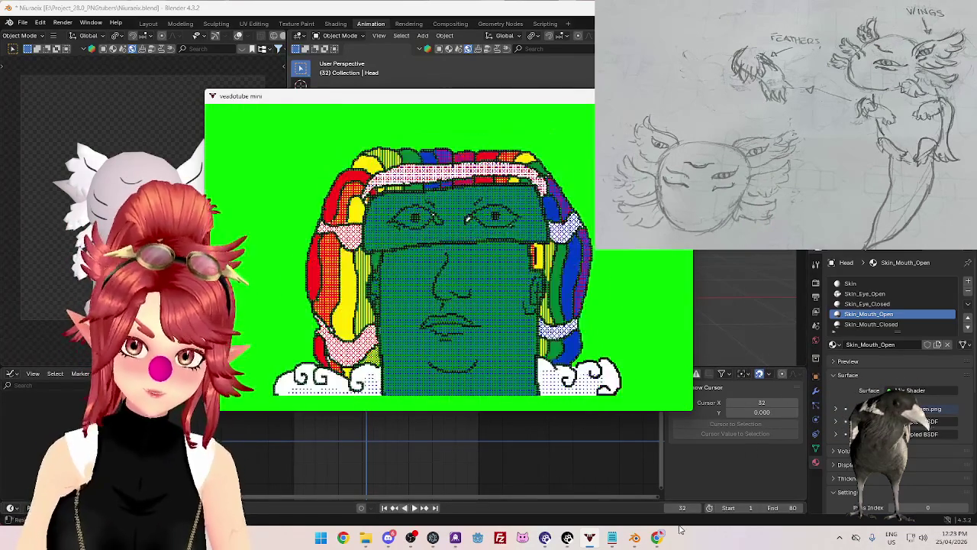
click(656, 537)
Step: Search 'create gof' in Chrome and open Ezgif's Animated GIF Maker maximized
triple_click(519, 113)
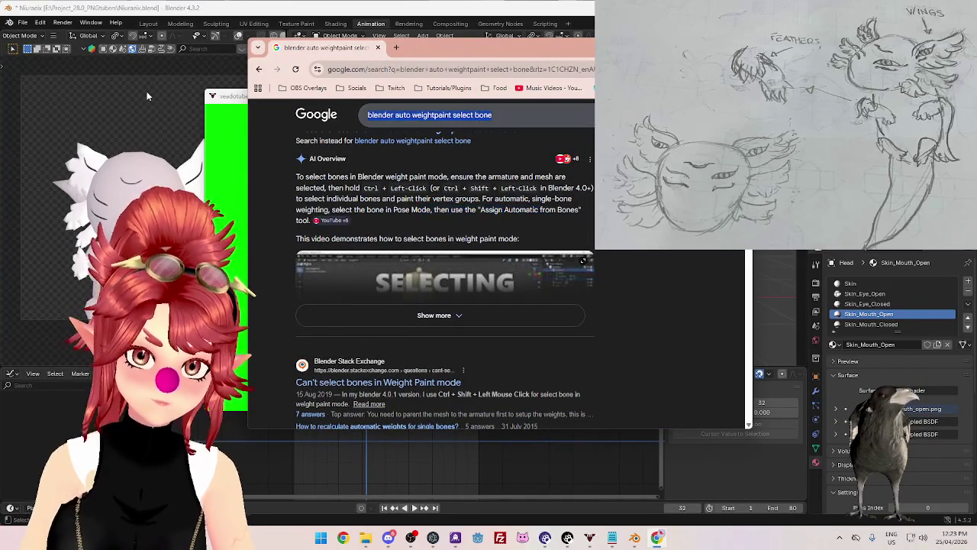
text(create gof)
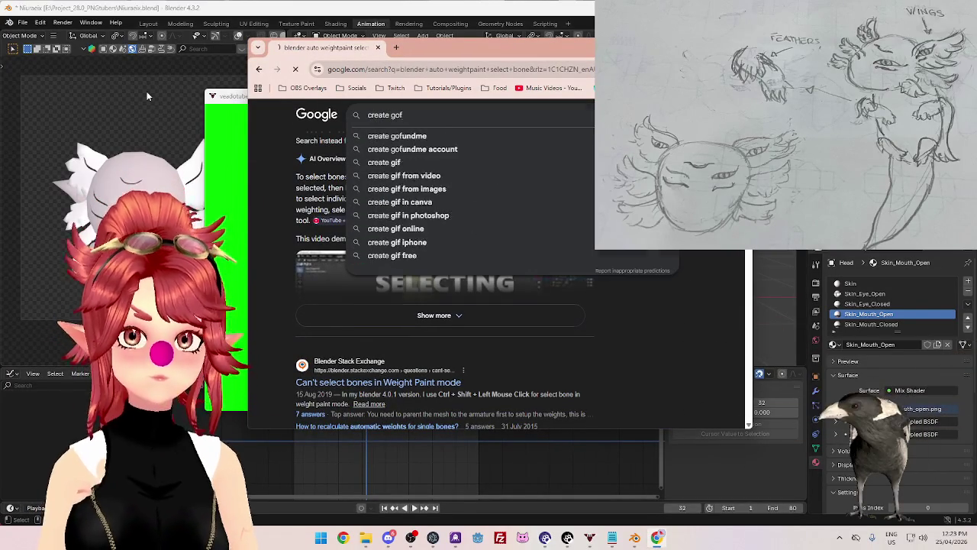
key(Return)
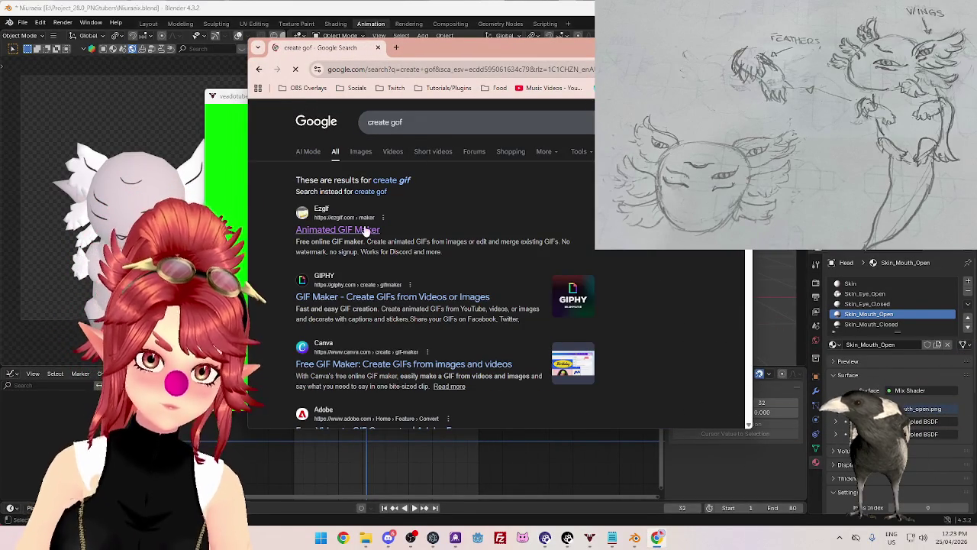
click(367, 230)
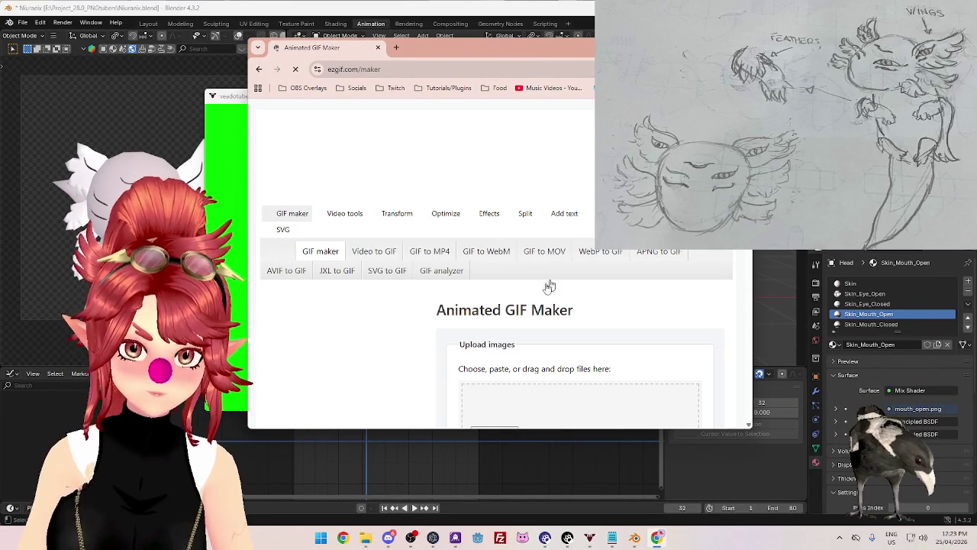
key(super+Up)
Step: Drag all 80 EyeClosedMouthClosed PNG frames onto Ezgif's upload area
key(alt+Tab)
key(ctrl+a)
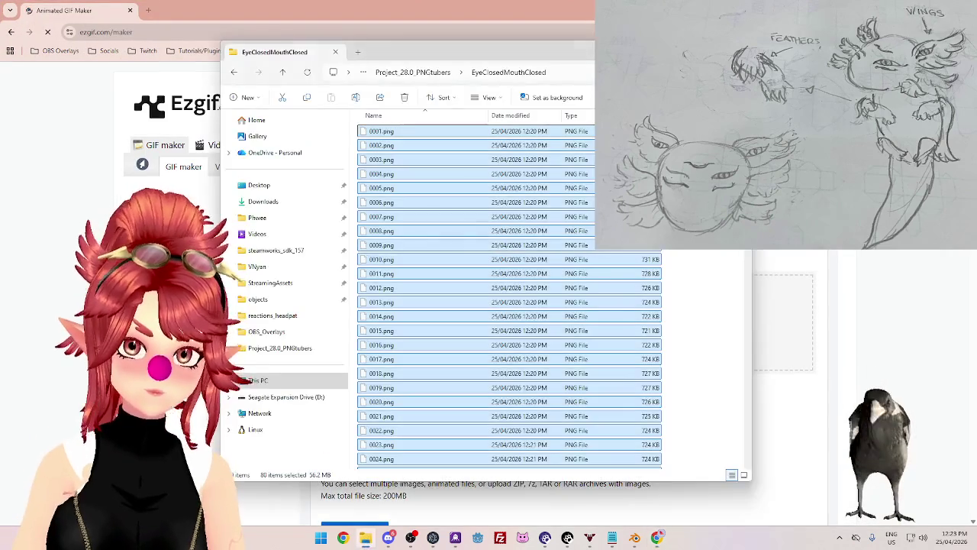
key(alt+Tab)
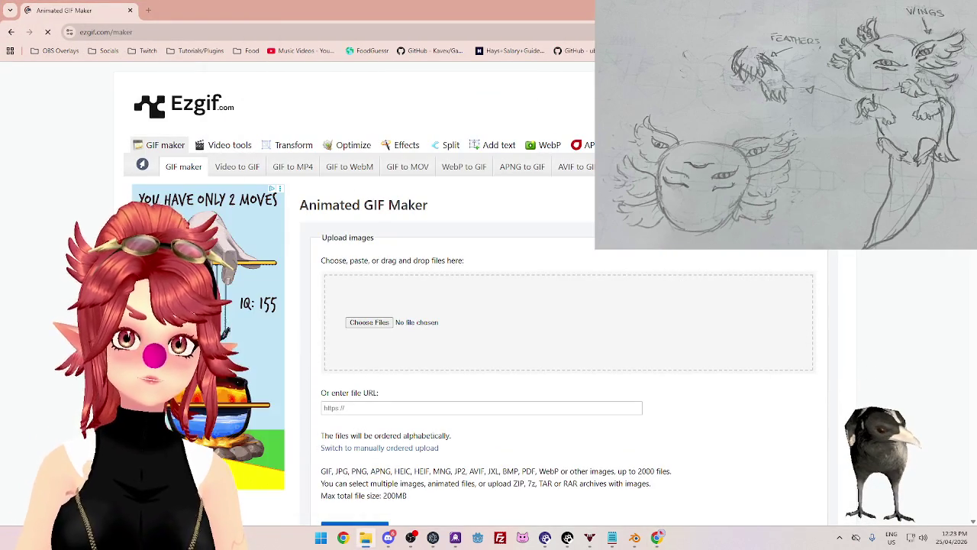
drag(460, 278, 437, 322)
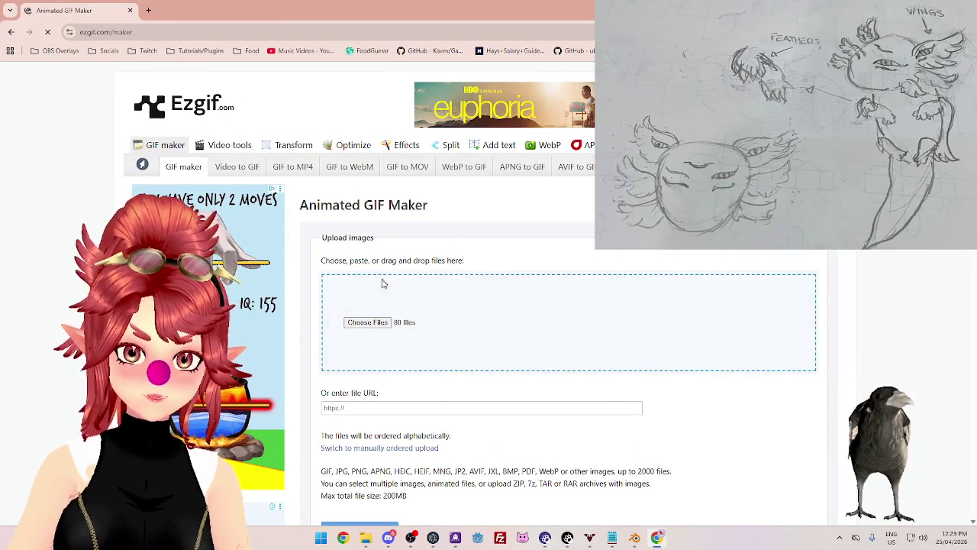
scroll(485, 321, down, 2)
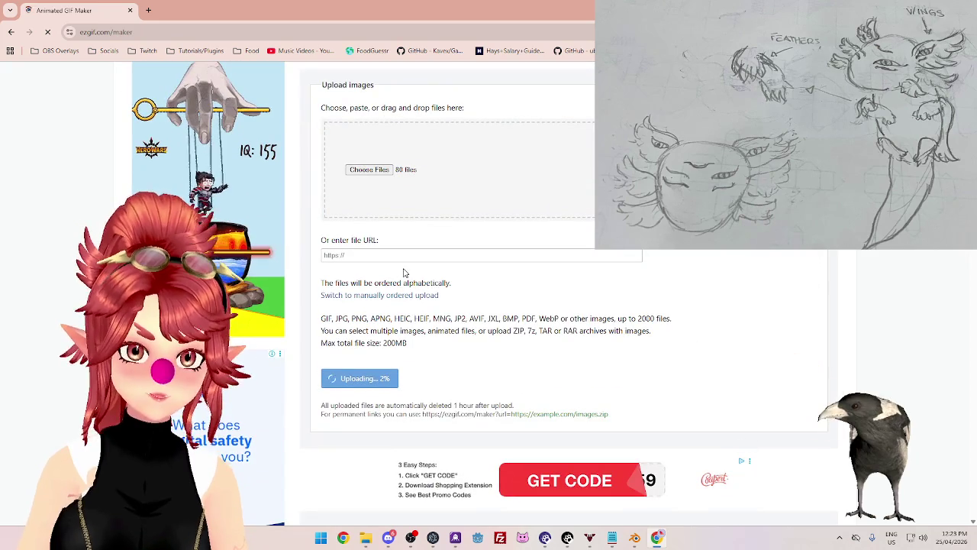
scroll(580, 354, up, 1)
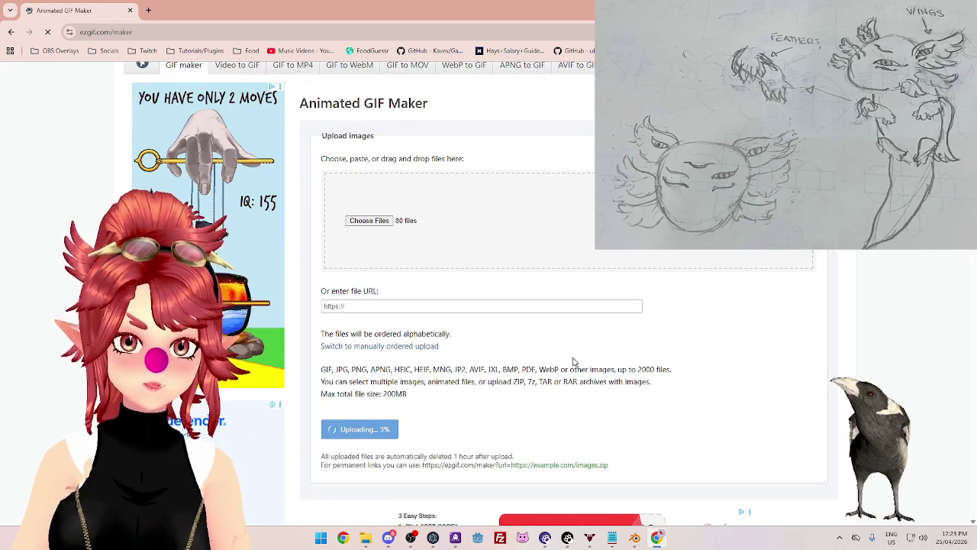